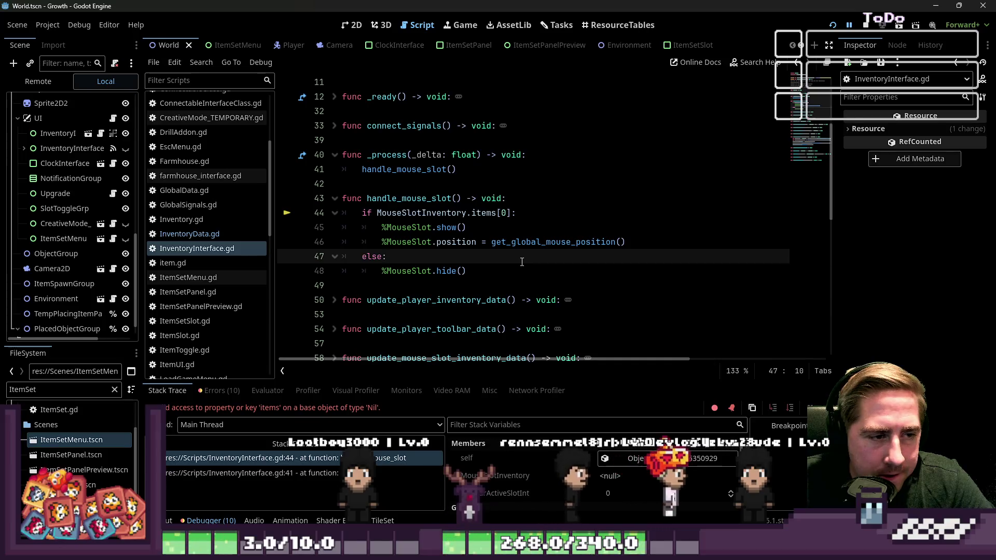
- Select MouseSlotInventory on line 44 and see that its current value is null
double_click(435, 217)
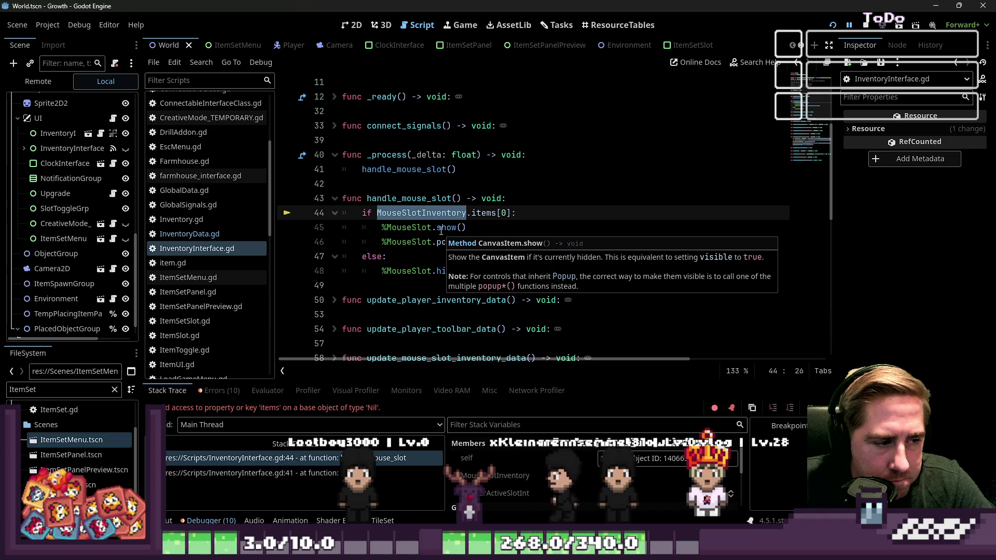
scroll(440, 231, up, 2)
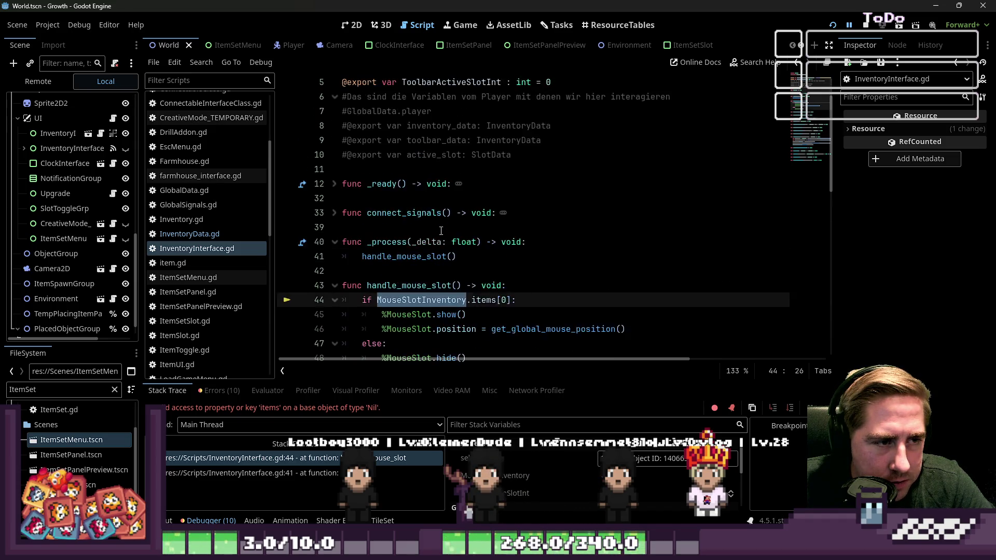
scroll(441, 230, down, 1)
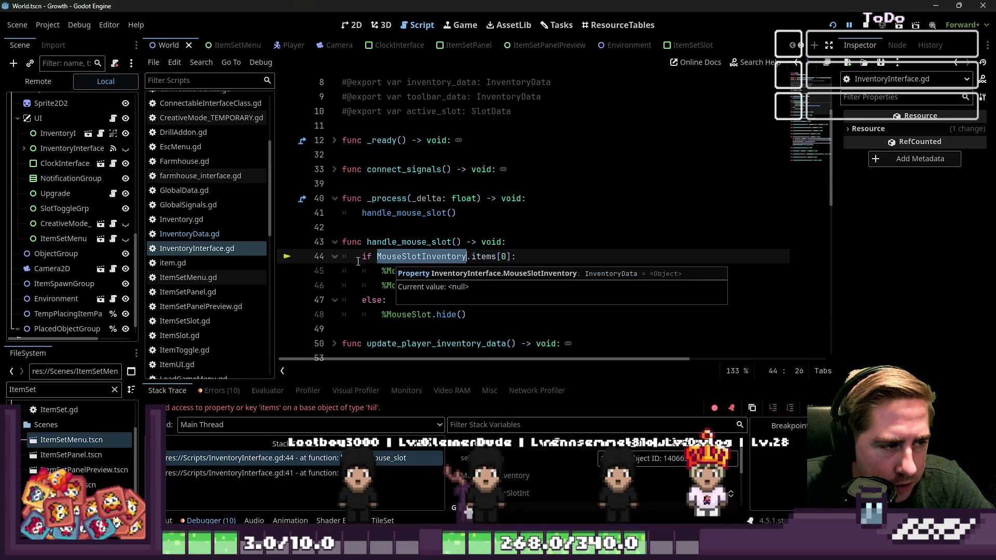
- Open Inventory.gd from the script list and bring up its context menu
click(181, 220)
click(189, 234)
click(196, 224)
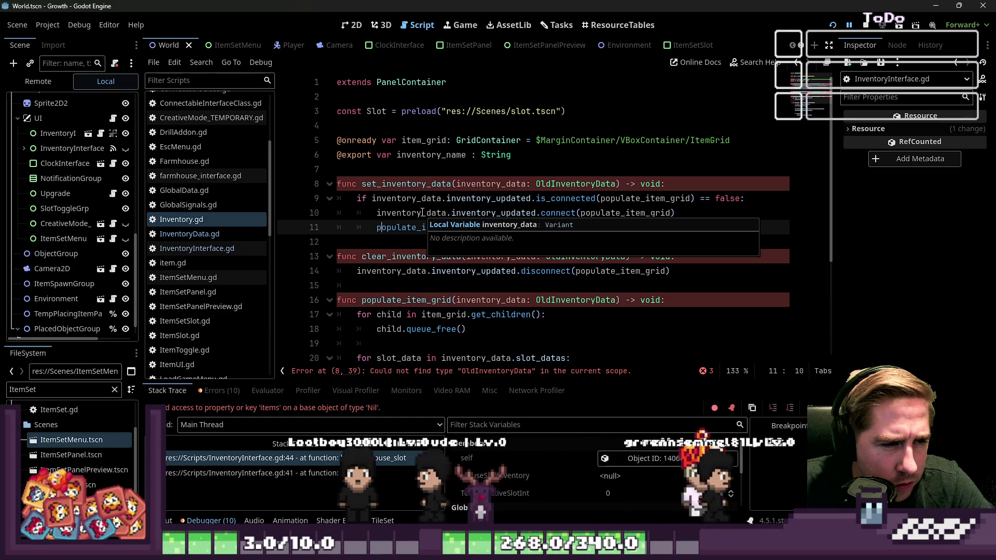
click(453, 199)
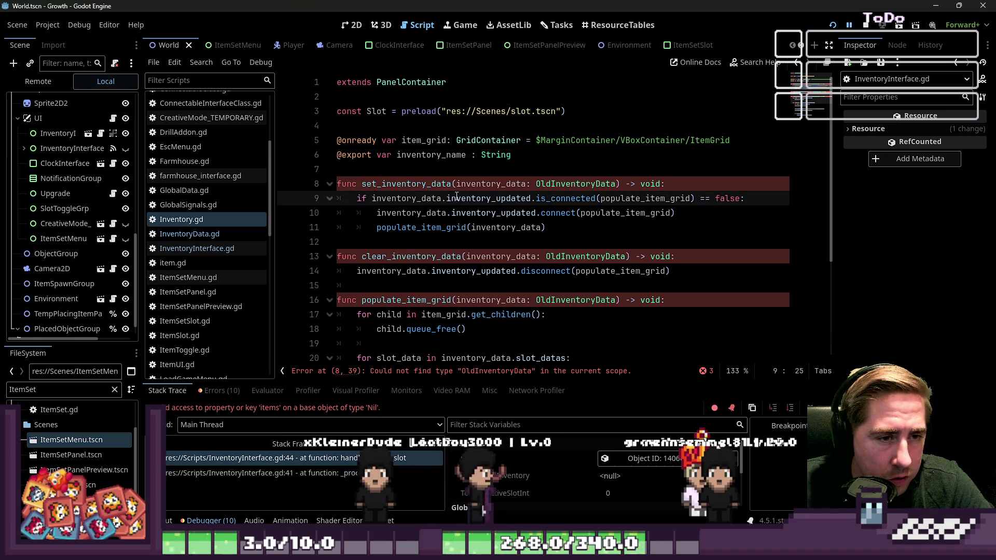
right_click(181, 214)
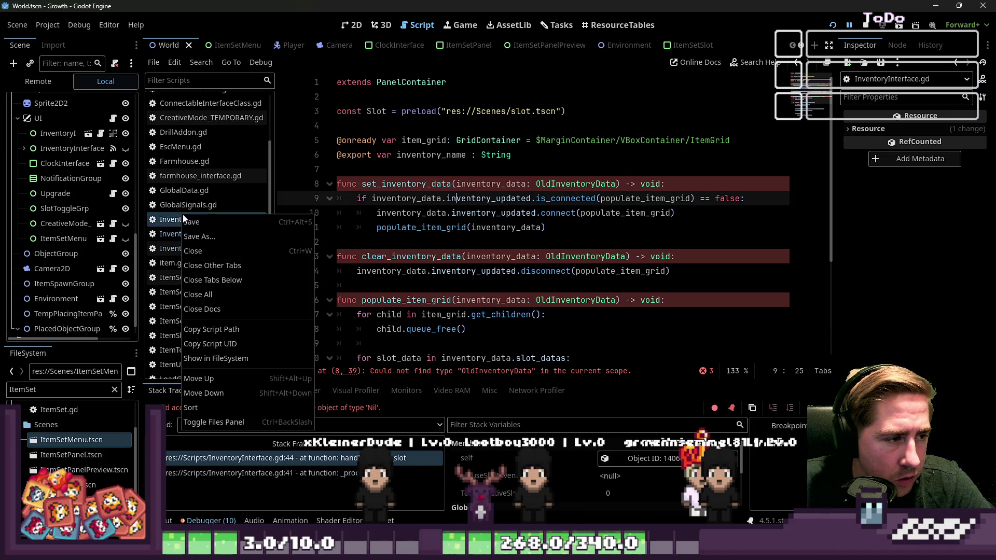
- Close Inventory.gd and look through CreativeMode_TEMPORARY.gd and ConnectableInterfaceClass.gd
click(204, 250)
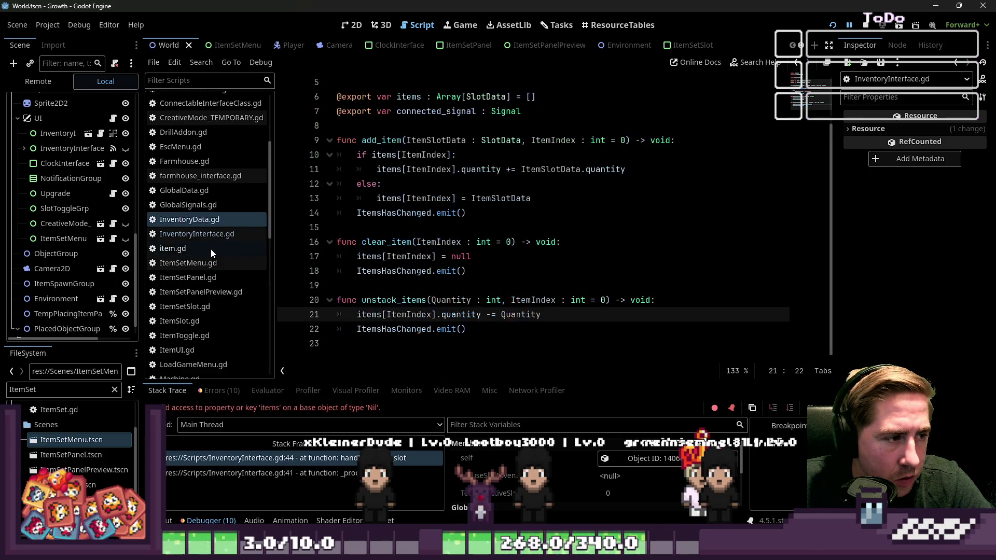
click(209, 237)
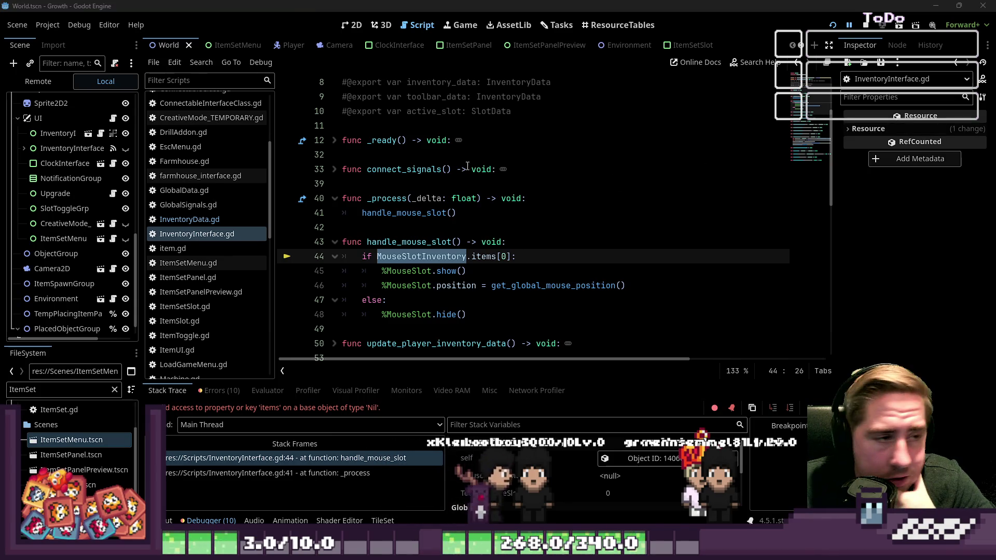
scroll(203, 148, up, 2)
click(202, 151)
click(203, 139)
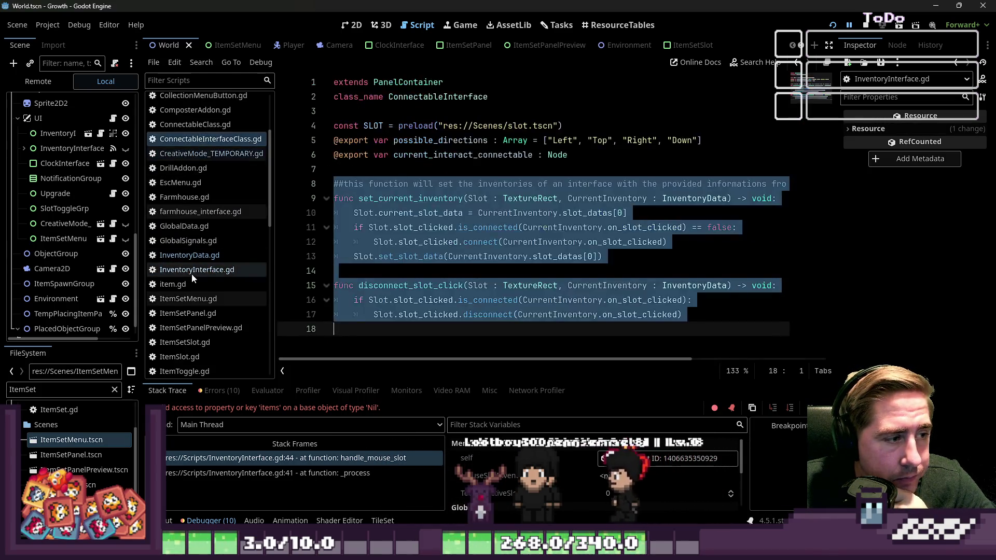
- Go back to InventoryInterface.gd and select MouseSlotInventory on line 44
click(226, 269)
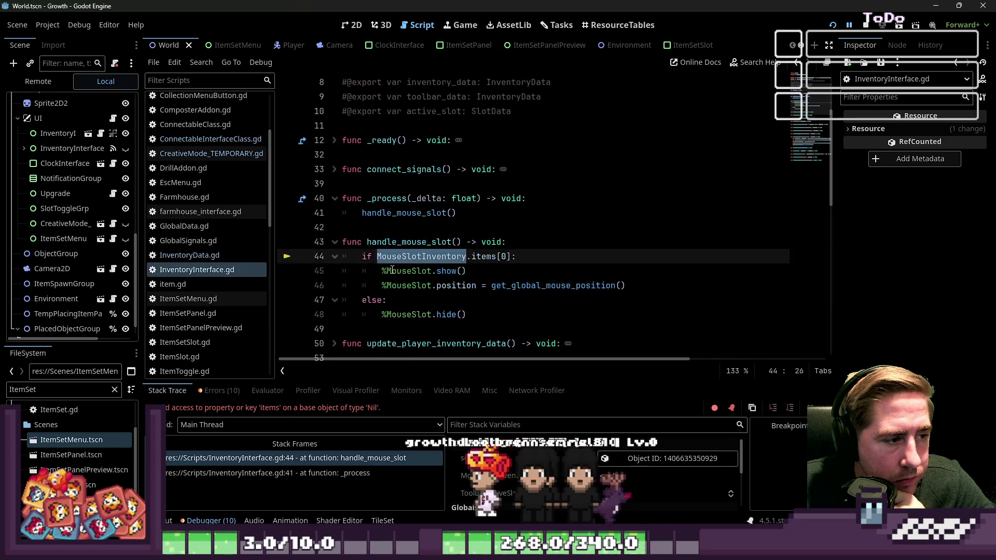
click(422, 271)
double_click(421, 257)
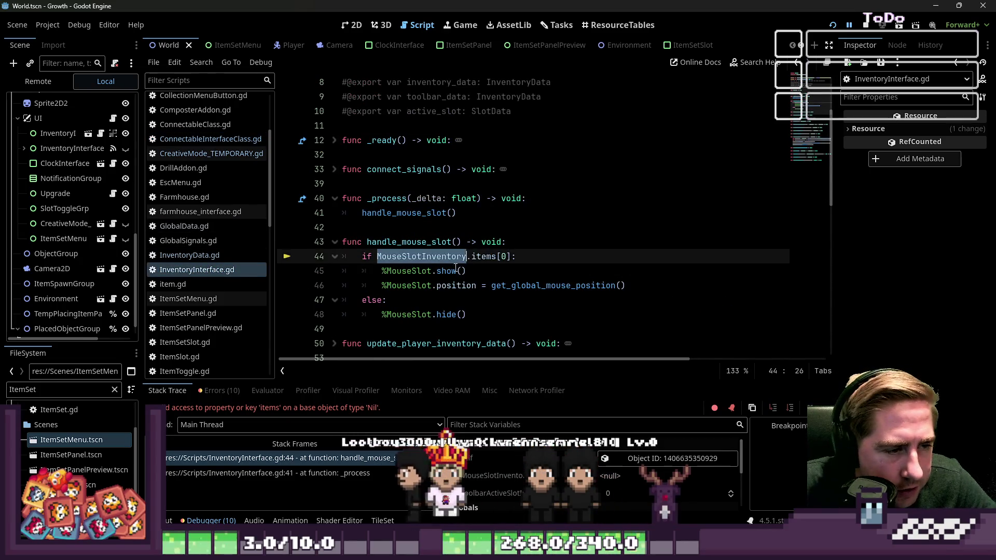
- Open InventoryData.gd and place the caret in line 20's unstack_items parameter
click(233, 256)
scroll(414, 233, up, 2)
scroll(440, 260, down, 4)
scroll(462, 290, up, 2)
click(464, 298)
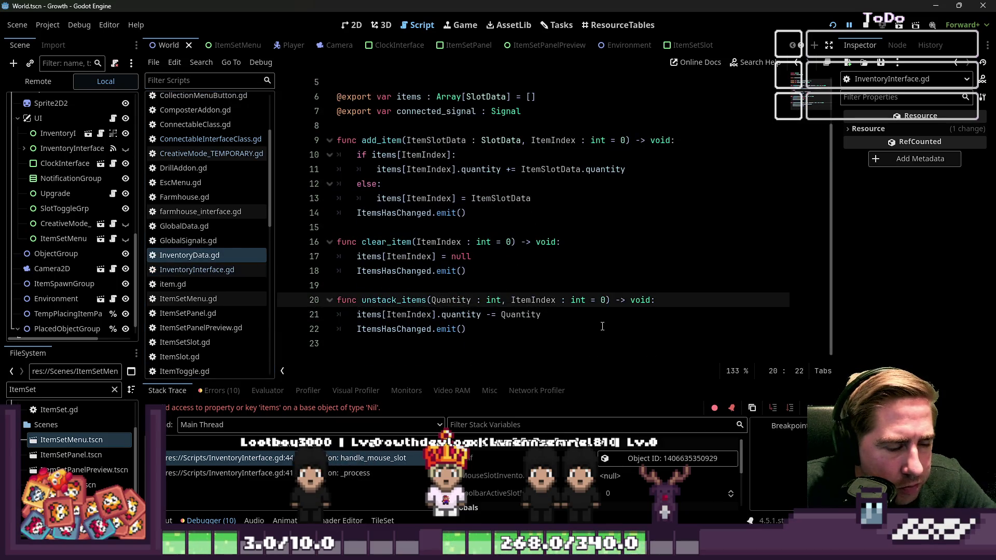
- Revert unstack_items' parameter to 'ItemSlotData : SlotData', save, and return to InventoryInterface.gd
key(ctrl+z)
key(ctrl+z)
key(ctrl+z)
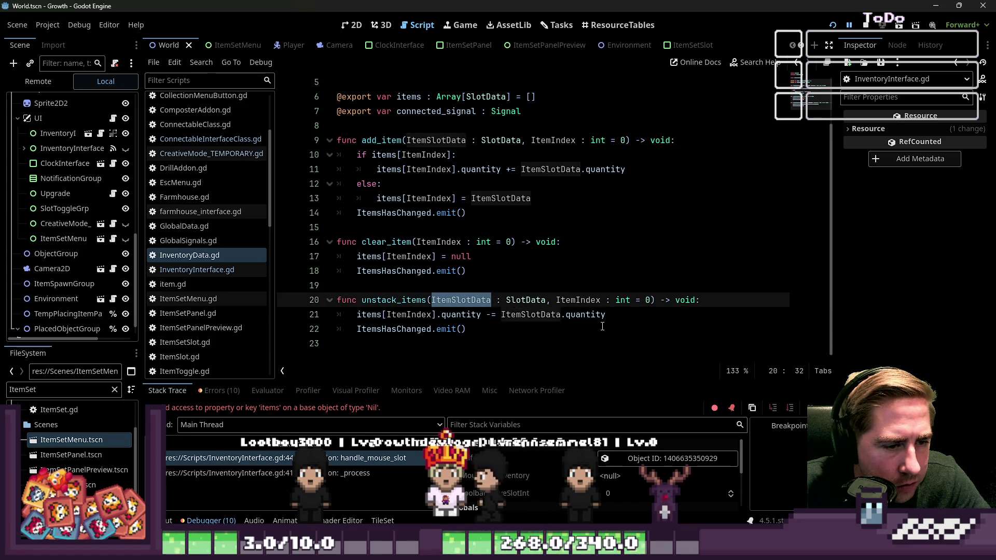
key(ctrl+z)
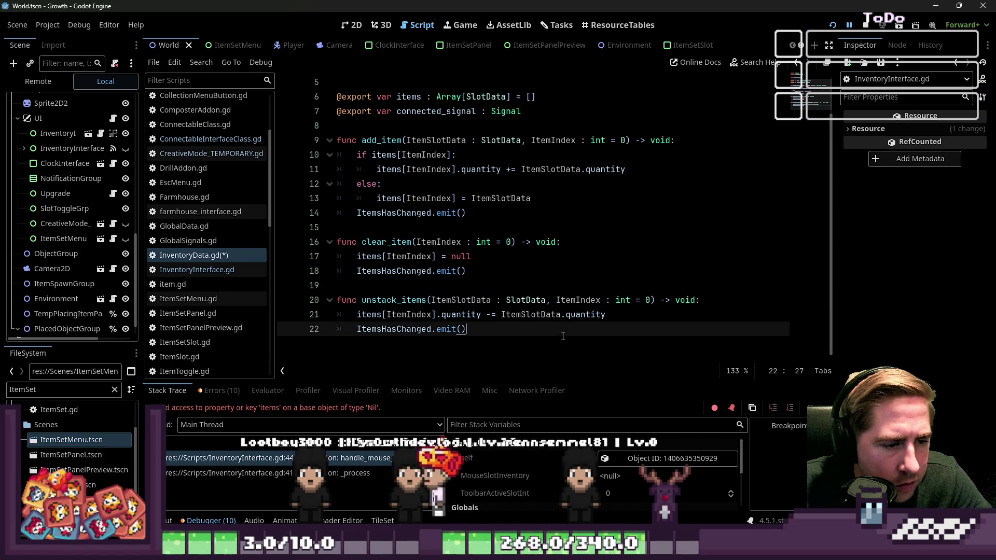
key(ctrl+z)
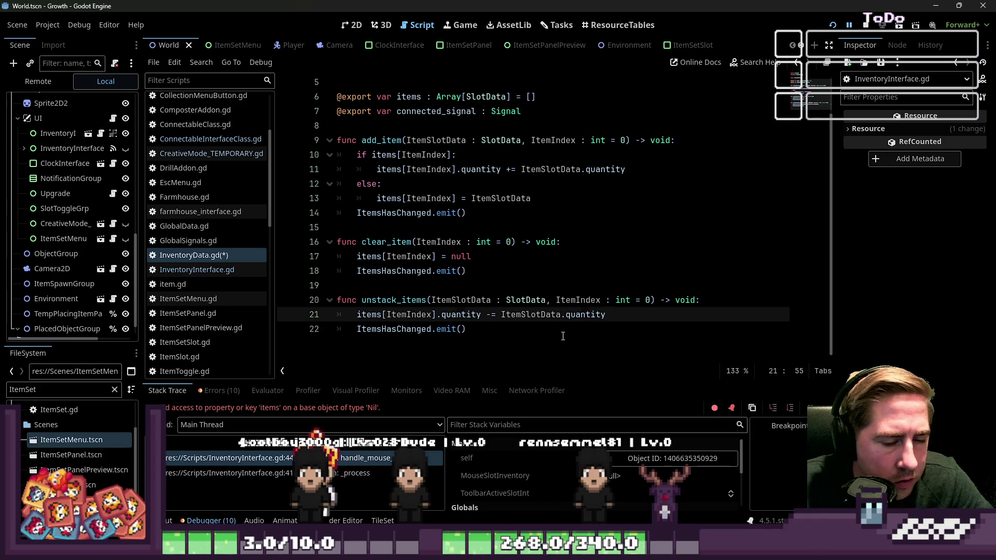
key(ctrl+shift+z)
key(ctrl+shift+z)
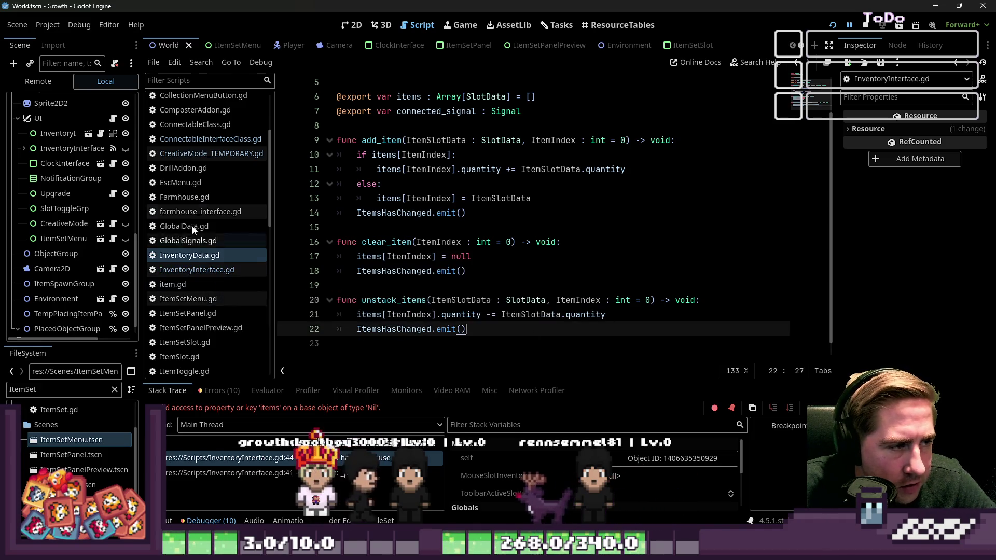
click(203, 269)
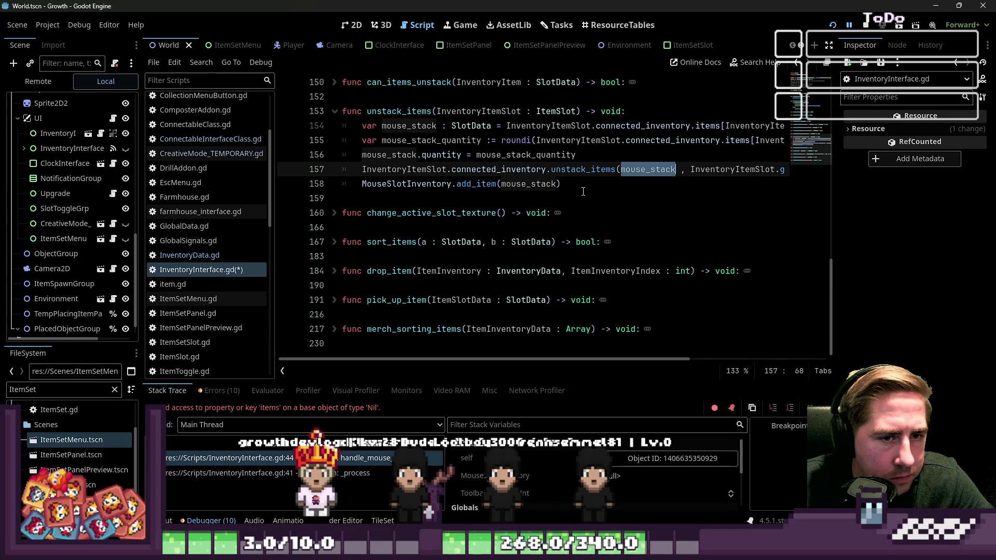
- Rewrite line 158 as MouseSlotInventory.add_item(mouse_stack) and save InventoryInterface.gd
key(ctrl+z)
key(Left)
key(Left)
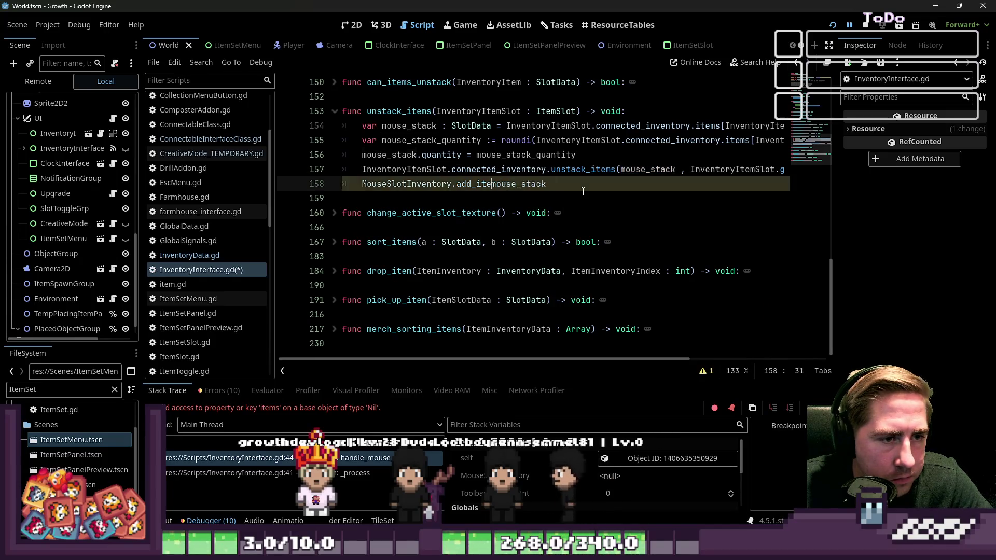
key(BackSpace)
key(BackSpace)
key(BackSpace)
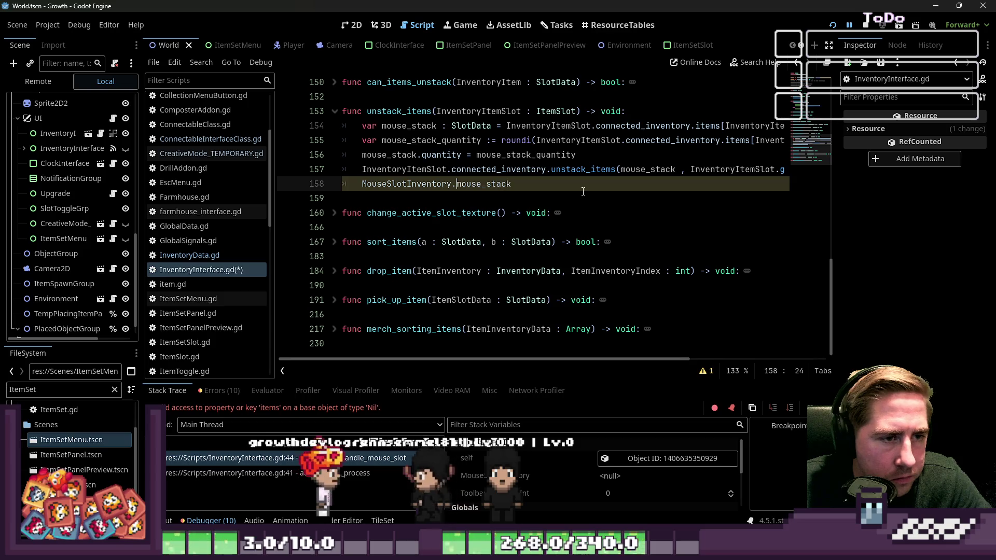
text(items[0] = )
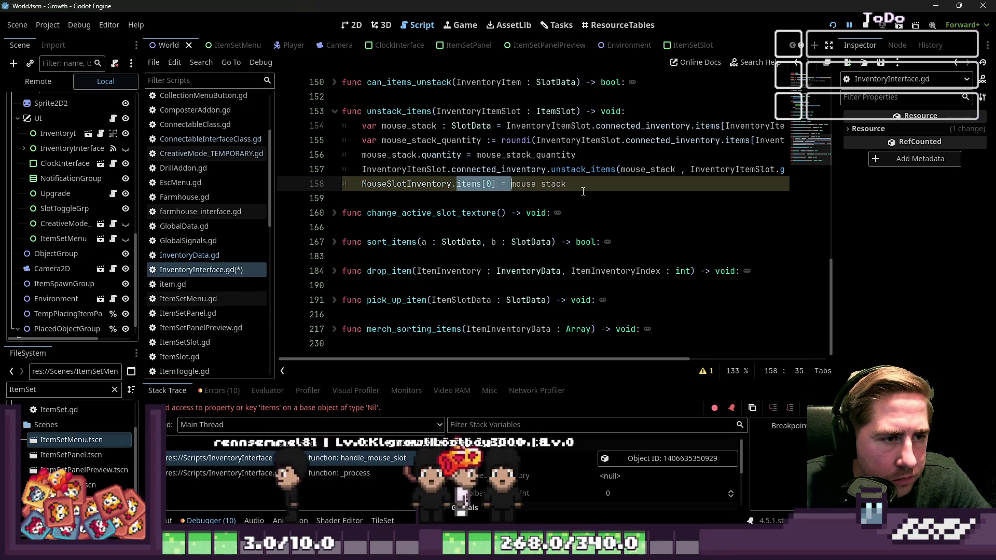
text(add_item)
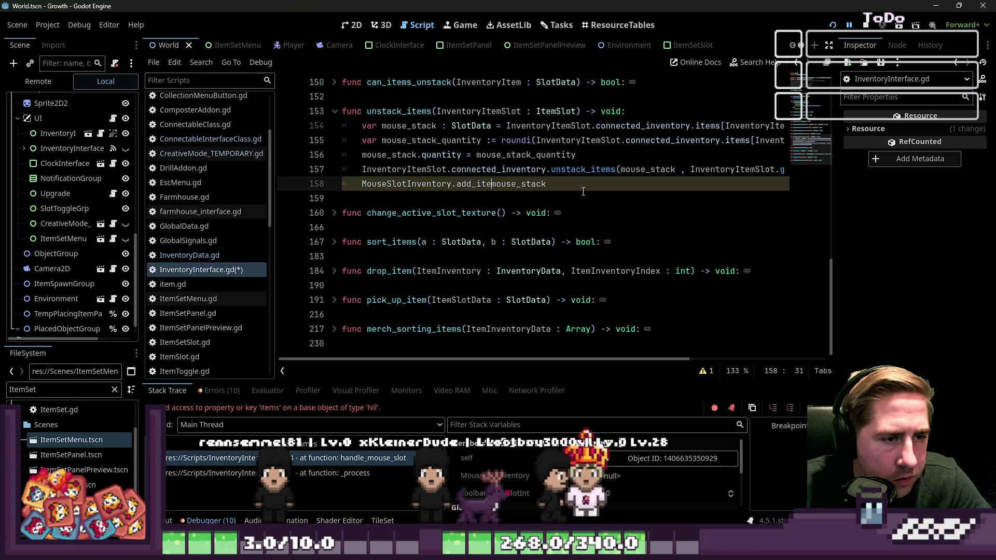
key(ctrl+z)
key(ctrl+z)
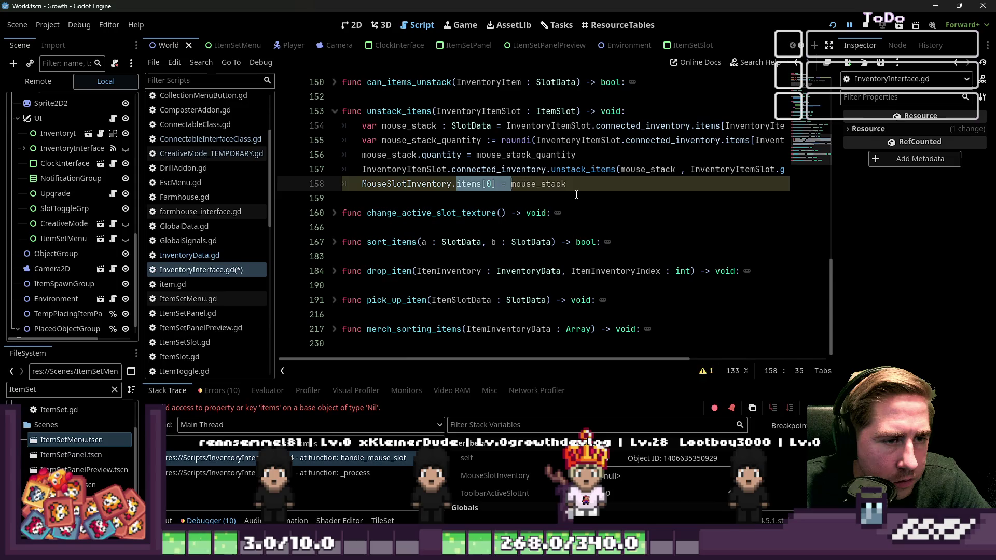
click(576, 195)
key(ctrl+y)
key(ctrl+y)
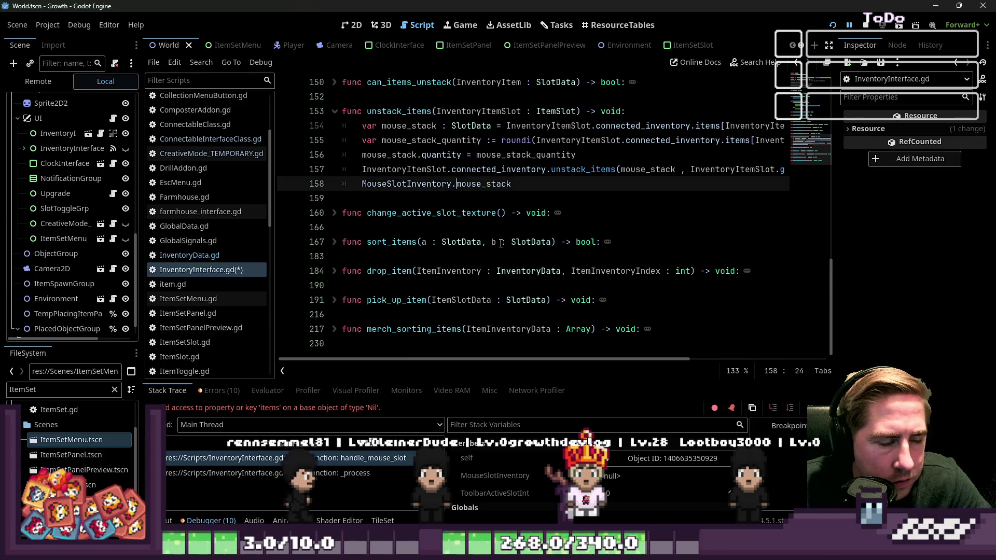
text(()
key(End)
text())
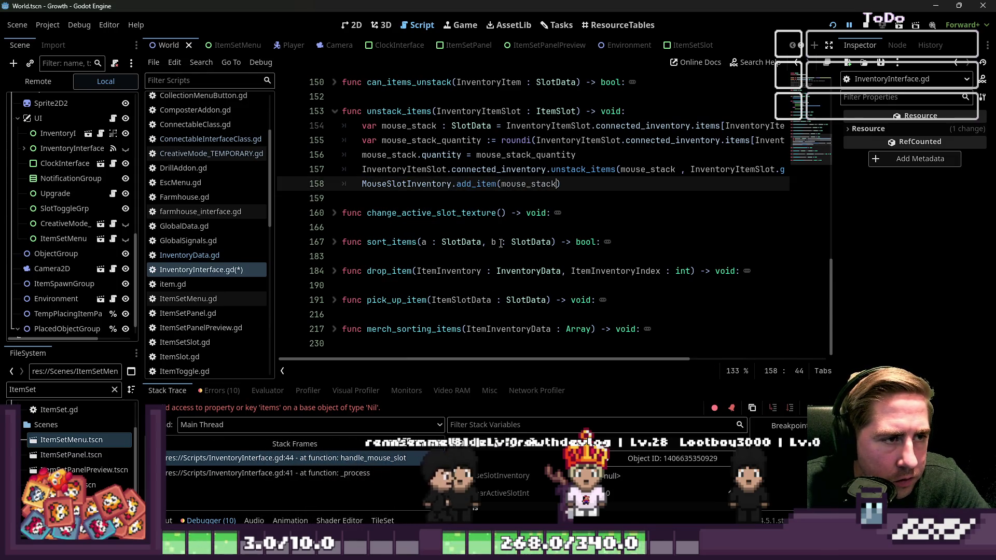
scroll(527, 230, up, 1)
click(627, 228)
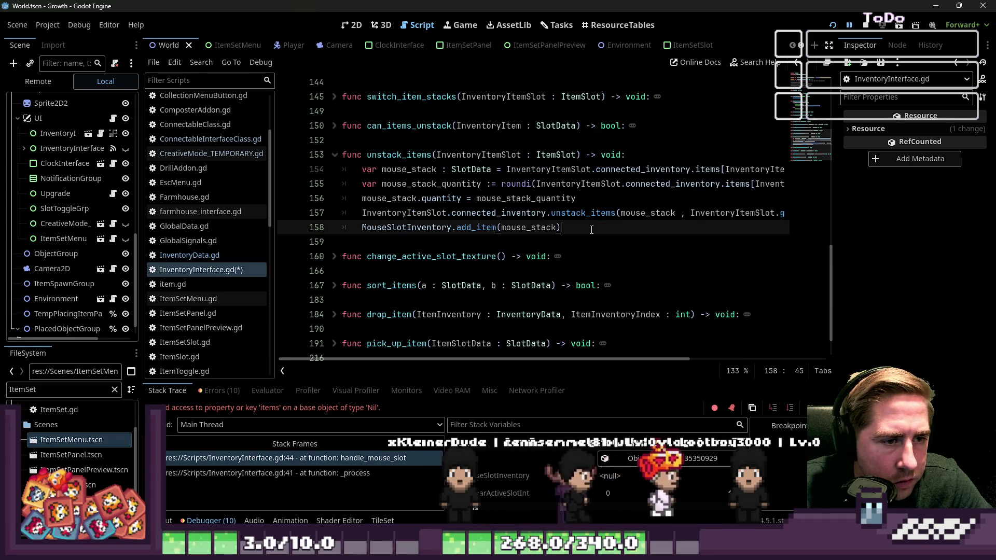
key(ctrl+s)
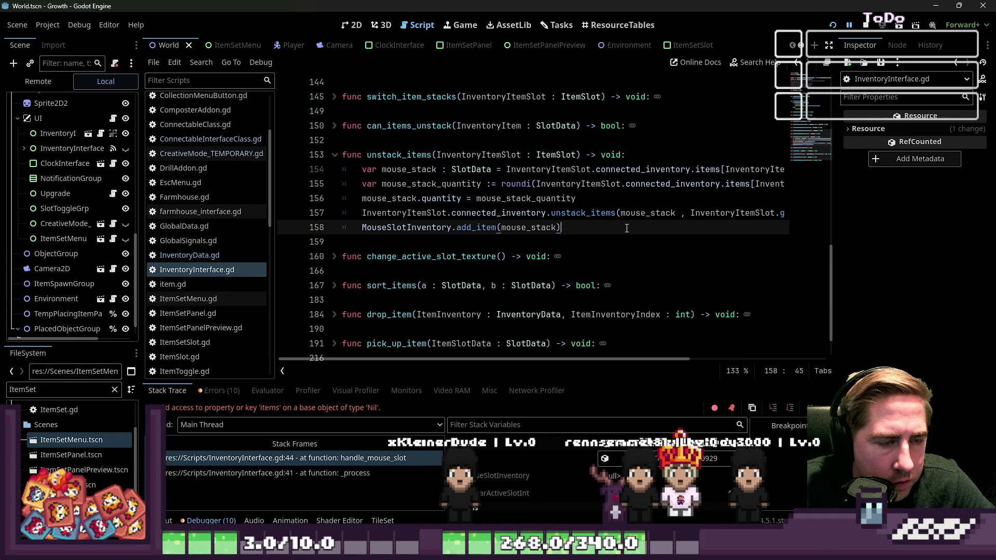
- Keep mouse_stack as line 157's unstack_items argument, then run the game with F5
key(ctrl+z)
key(ctrl+shift+z)
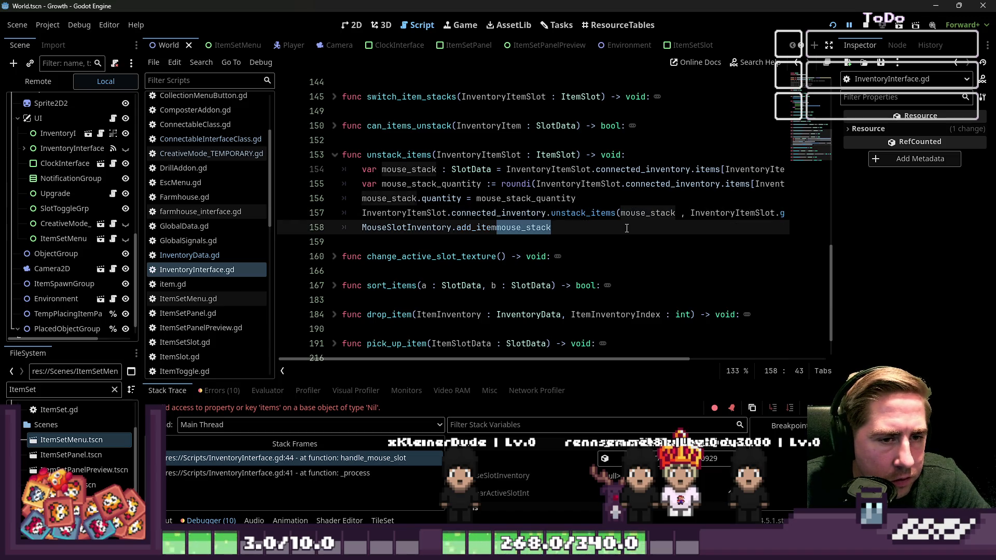
key(ctrl+z)
key(ctrl+shift+z)
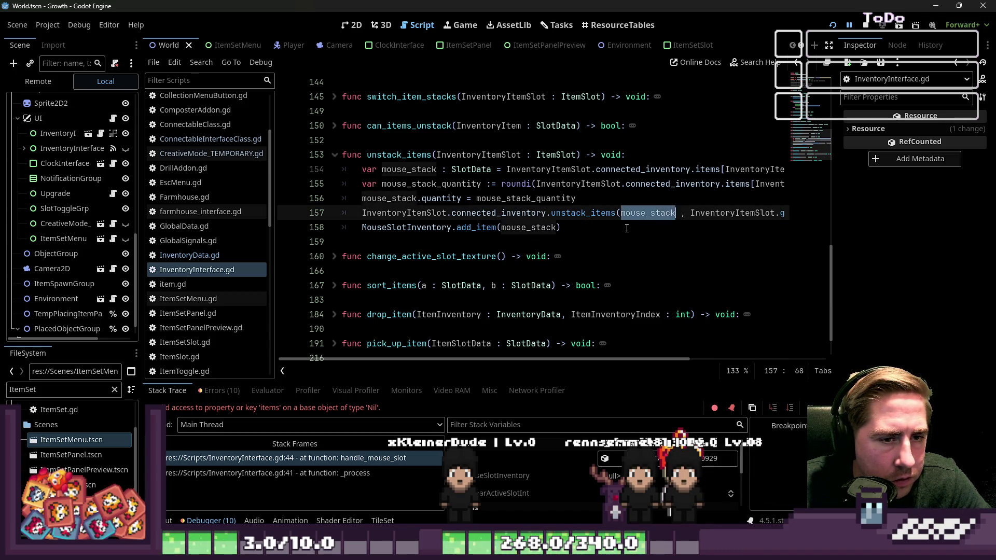
click(618, 230)
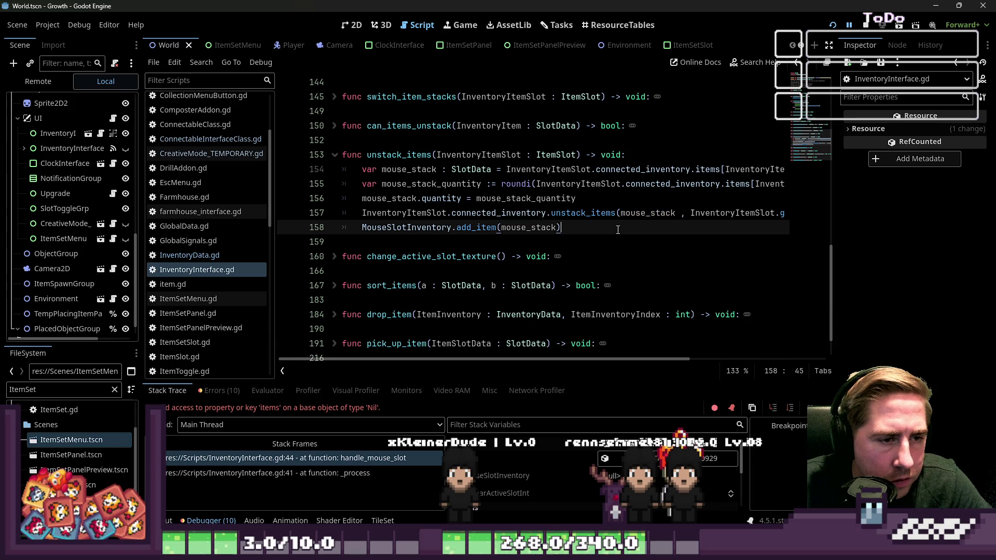
double_click(645, 218)
key(F5)
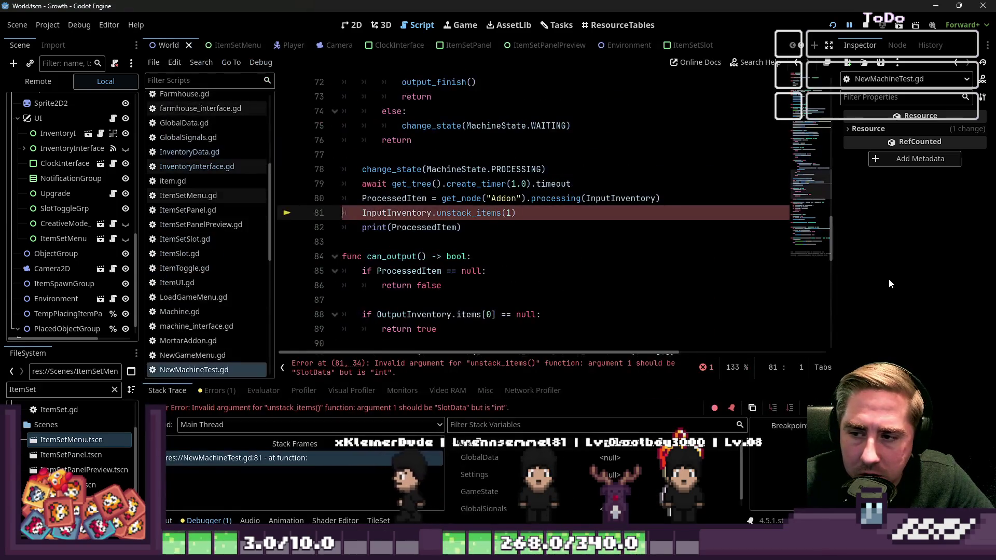
- Comment out InputInventory.unstack_items(1) on line 81 of NewMachineTest.gd and run the project
click(588, 242)
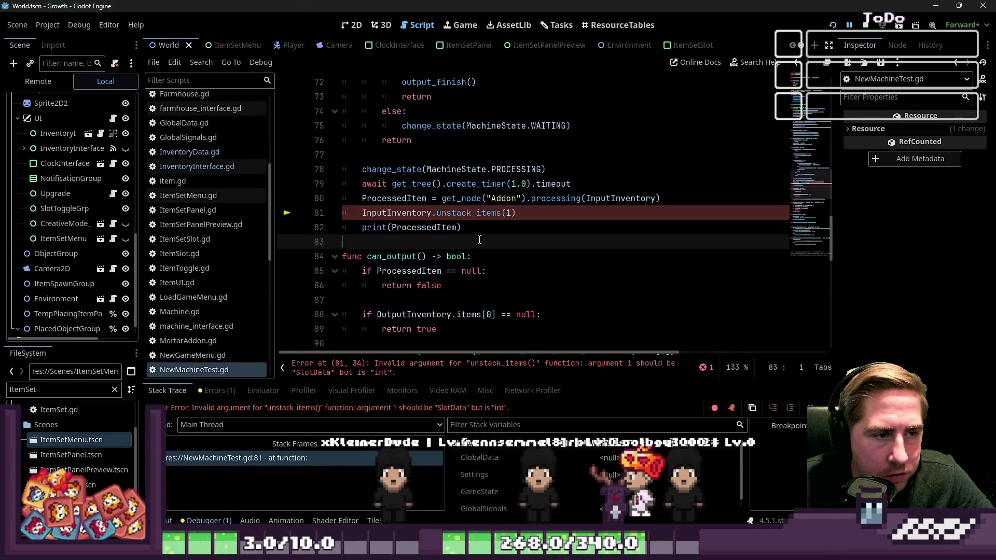
double_click(467, 212)
click(516, 212)
click(344, 213)
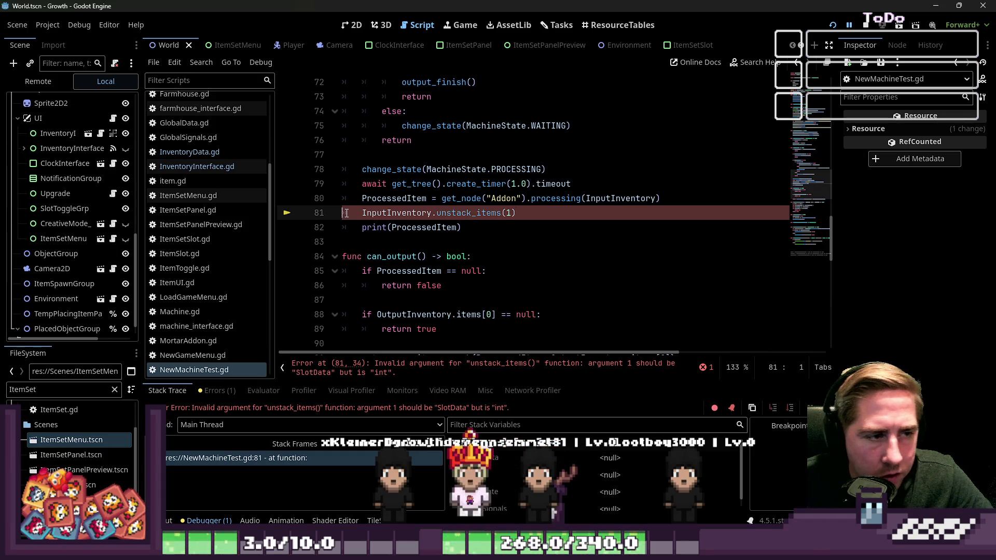
key(F5)
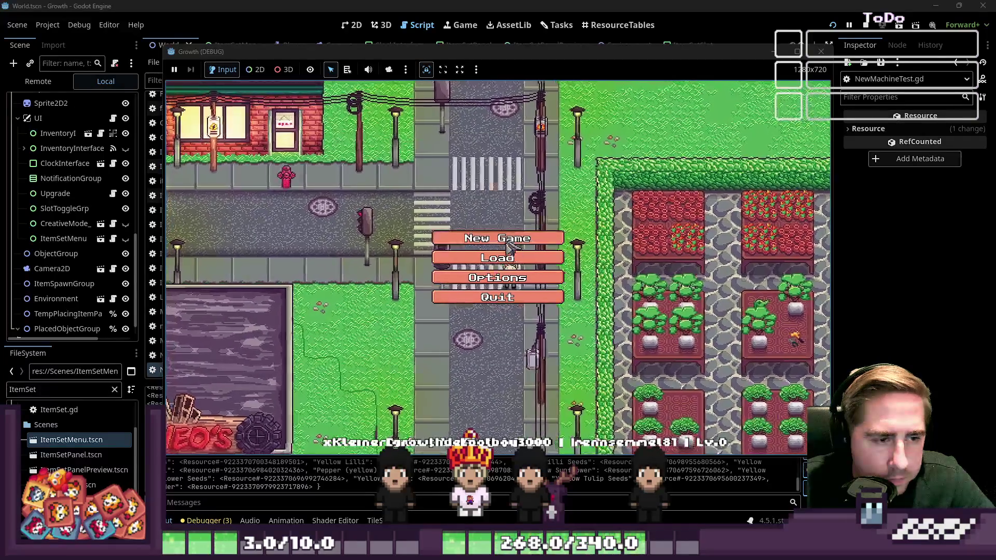
- Start a New Game, enter a character name, walk around, then stop debugging with F8
click(497, 254)
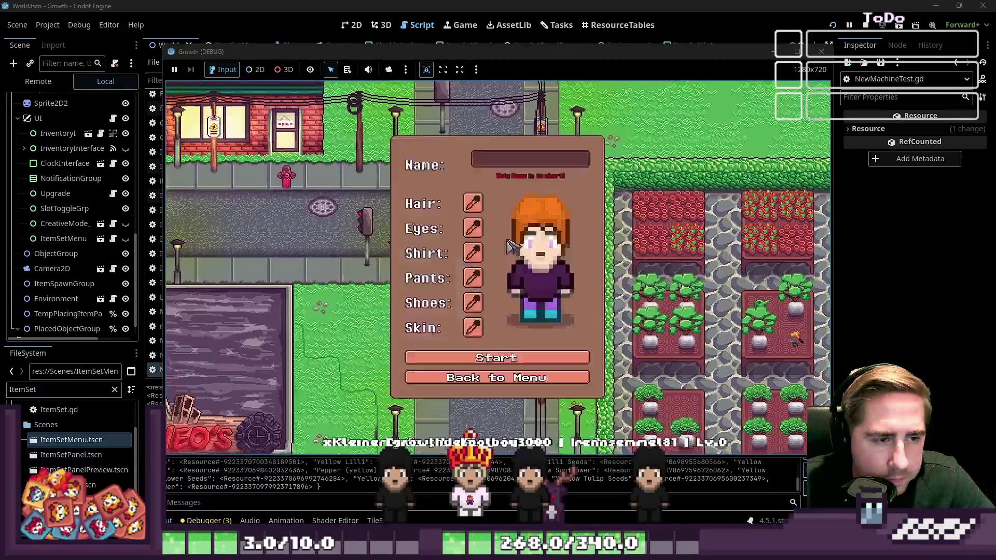
text(xcsdf)
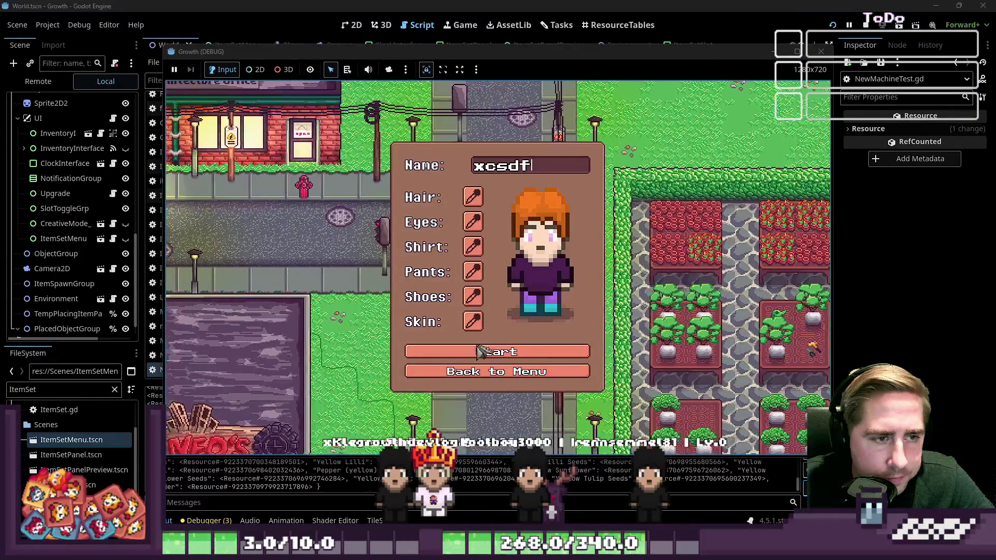
key(Return)
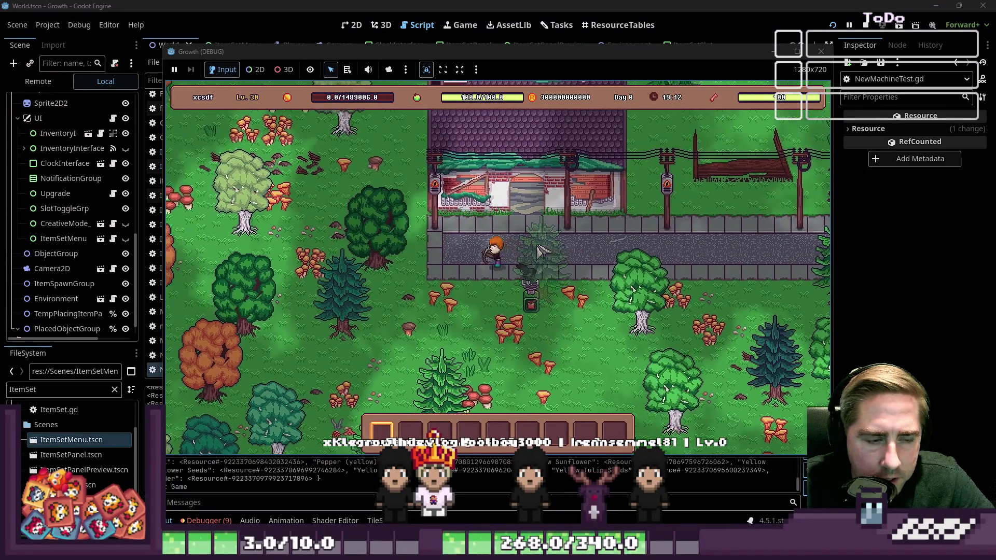
key(F8)
scroll(530, 202, down, 5)
scroll(506, 195, up, 8)
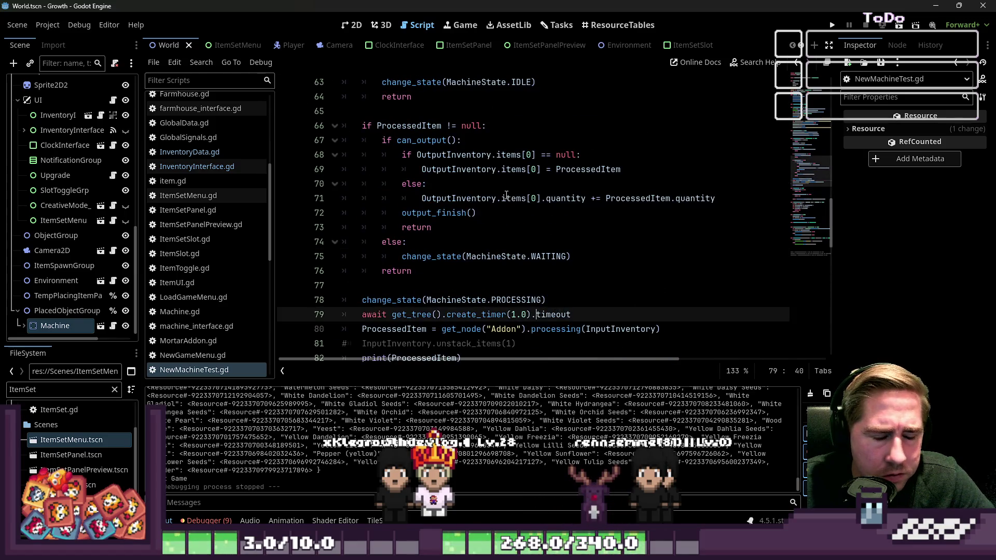
- In InventoryInterface.gd, change line 157's argument to mouse_stack.quantity and save
click(197, 167)
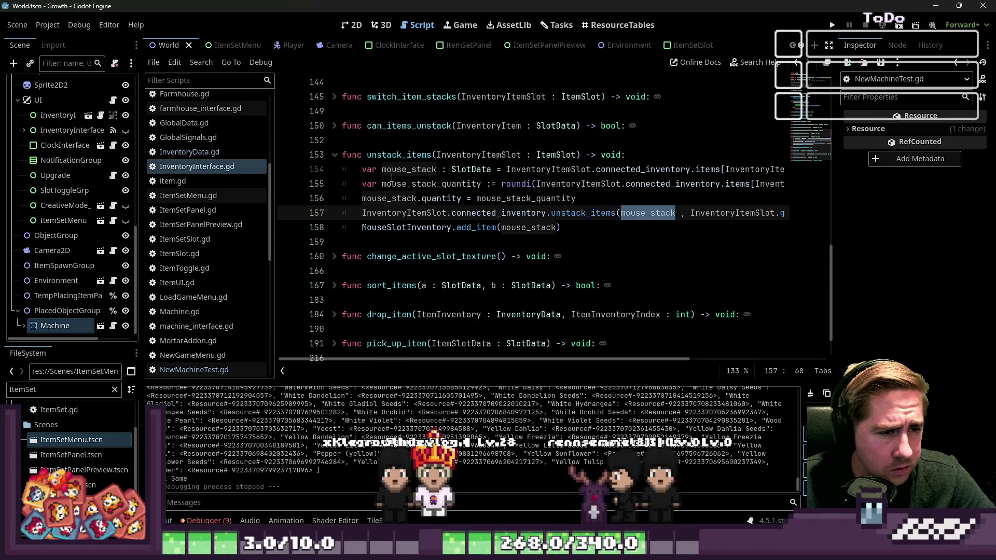
click(678, 214)
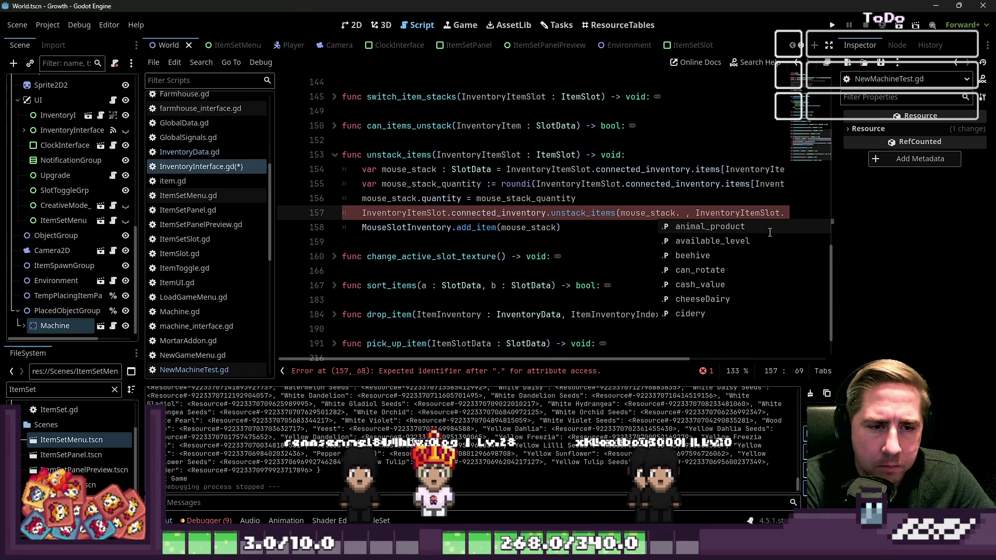
text(qua)
key(Return)
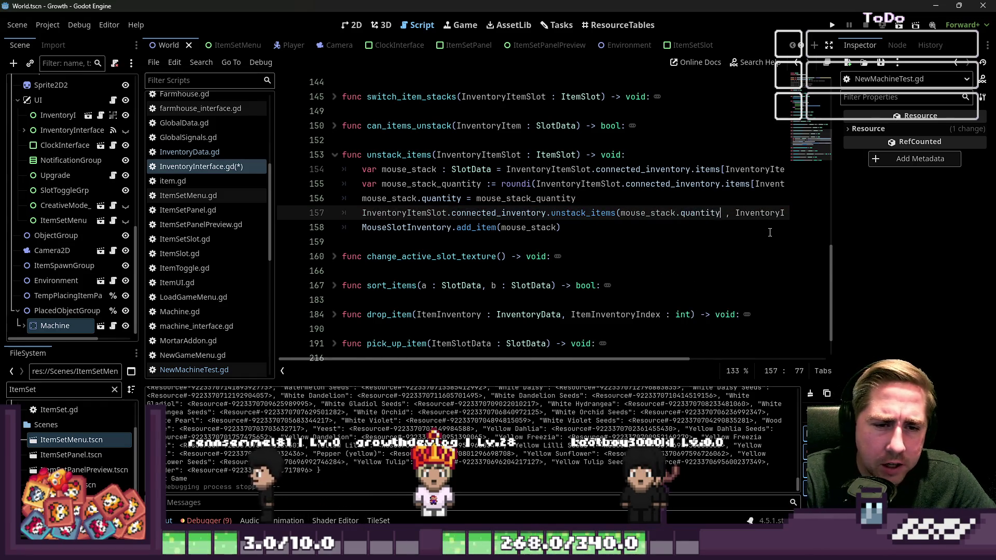
key(ctrl+s)
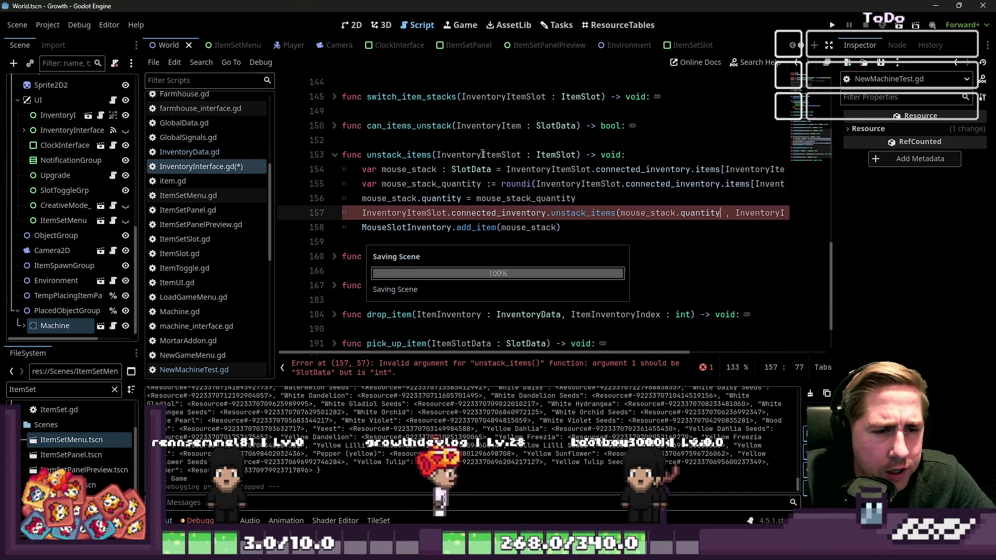
click(426, 213)
scroll(426, 213, up, 2)
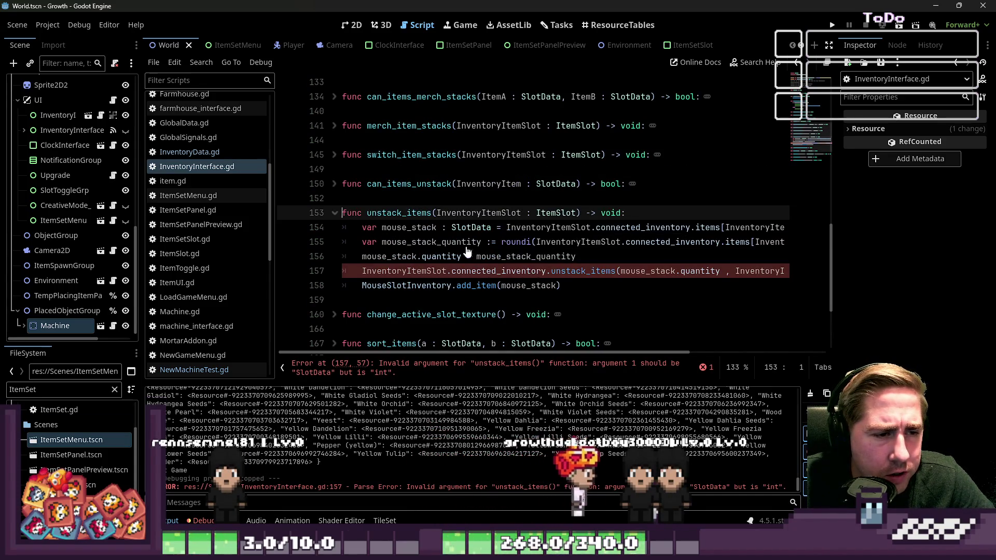
- In InventoryData.gd, change unstack_items' parameter to 'Quantity : int'
click(367, 213)
click(201, 151)
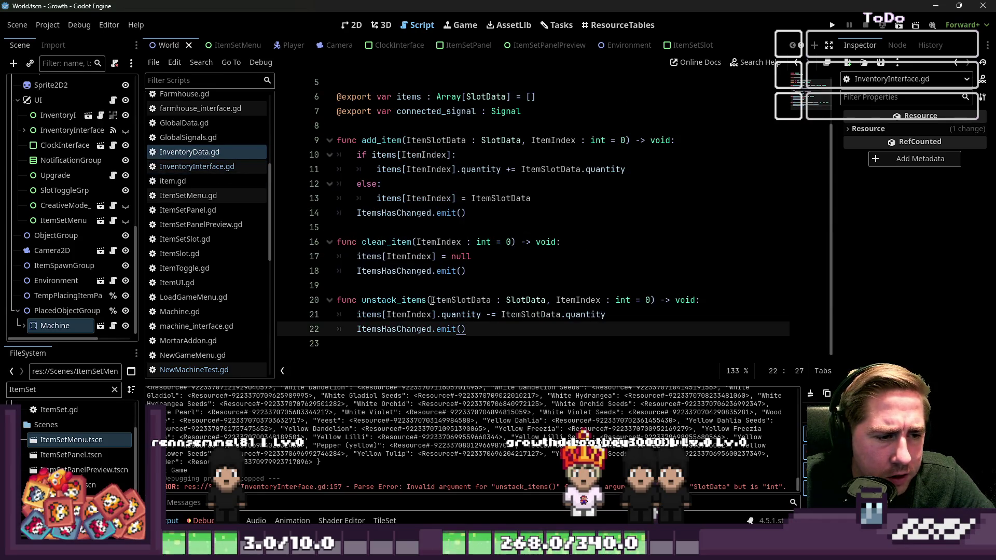
drag(432, 300, 453, 302)
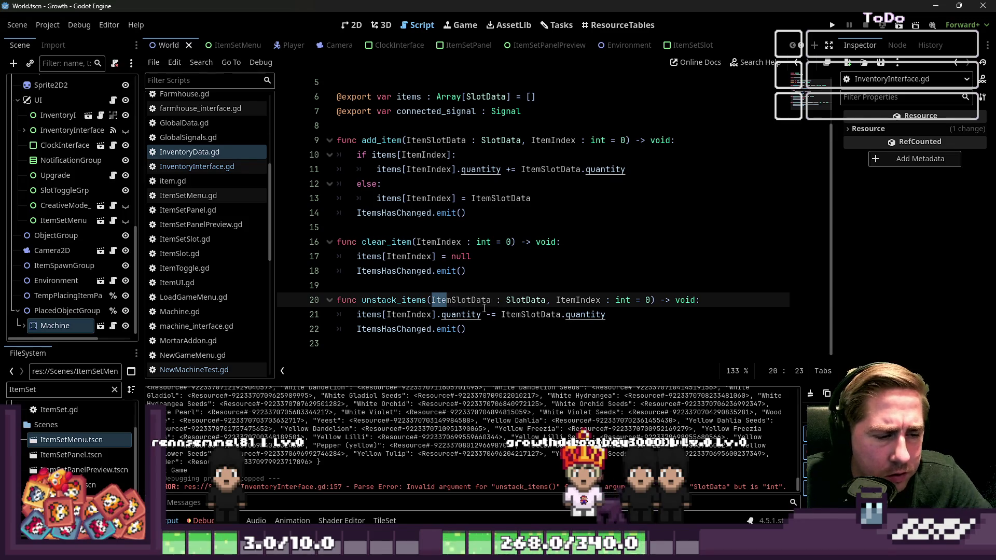
key(ctrl+shift+Right)
key(ctrl+End)
key(BackSpace)
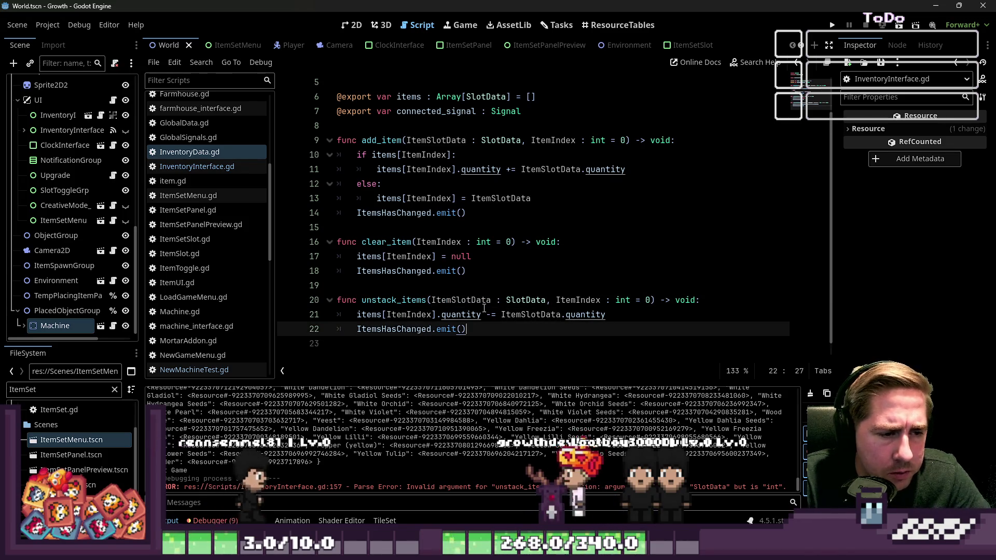
key(ctrl+z)
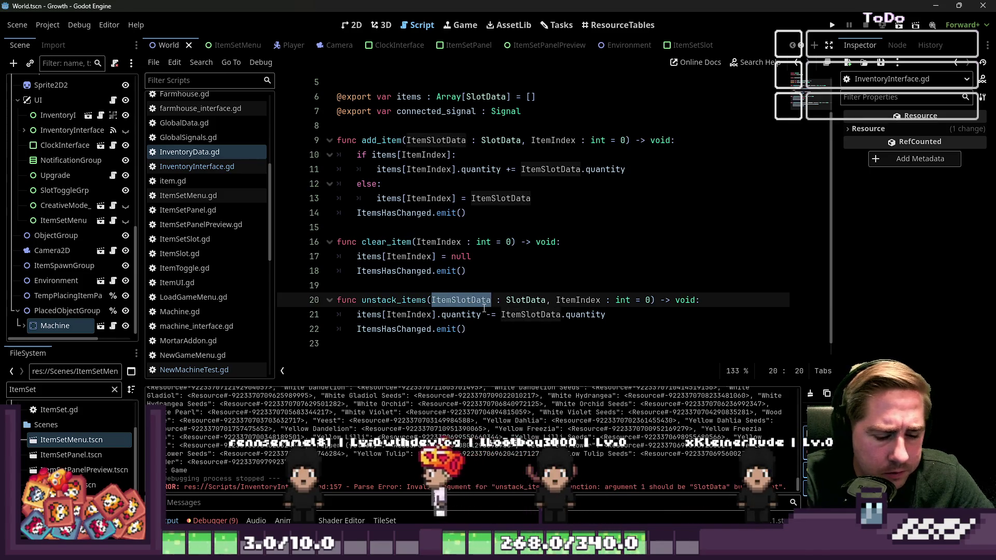
text(I)
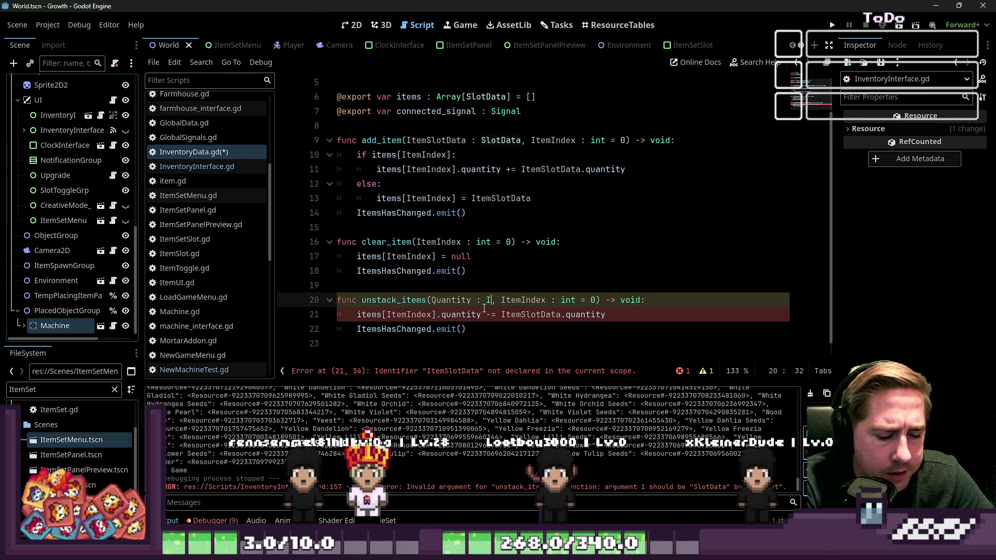
text(nt)
key(ctrl+Left)
key(ctrl+Left)
key(ctrl+Left)
key(ctrl+shift+Right)
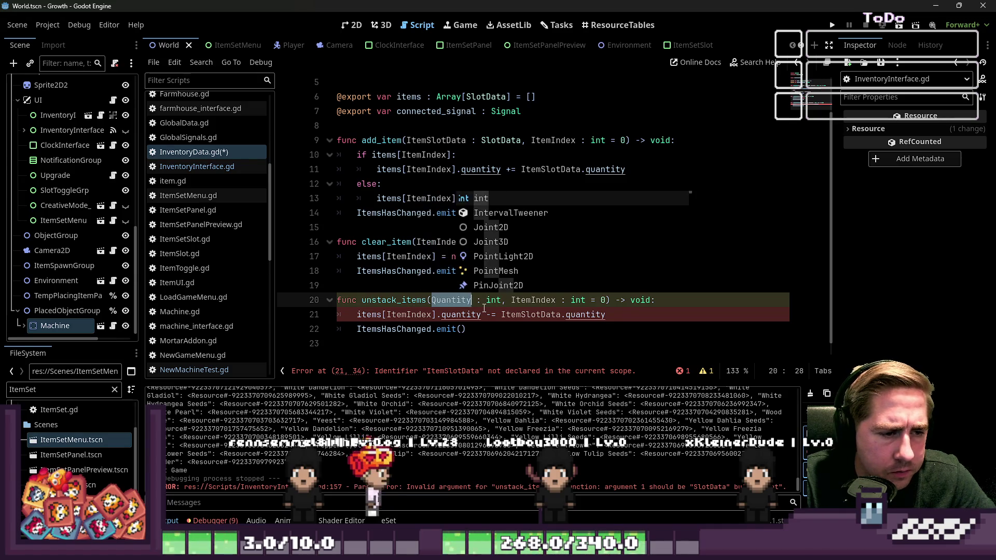
key(Escape)
- Replace ItemSlotData.quantity on line 21 with Quantity and save the script
key(Down)
key(ctrl+Right)
key(ctrl+Right)
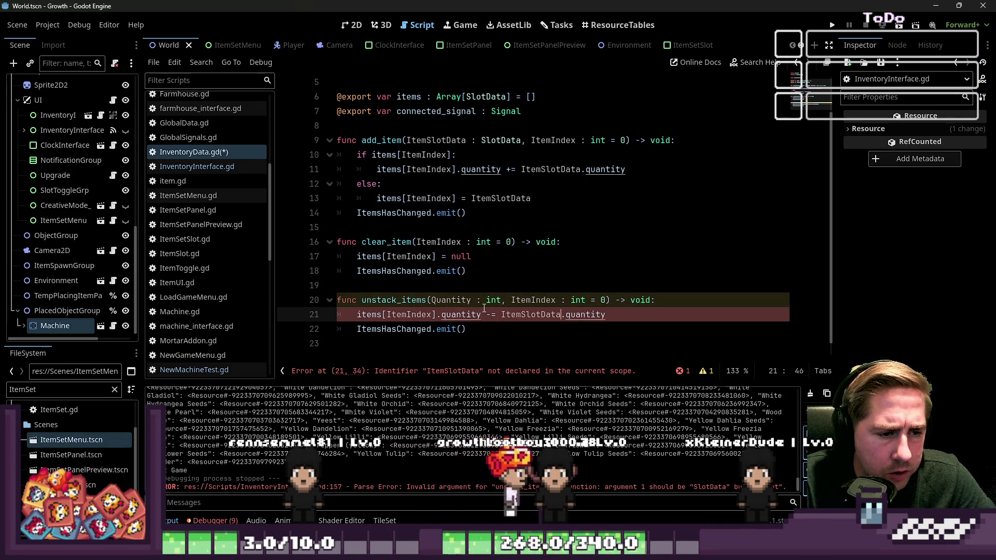
key(shift+End)
text(Quantity)
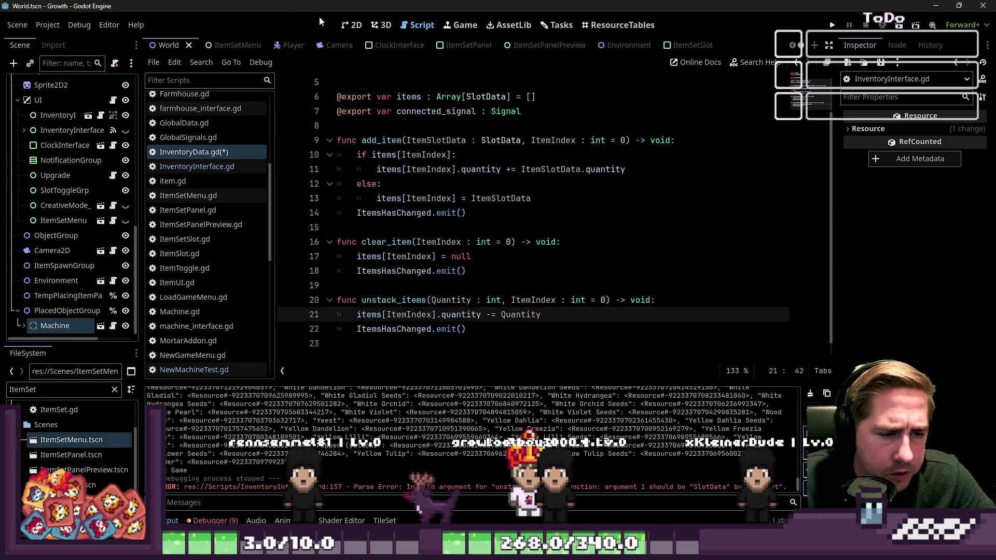
key(ctrl+s)
click(565, 227)
click(431, 329)
click(214, 169)
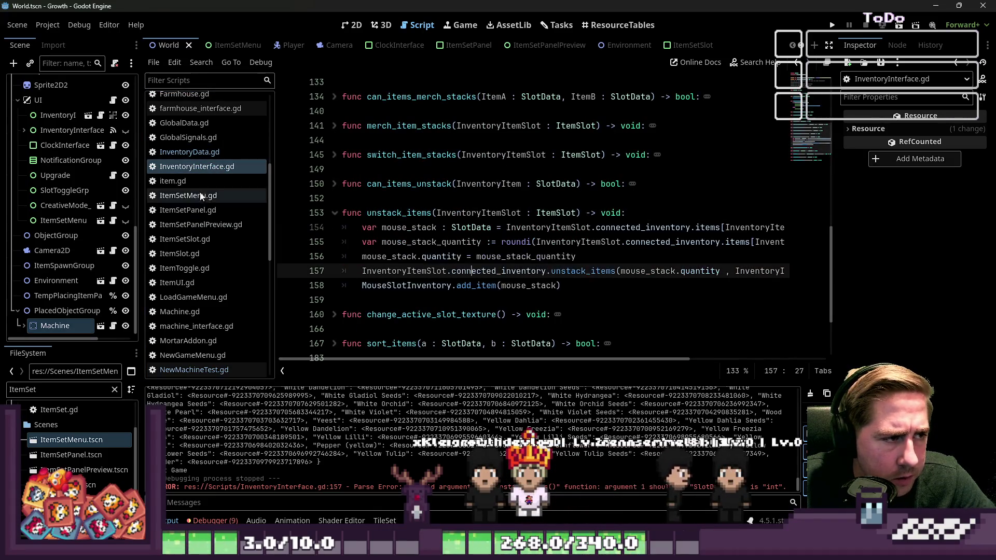
- Open NewMachineTest.gd and uncomment the unstack_items(1) call on line 81
scroll(196, 167, up, 3)
scroll(197, 171, down, 7)
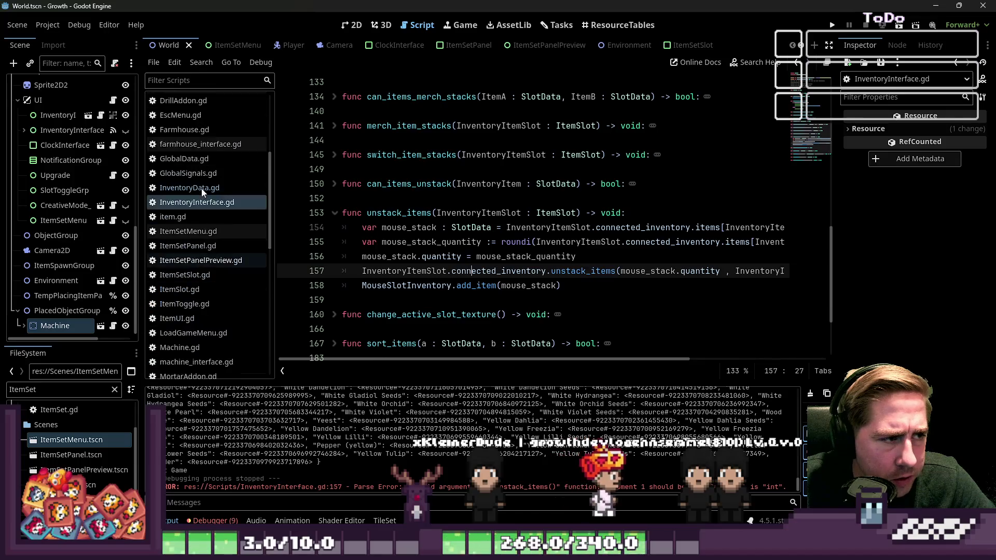
scroll(202, 192, down, 2)
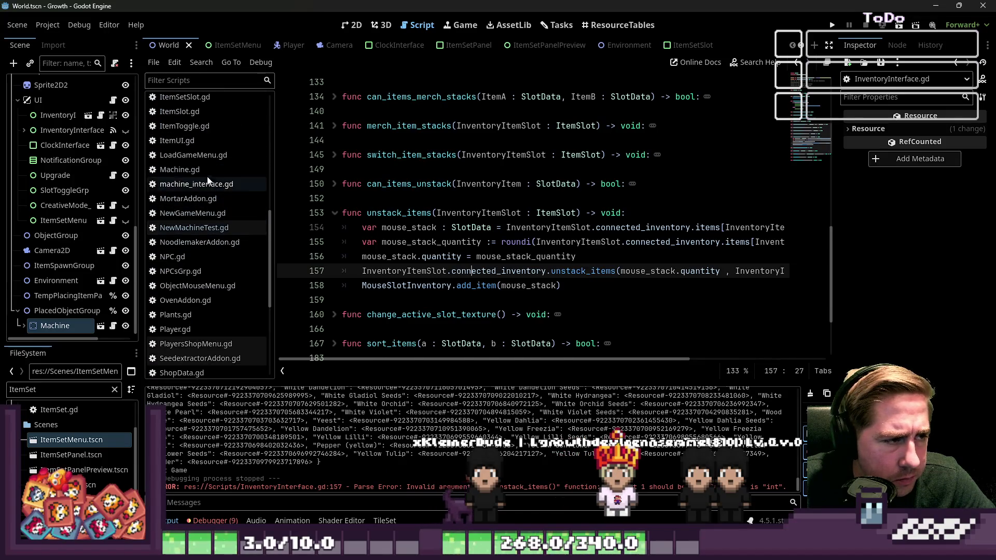
click(207, 175)
click(207, 227)
click(535, 224)
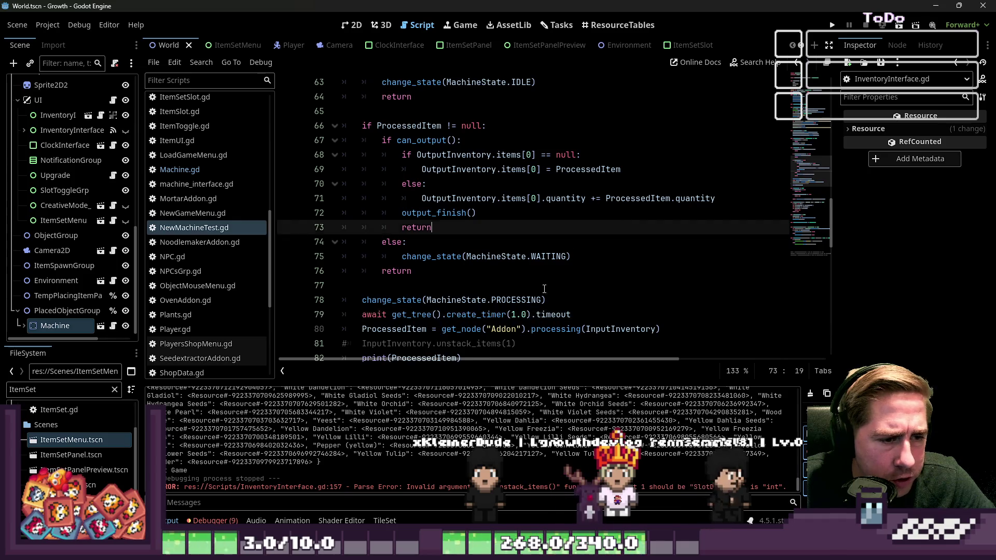
scroll(535, 203, down, 3)
click(535, 202)
key(Down)
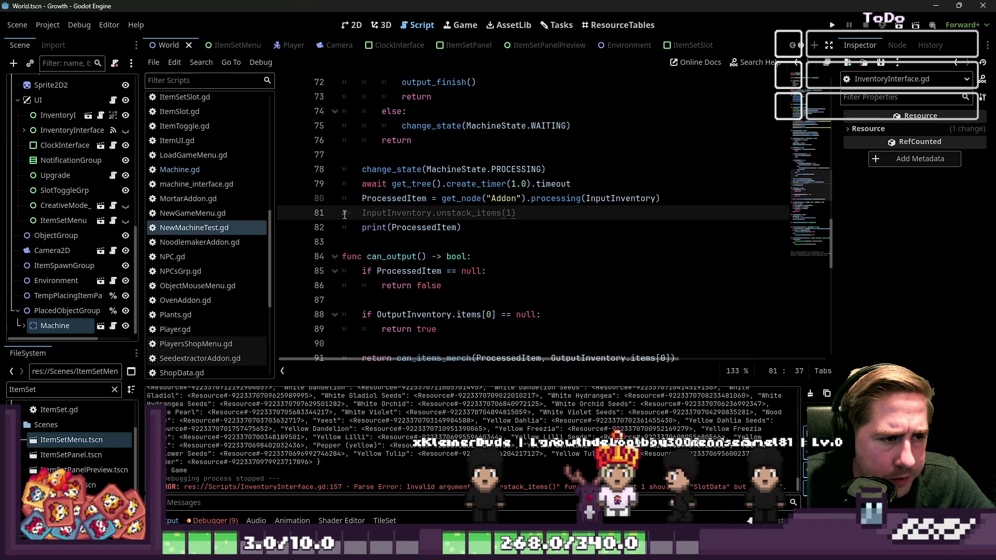
- Play the game with a newly named character until it breaks on line 44
click(832, 25)
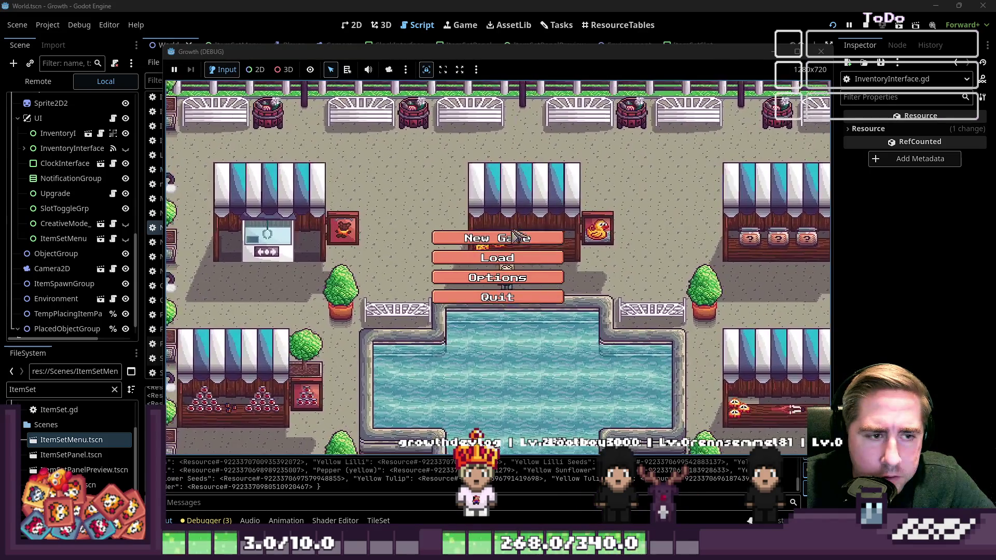
click(497, 238)
text(cxysd)
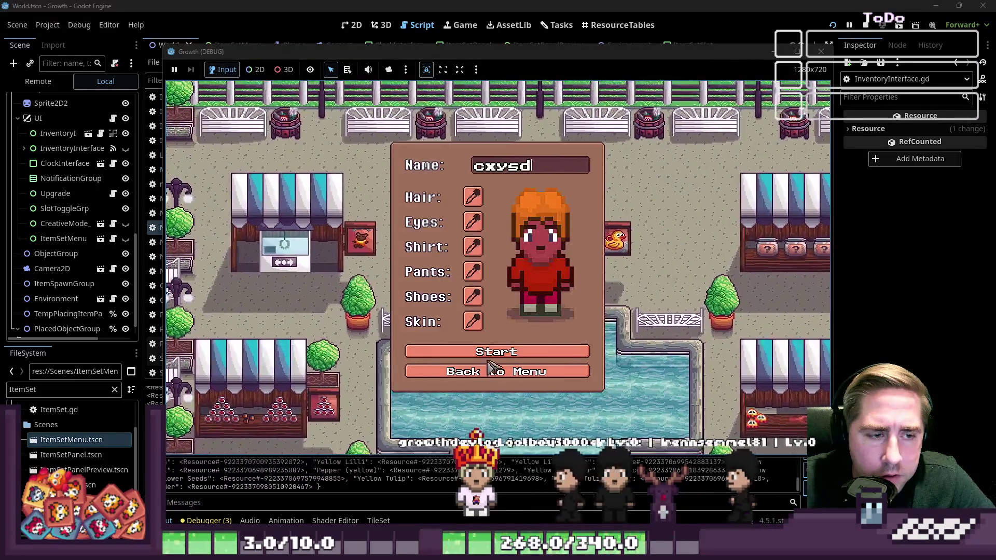
key(Return)
click(473, 269)
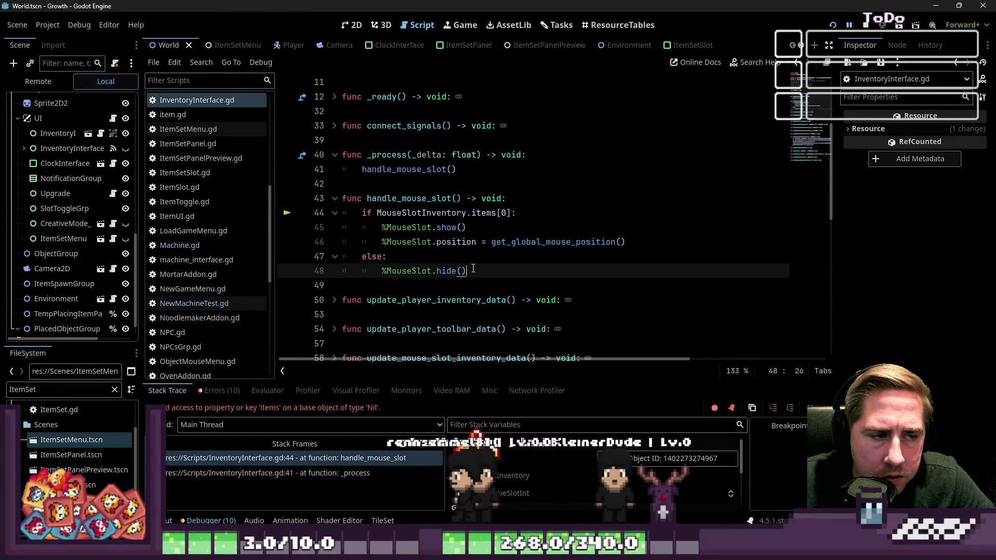
- Browse Machine.gd, InventoryInterface.gd and NewMachineTest.gd, ending on InventoryData.gd's unstack_items
click(182, 244)
scroll(193, 172, up, 3)
click(193, 171)
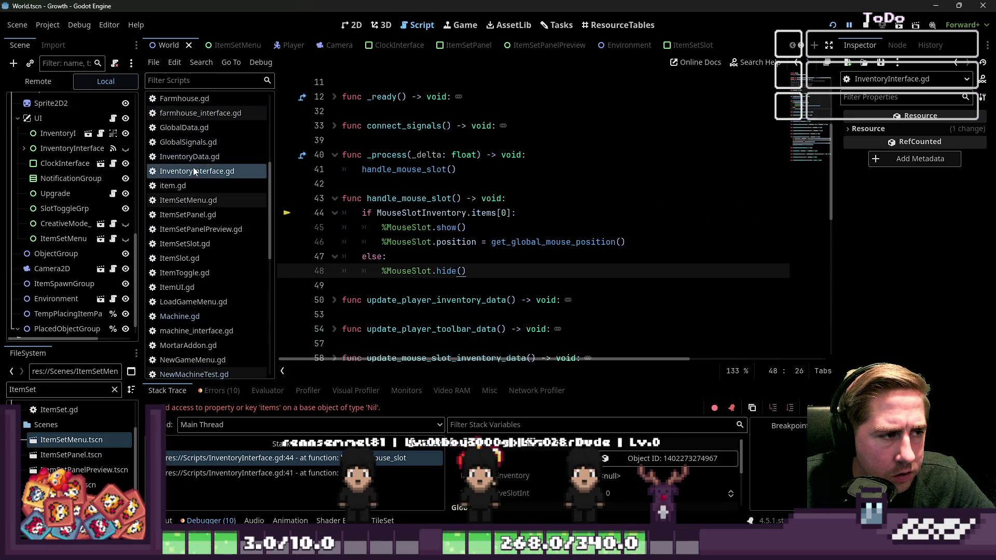
click(197, 157)
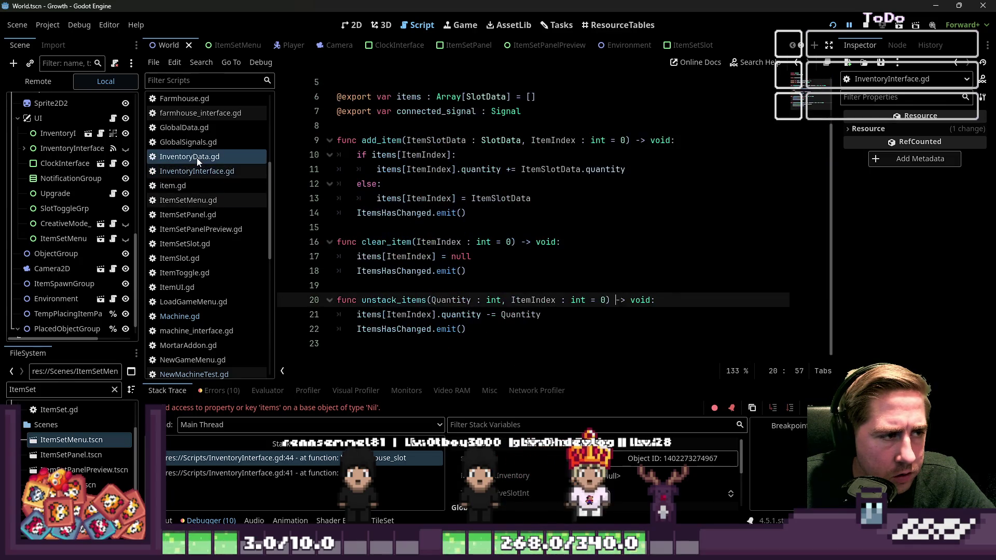
click(178, 317)
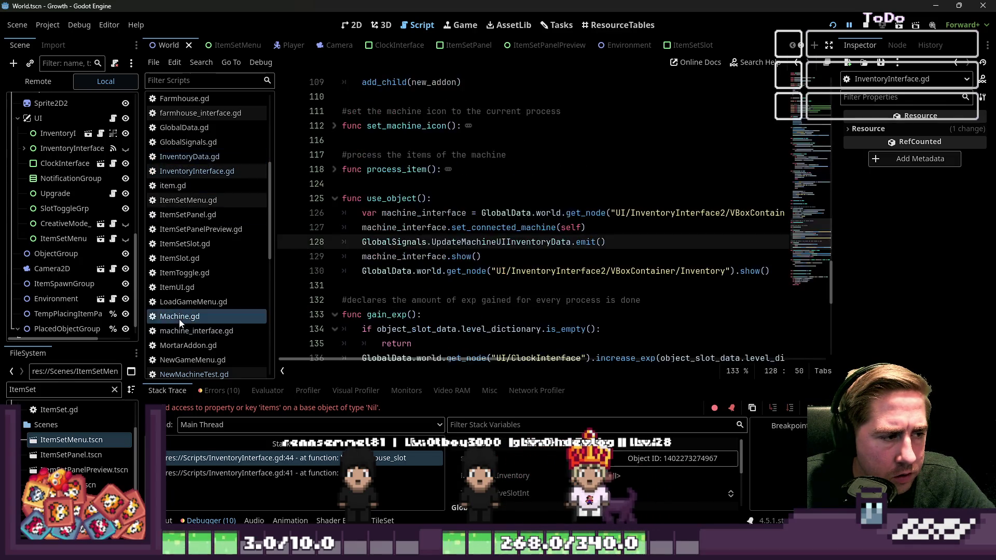
scroll(208, 314, down, 3)
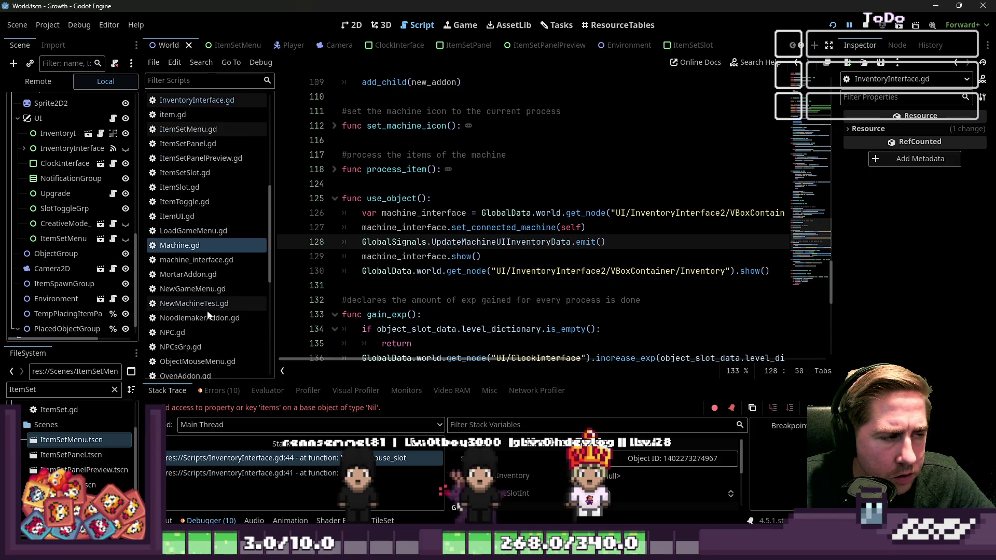
click(209, 308)
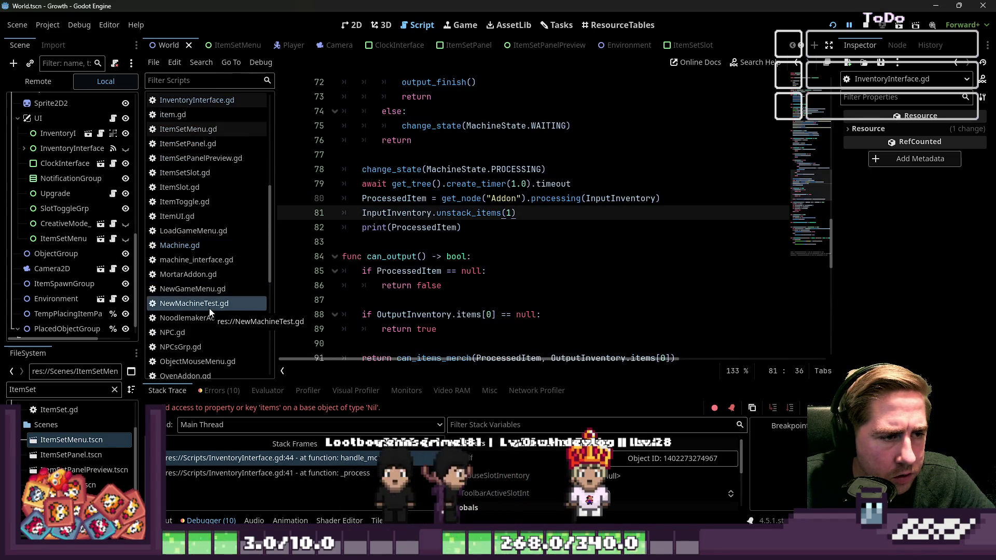
scroll(218, 252, up, 3)
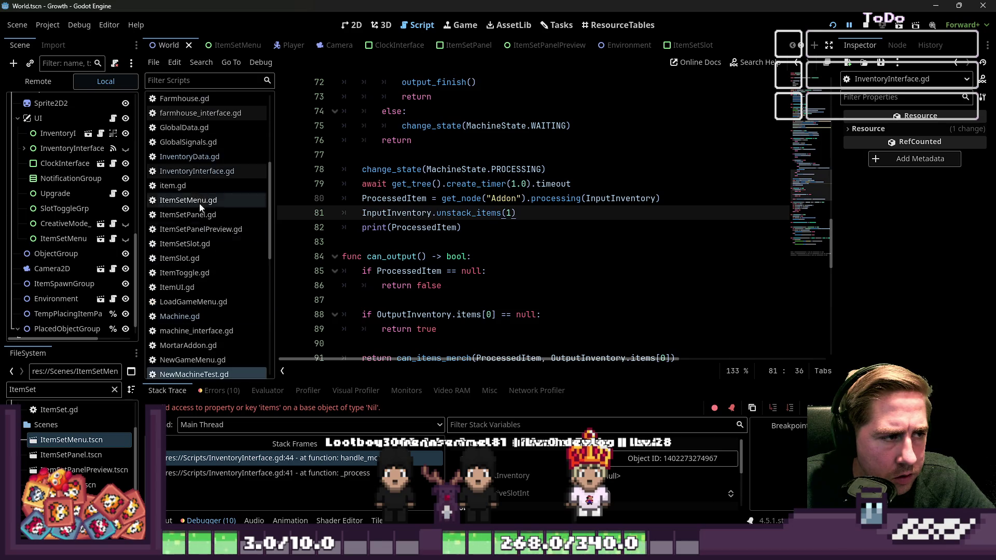
click(200, 171)
click(202, 158)
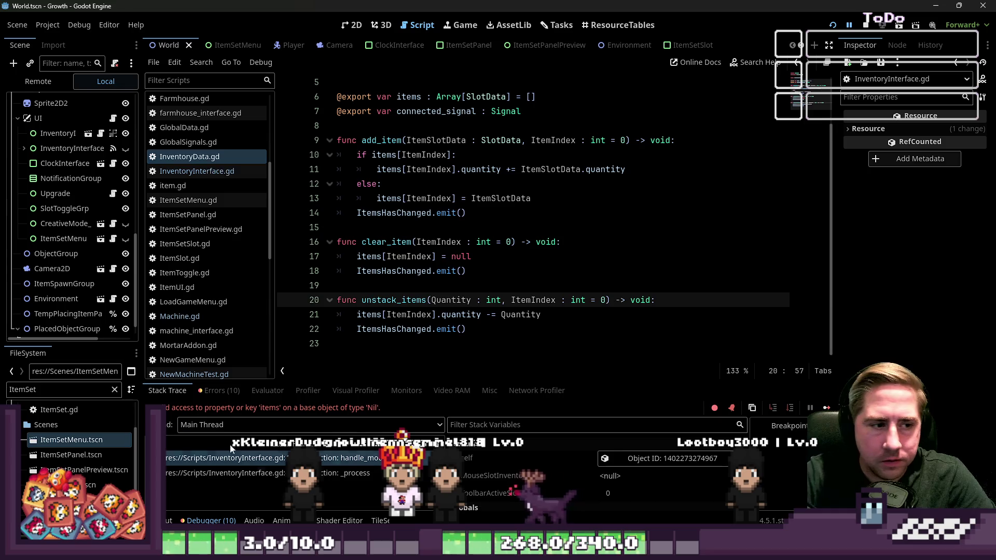
- In InventoryInterface.gd, replace mouse_stack.quantity with mouse_stack_quantity in line 157's unstack_items call
click(519, 333)
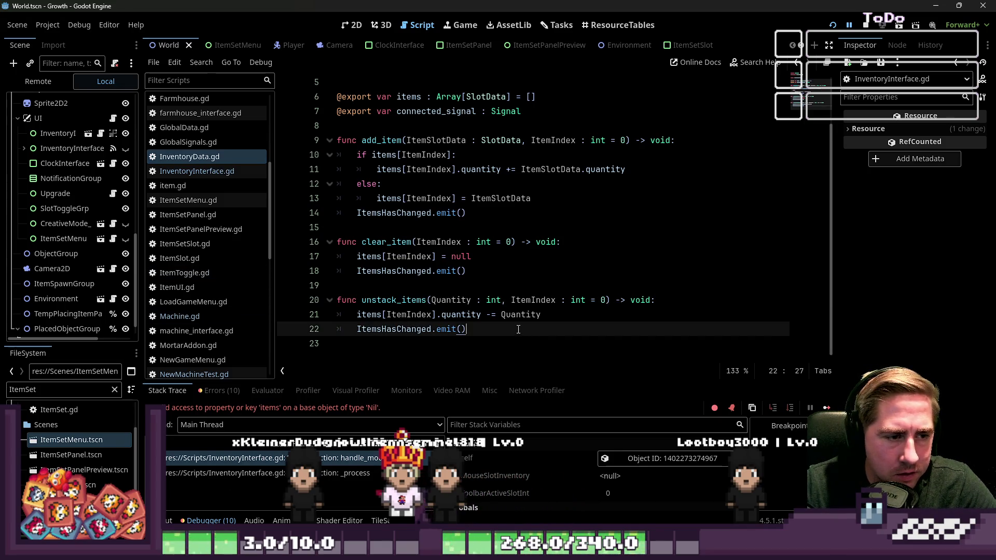
click(213, 175)
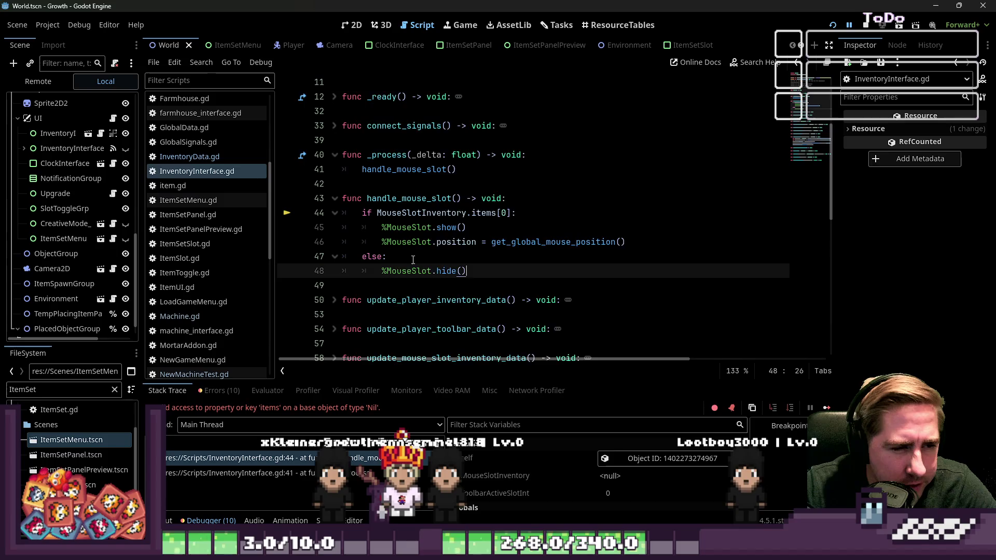
scroll(413, 259, down, 10)
click(470, 212)
double_click(648, 199)
double_click(691, 199)
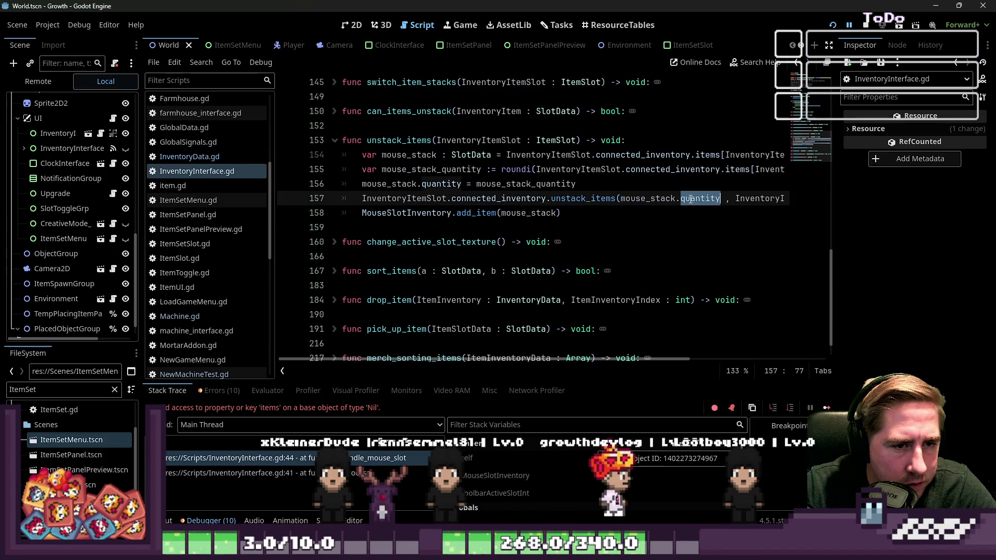
mouse_move(690, 199)
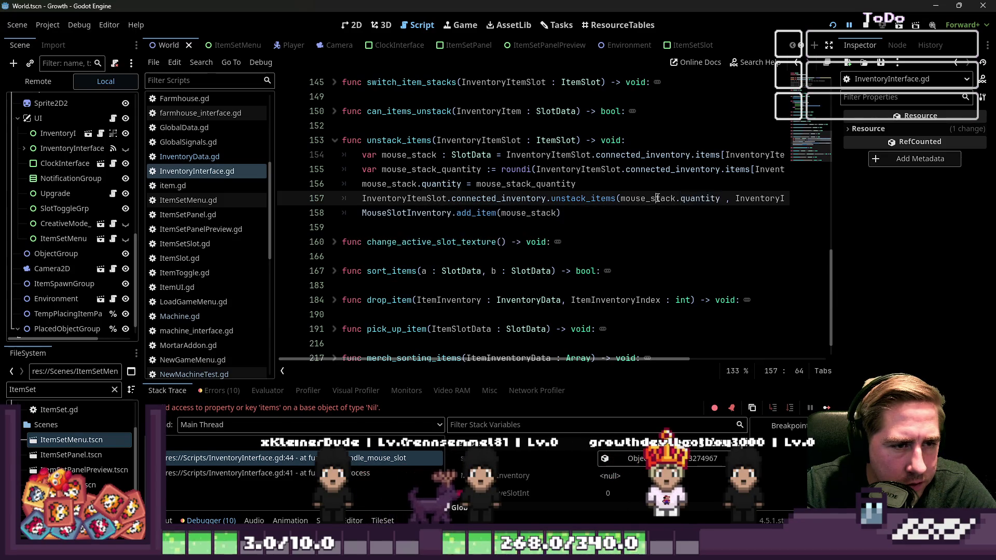
double_click(546, 181)
key(ctrl+c)
drag(722, 199, 623, 198)
key(ctrl+v)
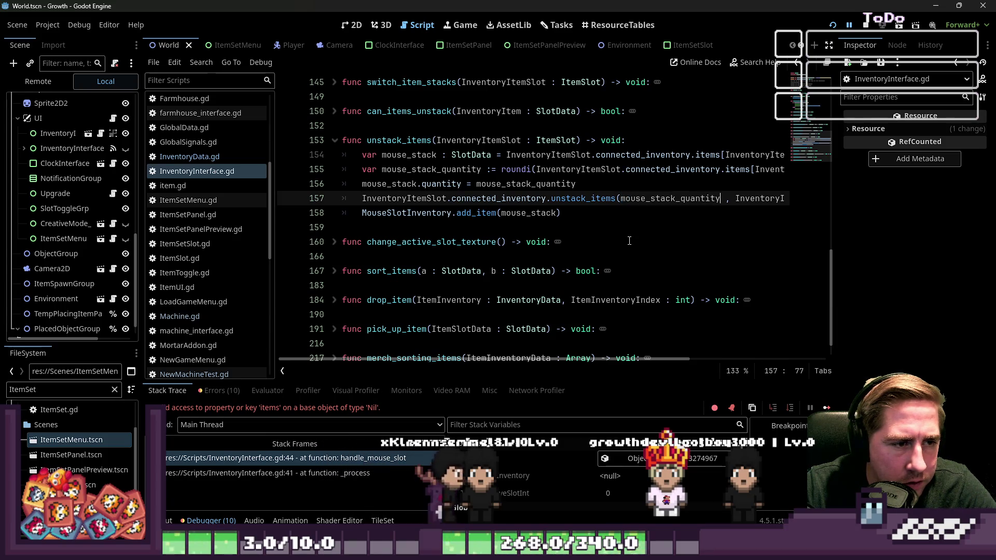
- Relaunch the Growth game to test the change
drag(558, 362, 652, 361)
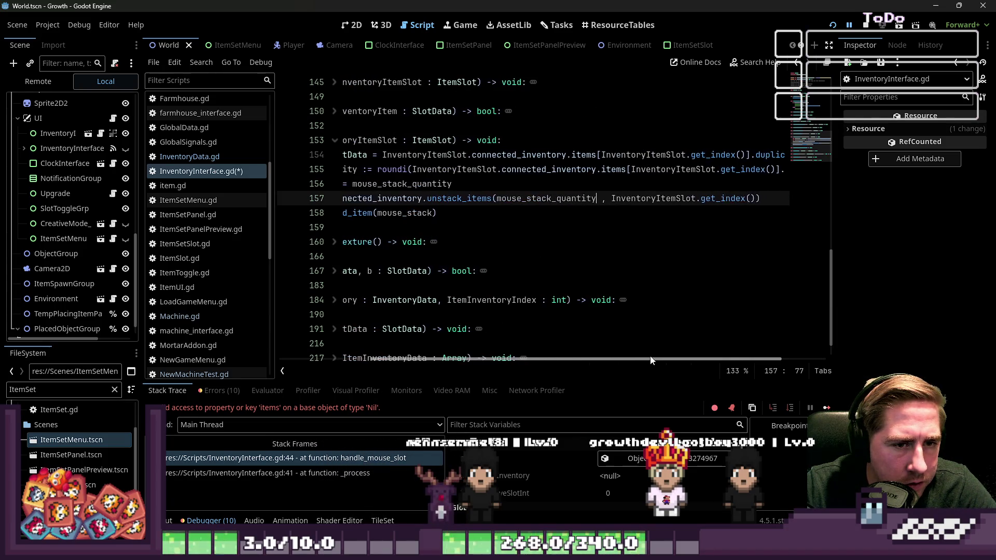
scroll(652, 360, left, 5)
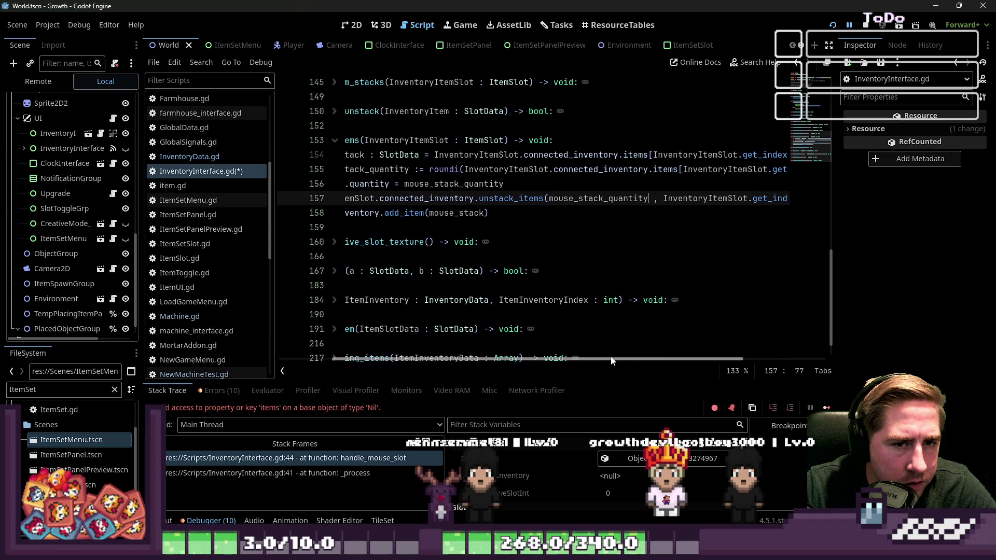
click(831, 26)
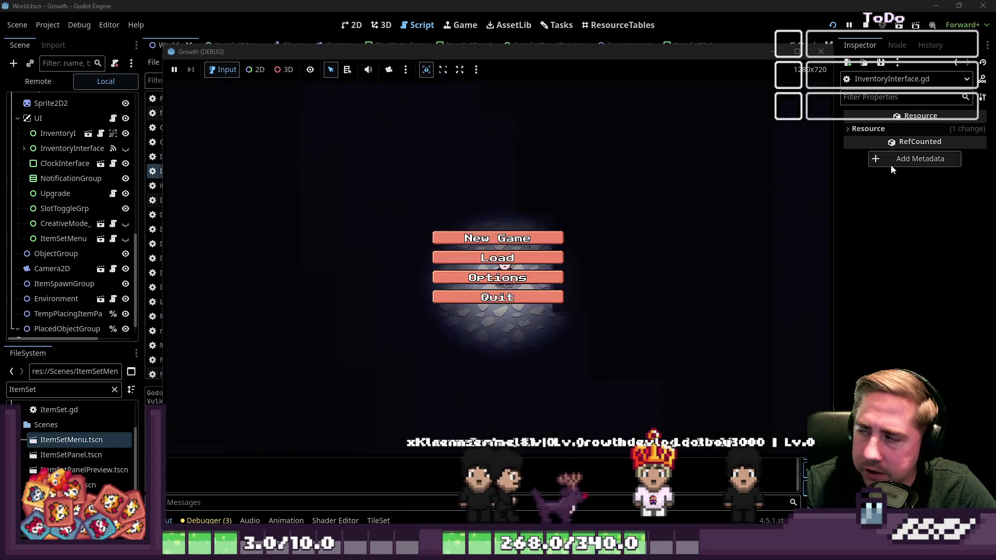
- Start a new Growth game with a newly named character
click(505, 252)
text(cxy)
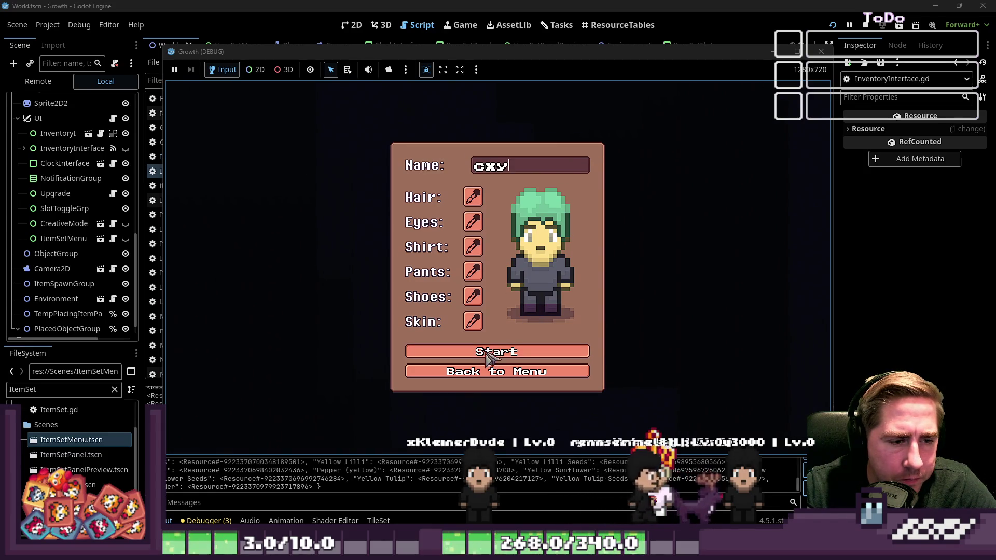
click(490, 354)
- Look through the InventoryData, ItemSetMenu and InventoryInterface scripts around the line-44 error
drag(487, 257, 511, 242)
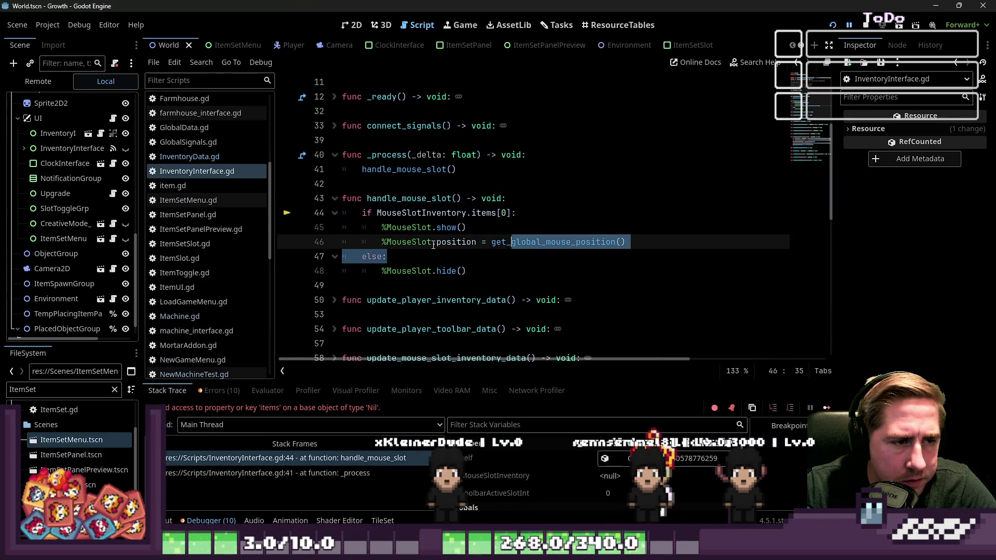
click(212, 156)
click(195, 199)
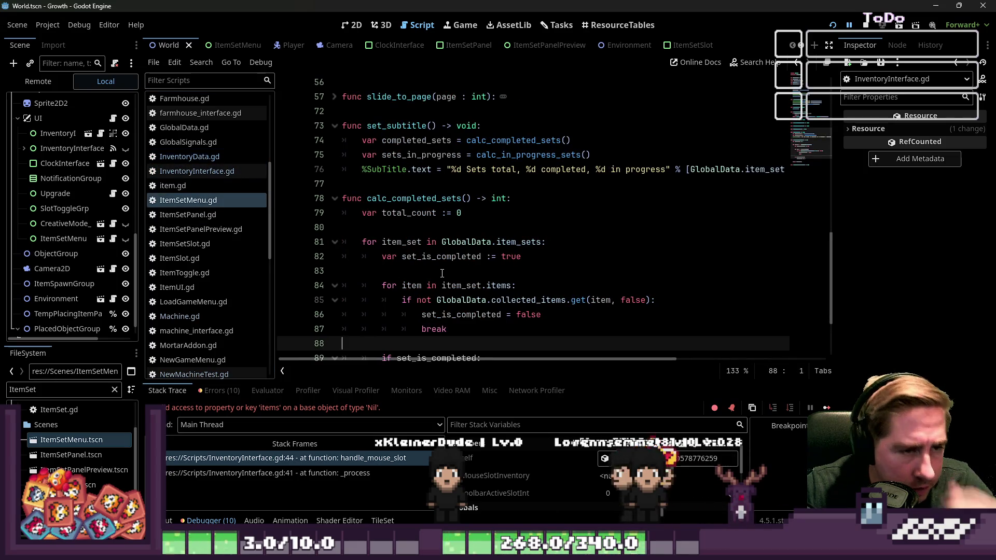
scroll(442, 273, down, 3)
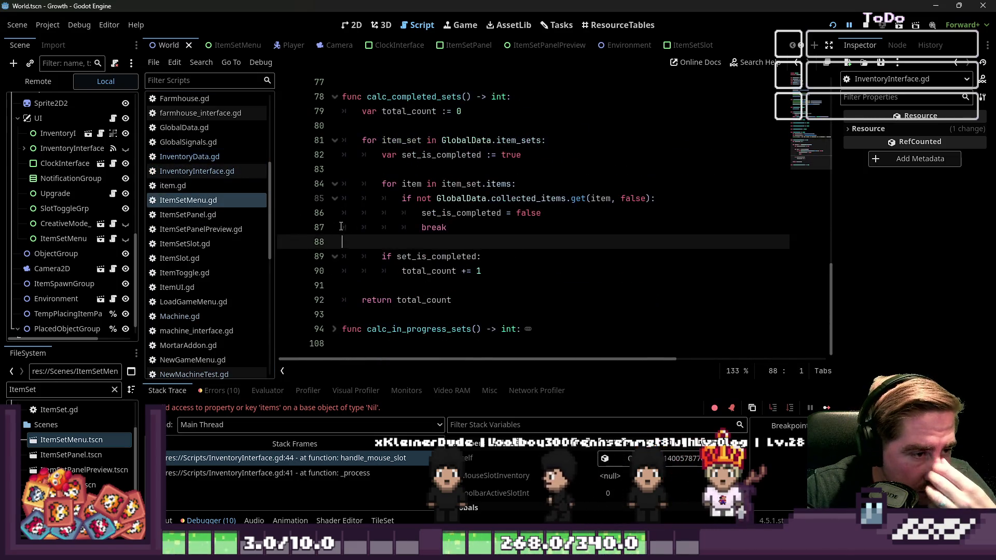
click(219, 158)
click(214, 174)
click(213, 202)
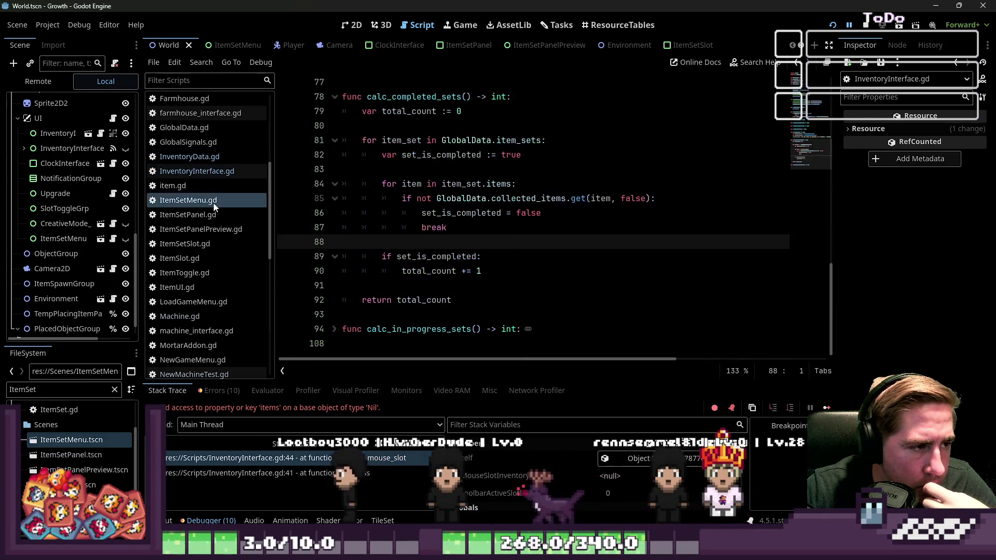
click(206, 171)
click(202, 157)
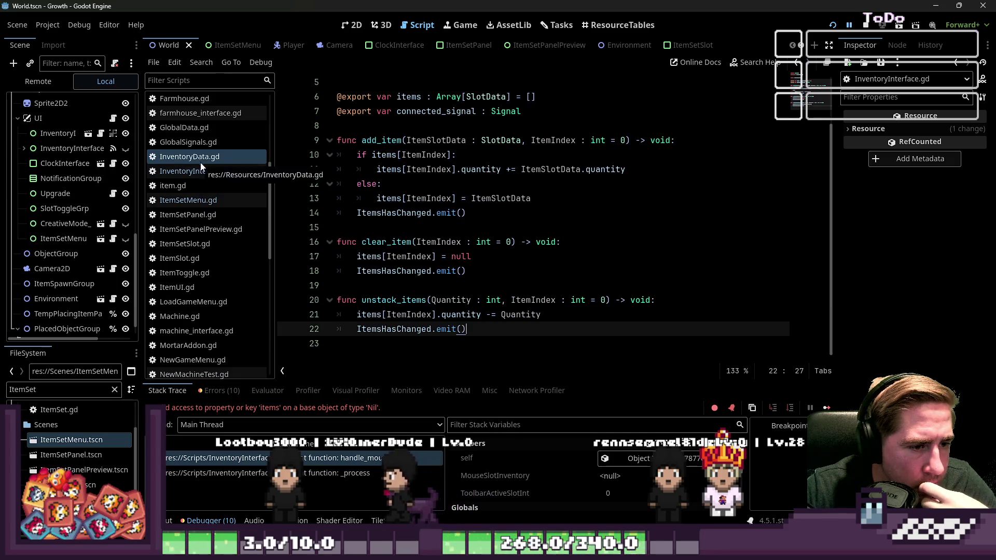
- Examine unstack_items and its Quantity parameter in InventoryData, then stop the game
click(466, 314)
double_click(456, 301)
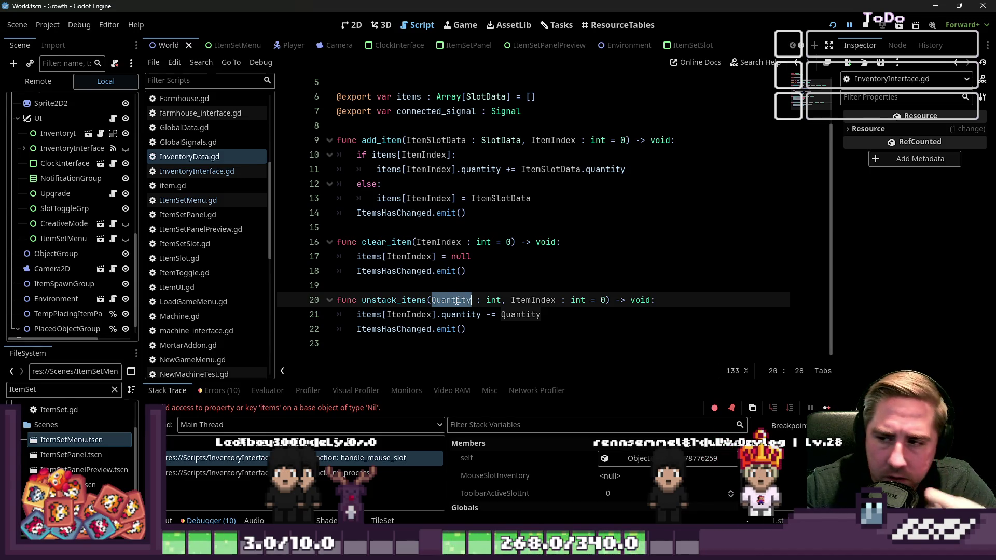
click(486, 313)
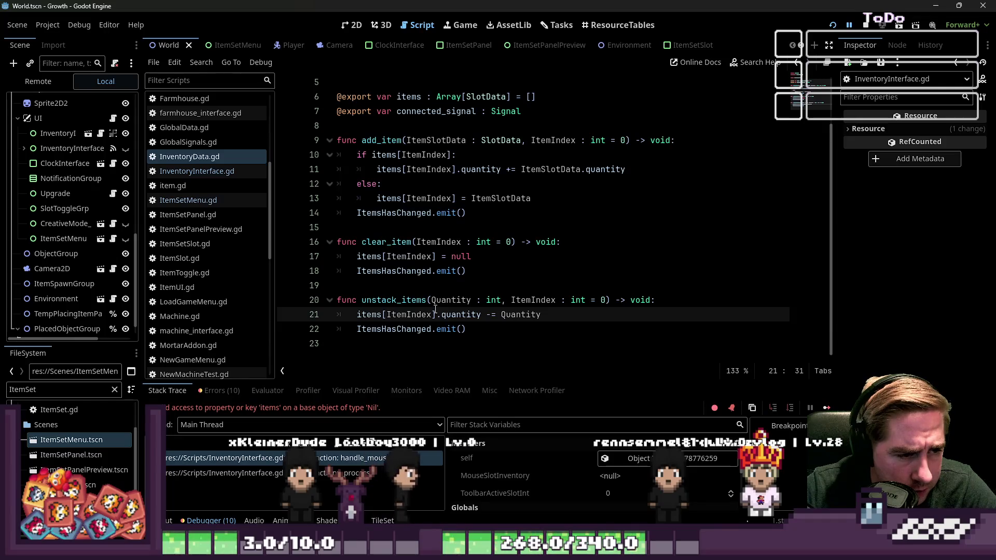
drag(482, 332, 330, 307)
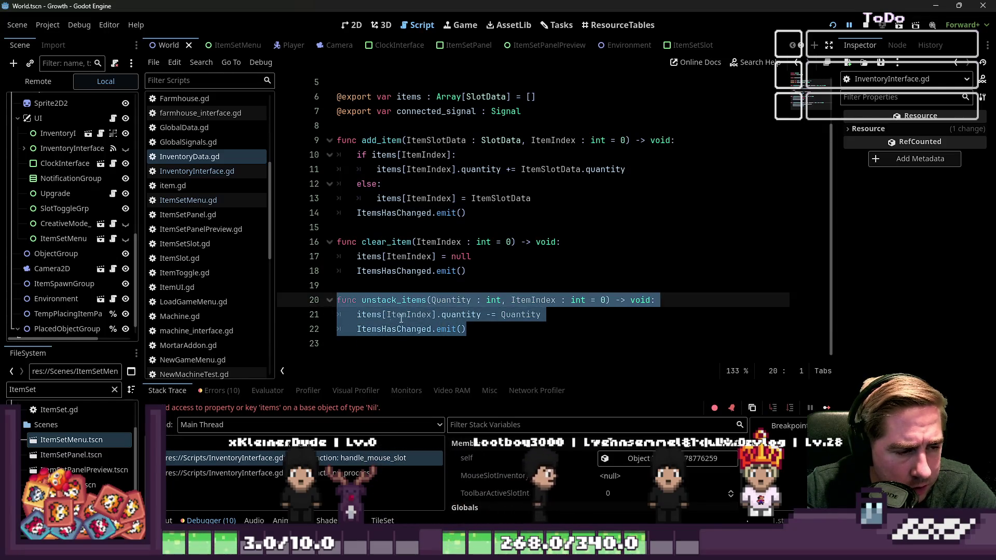
key(F8)
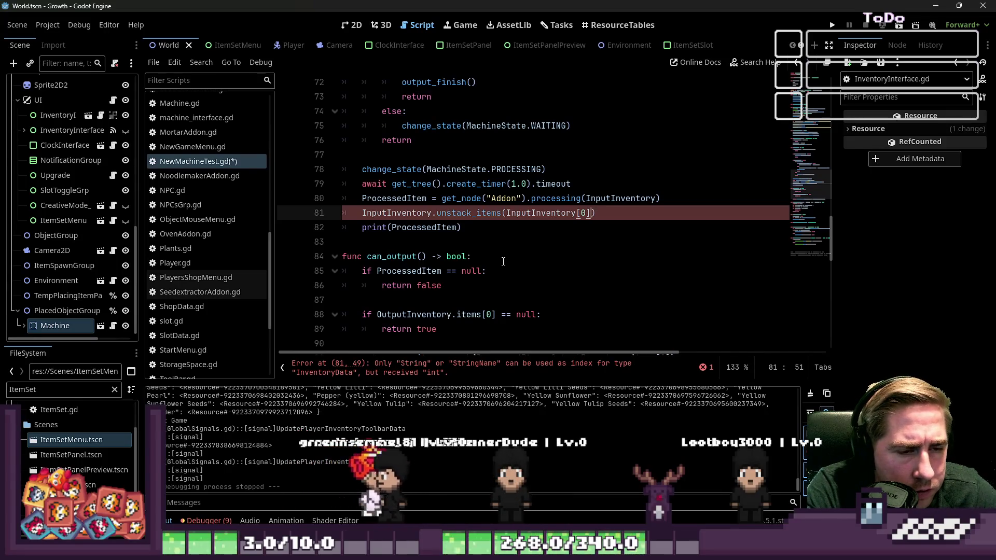
- On line 81, access the input inventory's .items and remove the unstack_items argument
key(Left)
key(Left)
key(Left)
text(.i)
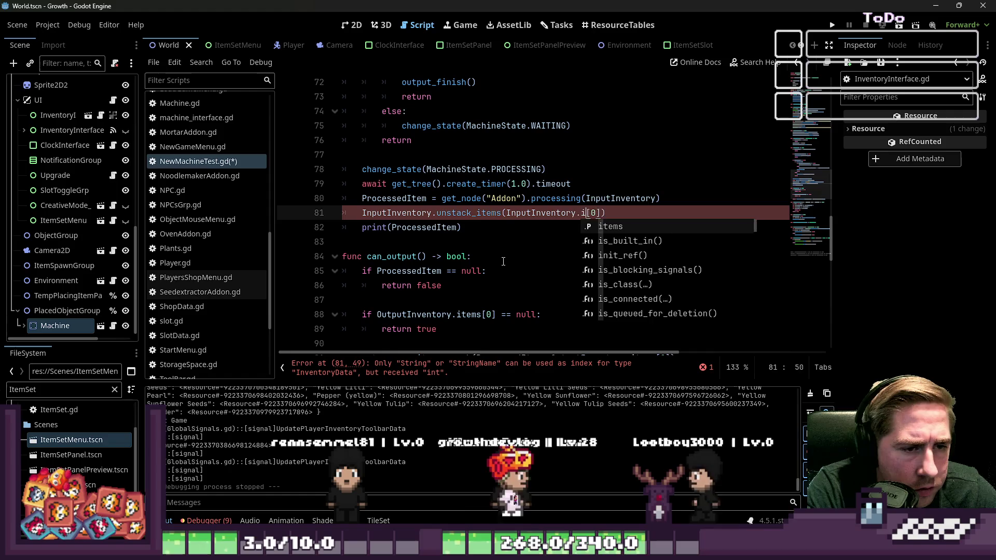
text(tems)
key(Right)
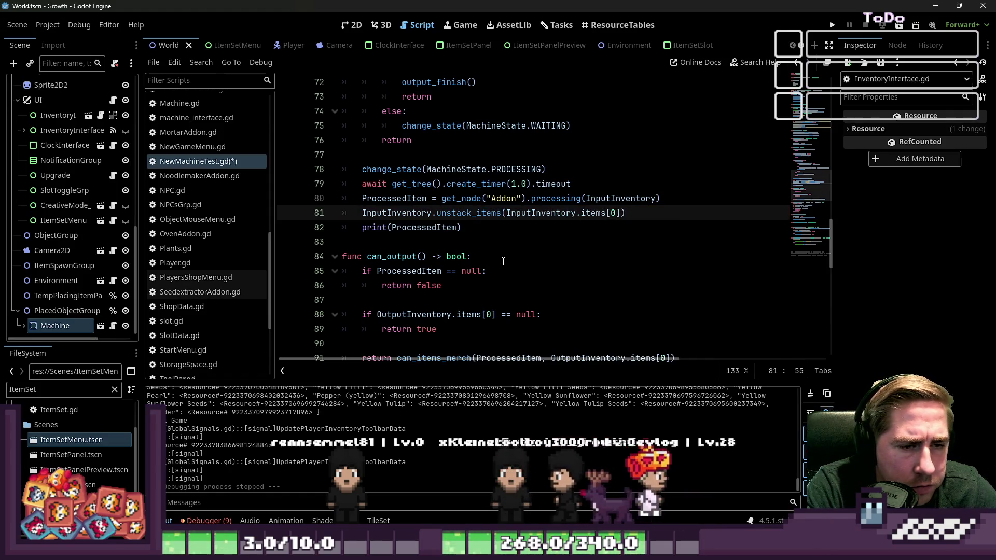
key(Right)
key(Right)
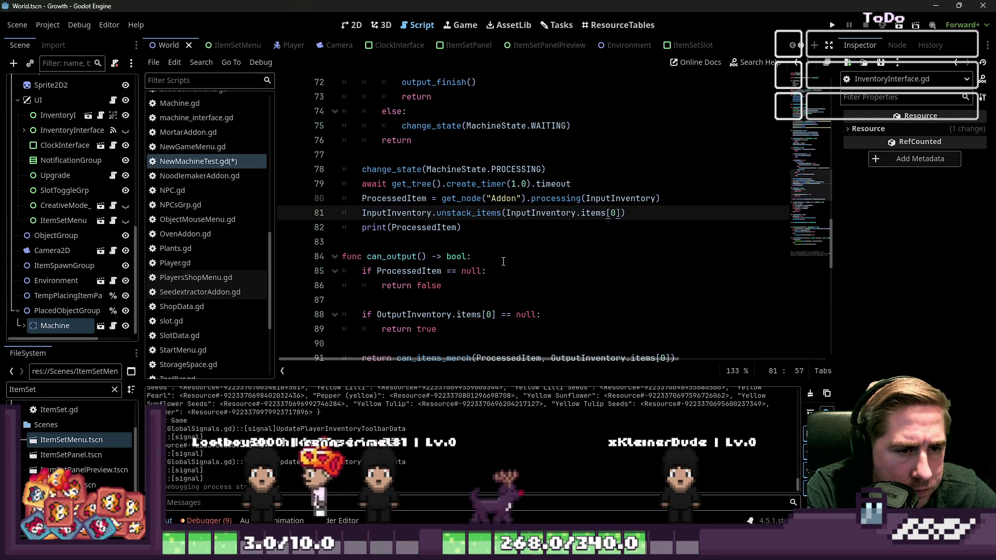
key(ctrl+shift+Left)
key(ctrl+shift+Left)
key(ctrl+shift+Left)
key(ctrl+shift+Right)
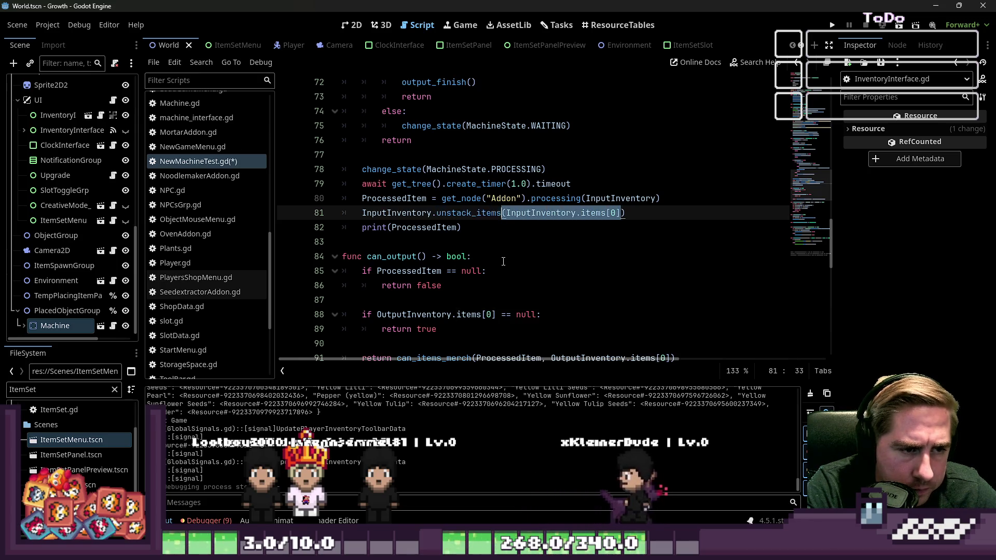
key(BackSpace)
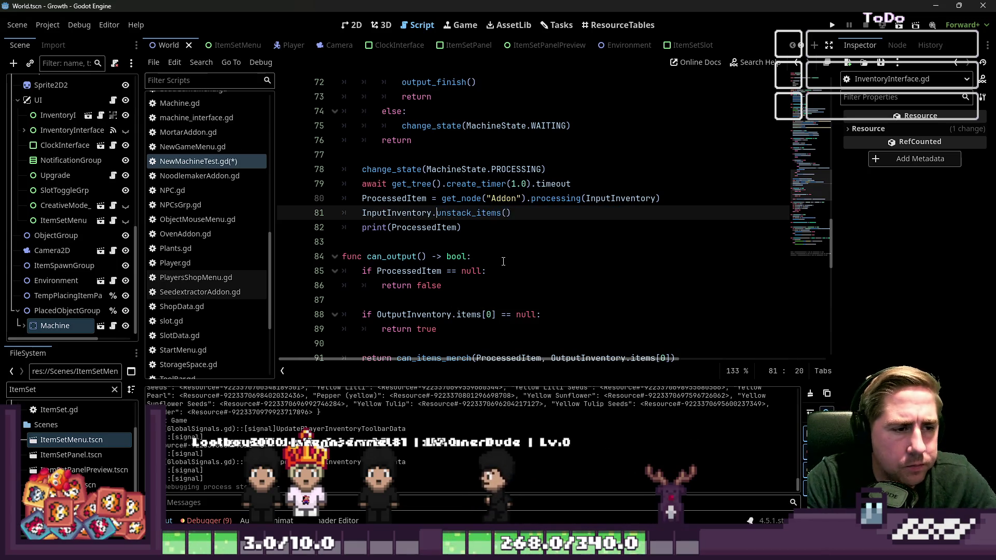
key(Home)
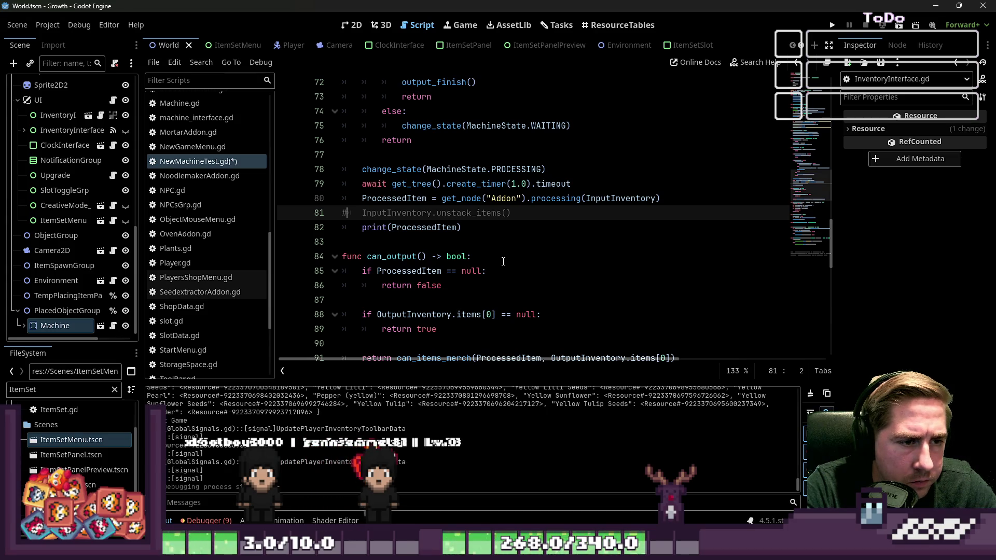
click(404, 217)
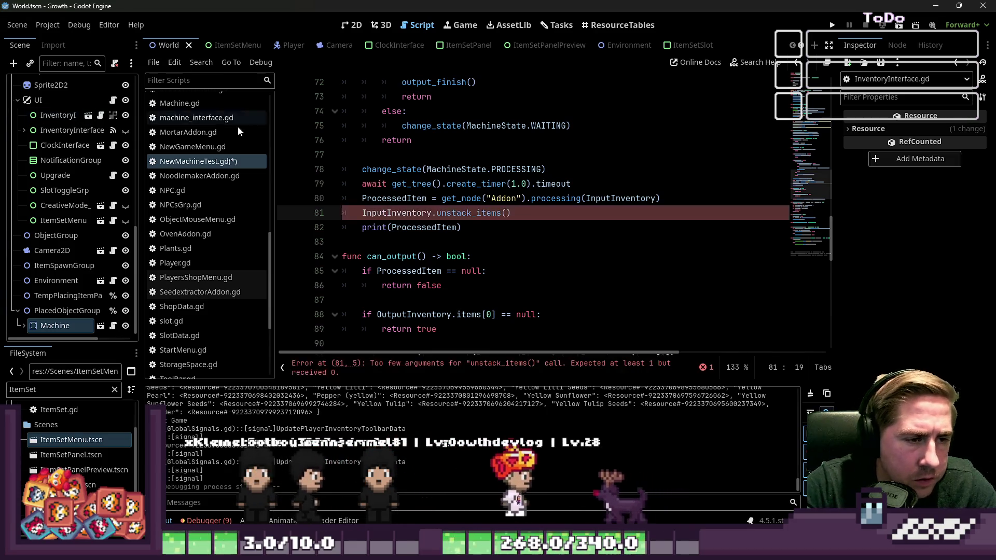
- Check where InputInventory is declared, then switch to the InventoryData script
ctrl+click(404, 217)
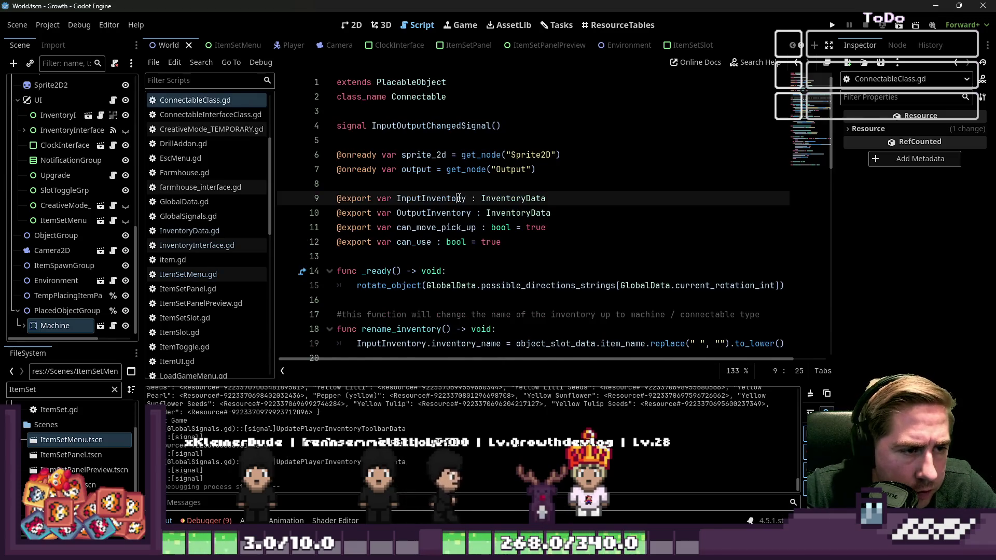
scroll(458, 198, down, 1)
click(172, 245)
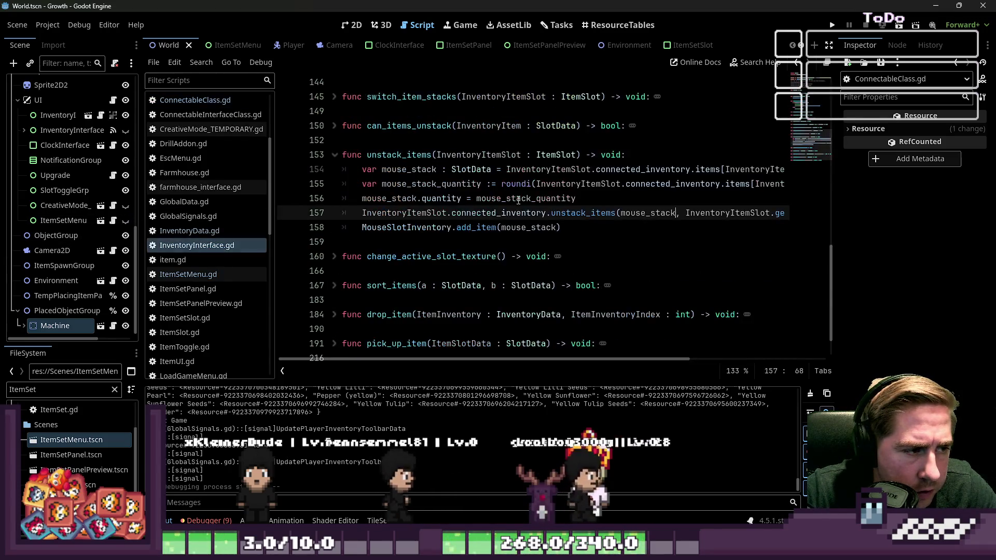
click(160, 231)
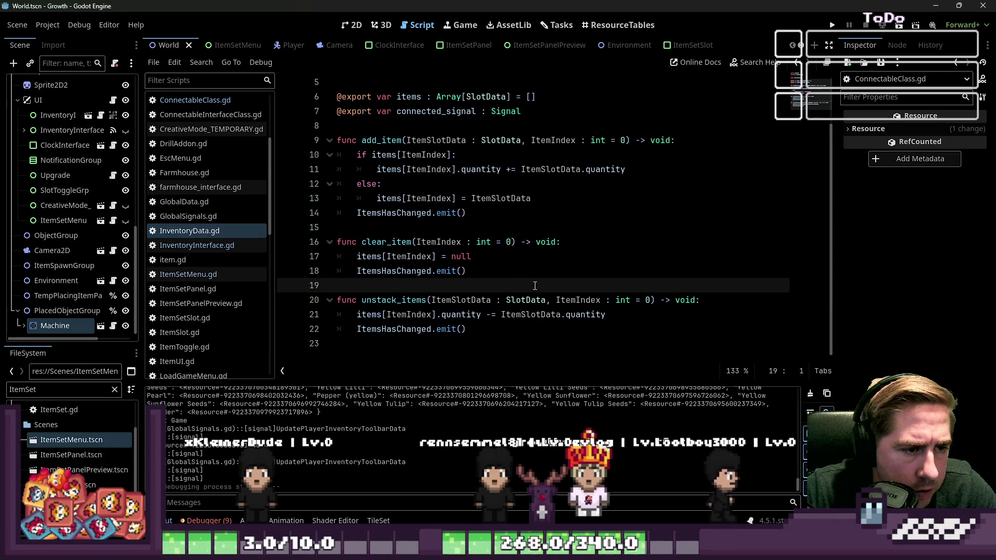
- Wrap unstack_items' subtraction in an if ItemSlotData: check
click(619, 321)
click(719, 306)
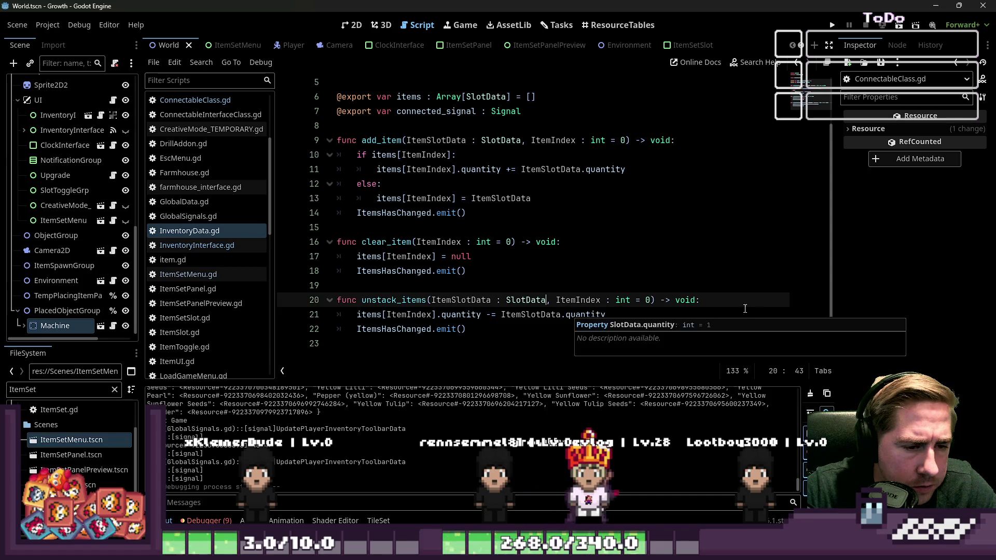
key(Return)
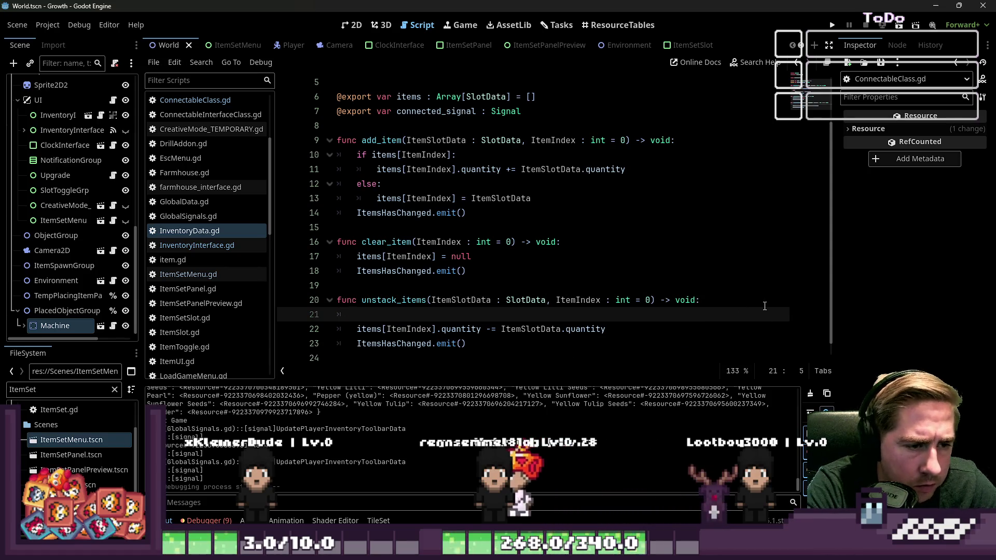
click(764, 306)
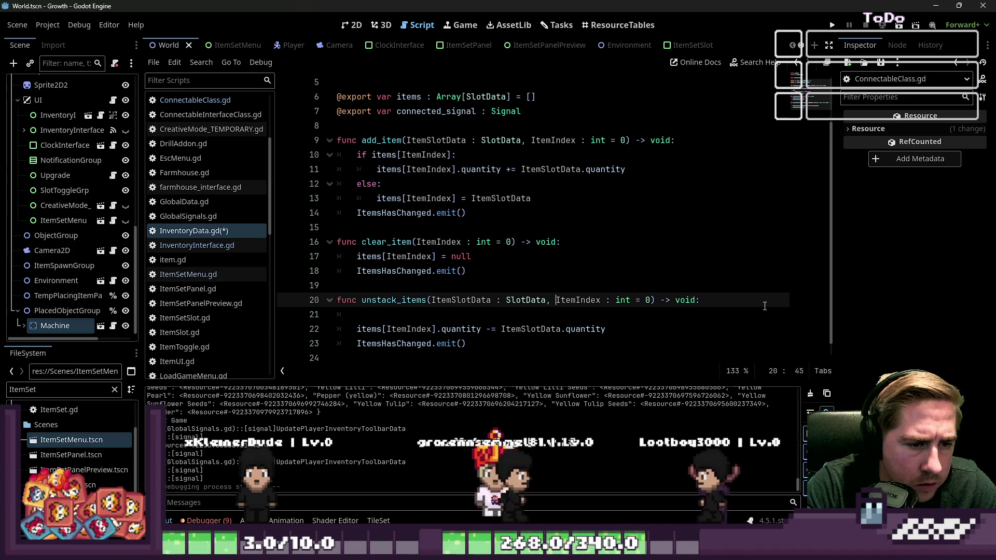
key(ctrl+Left)
key(ctrl+Left)
key(ctrl+Left)
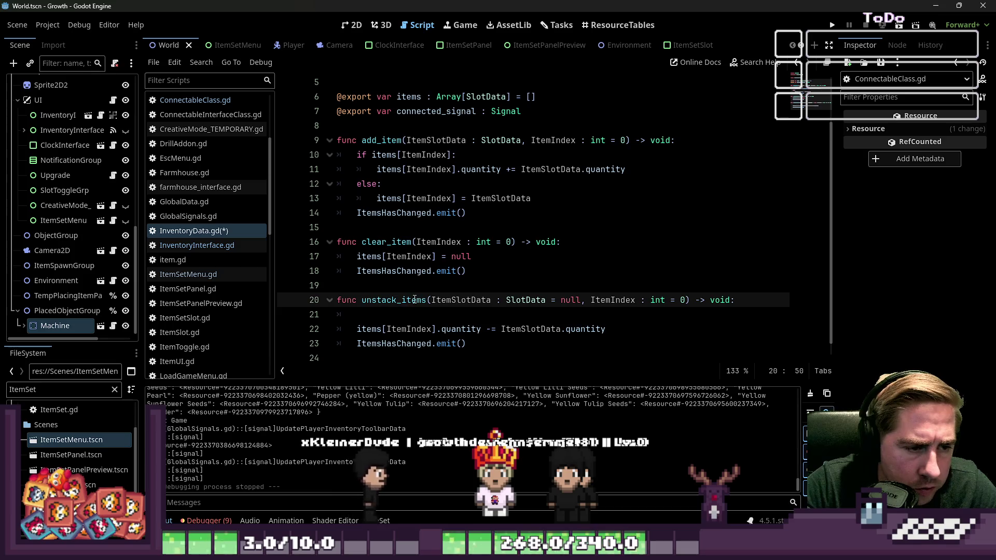
click(412, 321)
text(if )
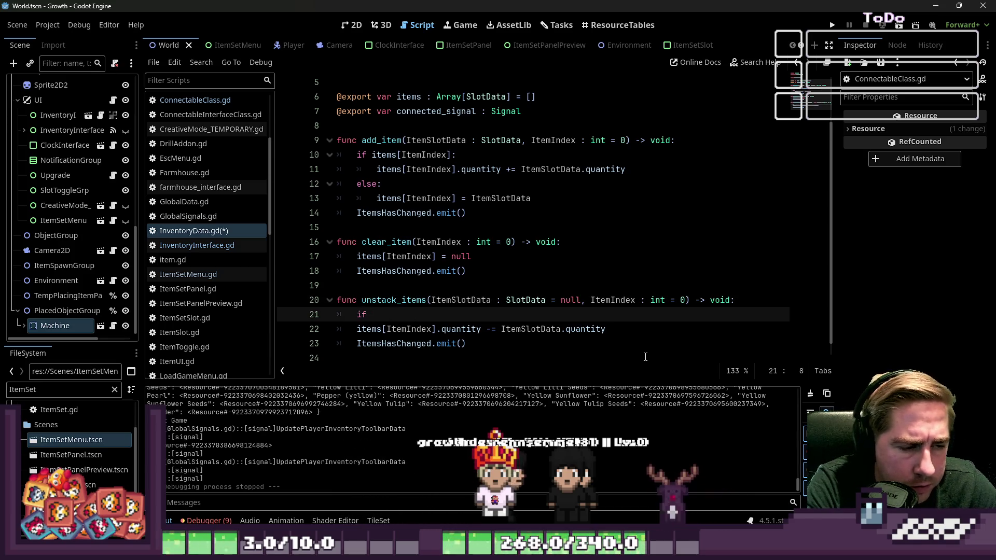
text(ItemSlotData:)
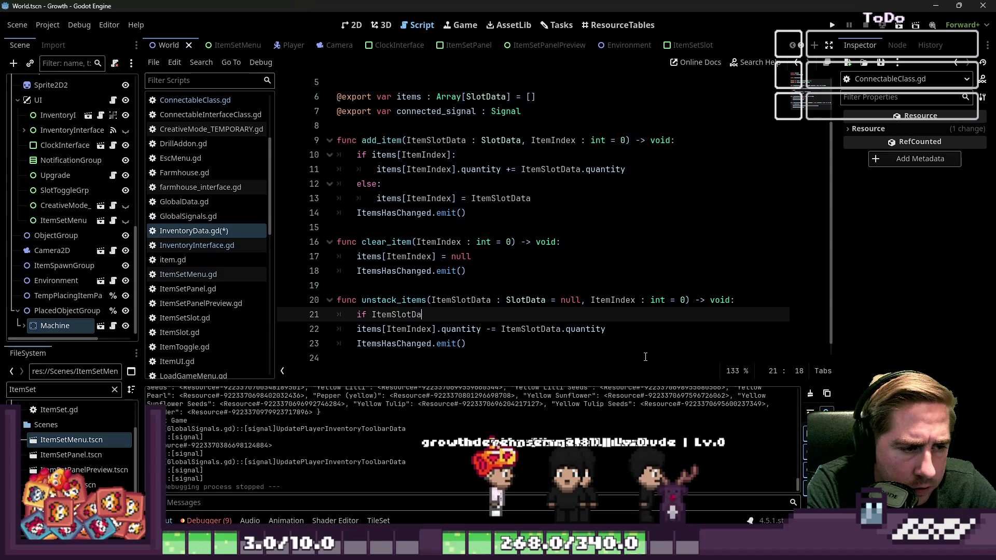
key(Down)
key(Home)
key(Tab)
- Add an else branch to unstack_items that subtracts 1 from quantity
key(Down)
key(Return)
key(Up)
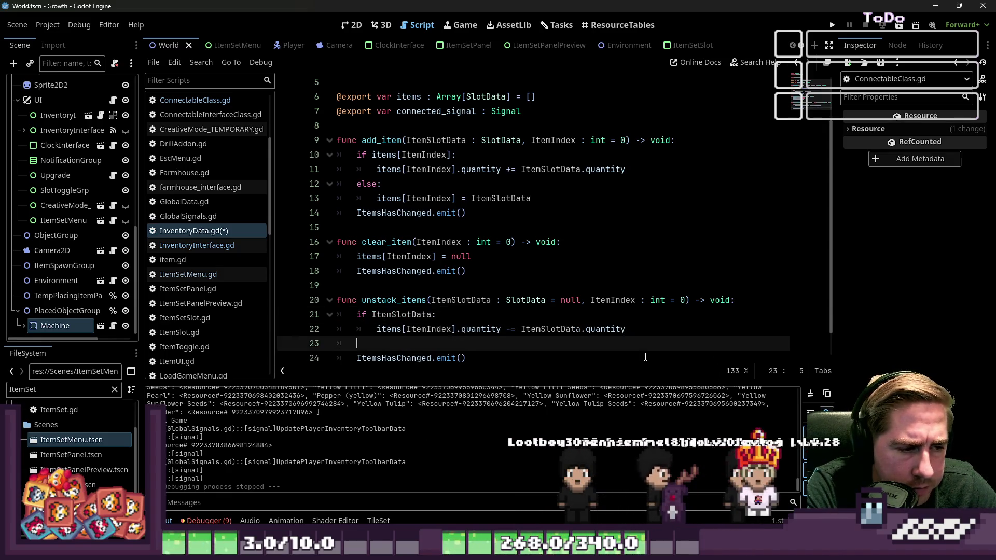
text(else:)
key(Return)
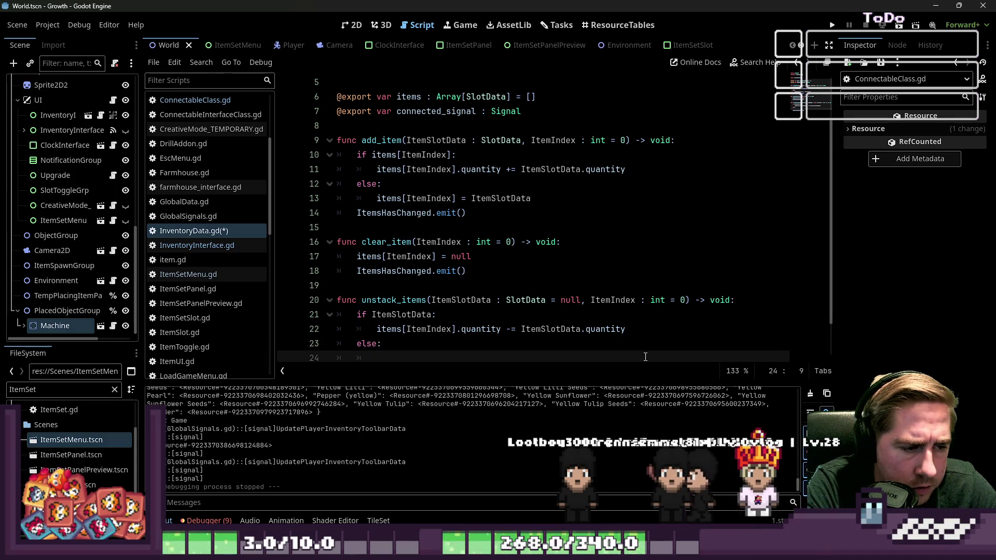
scroll(394, 266, down, 1)
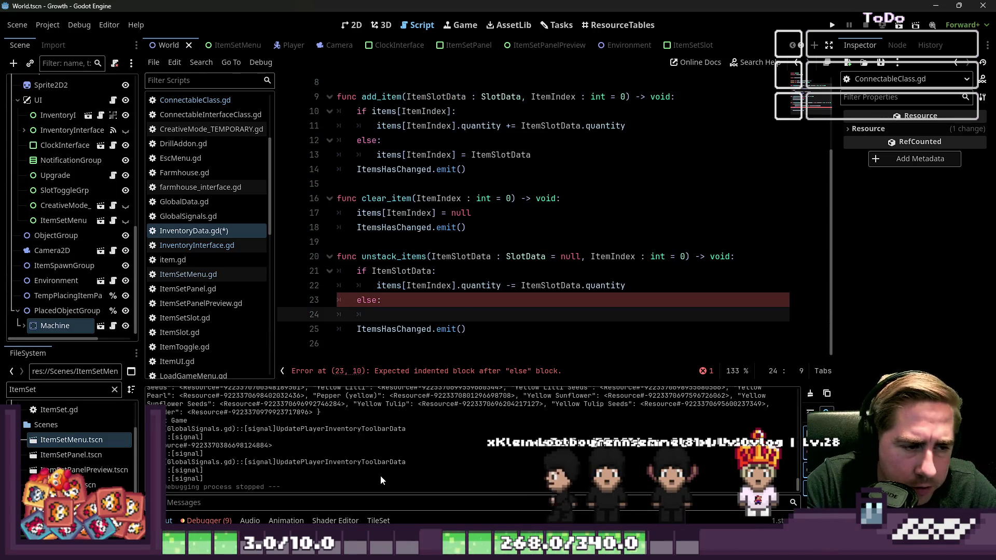
key(Up)
key(Up)
key(Up)
key(Down)
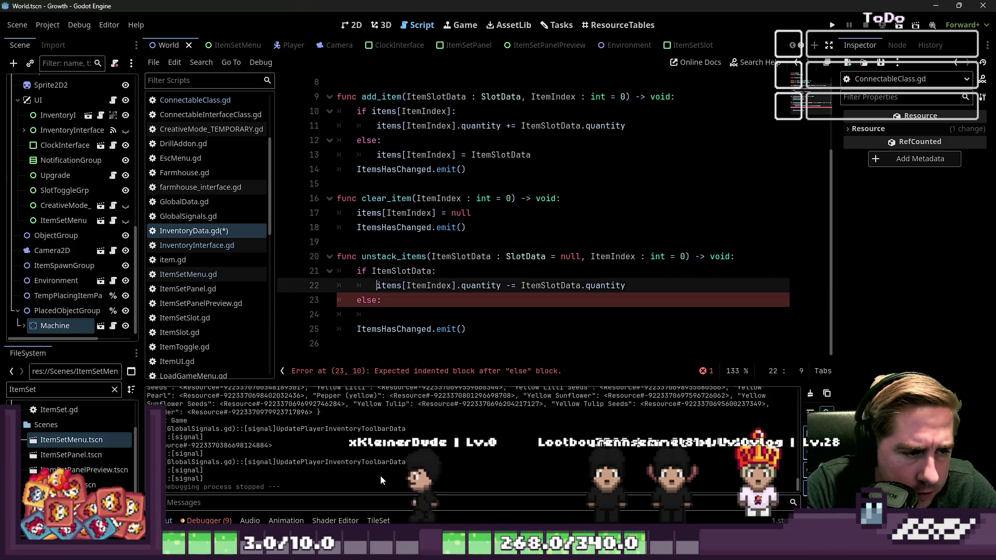
key(ctrl+c)
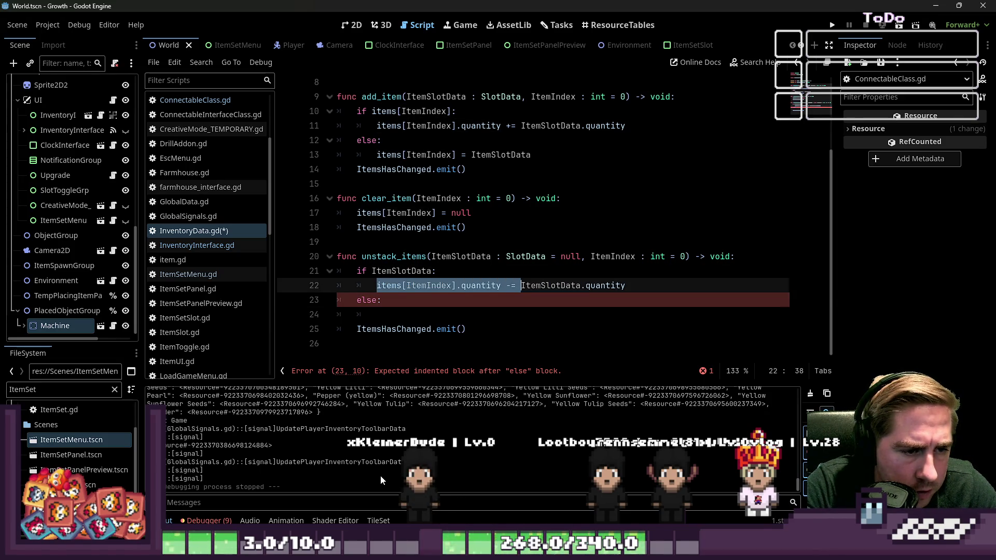
key(Down)
key(Down)
key(ctrl+v)
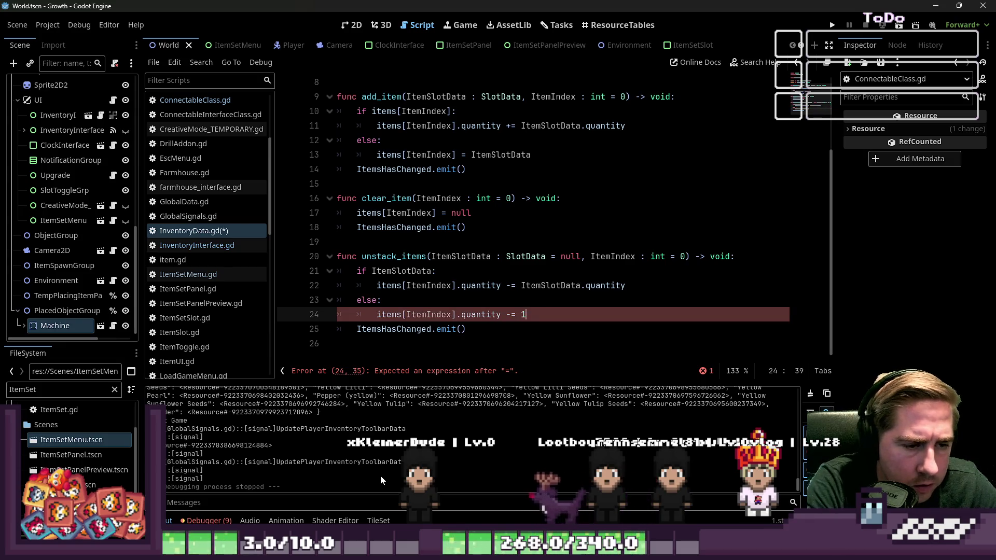
text(1)
- Save InventoryData.gd and run the game to test it
click(590, 234)
key(ctrl+s)
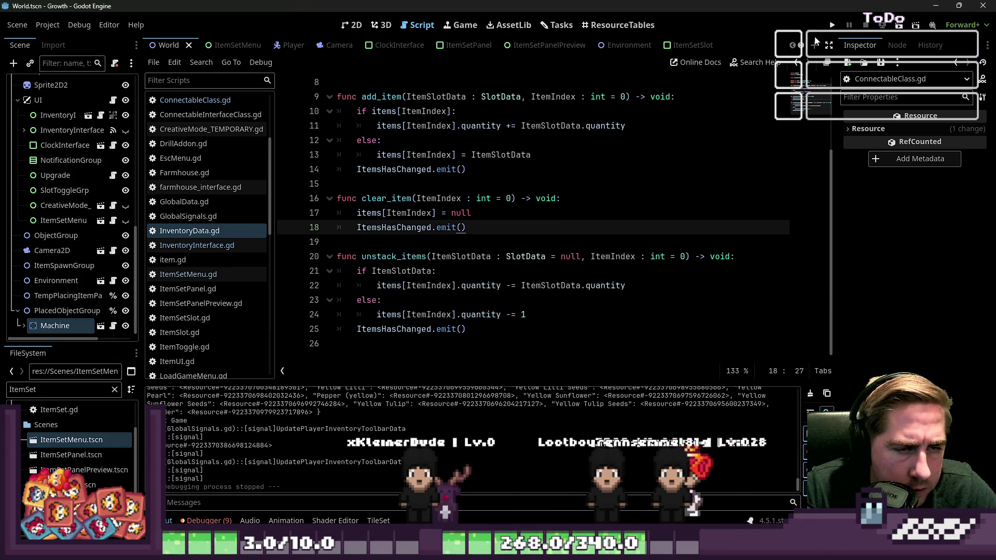
click(831, 25)
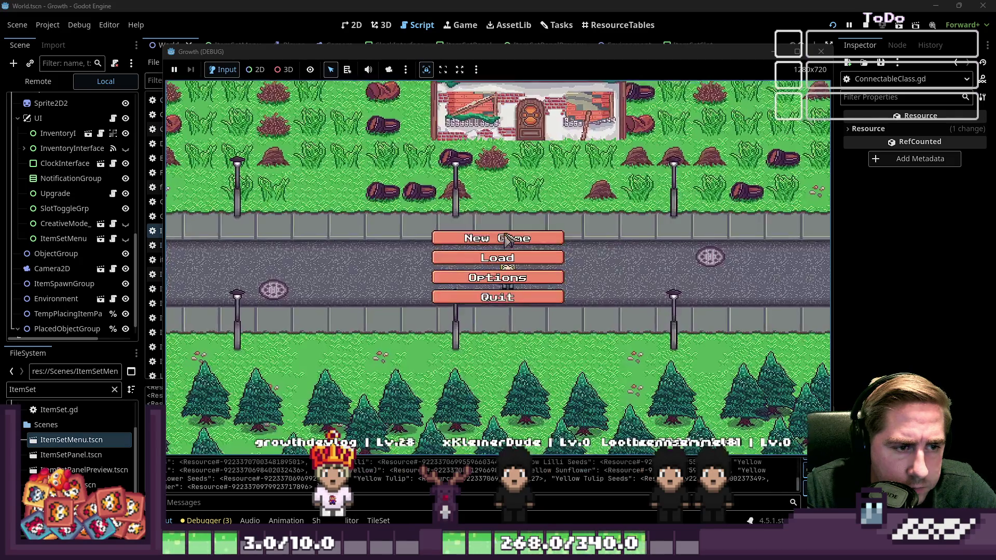
click(524, 239)
text(cxsdf)
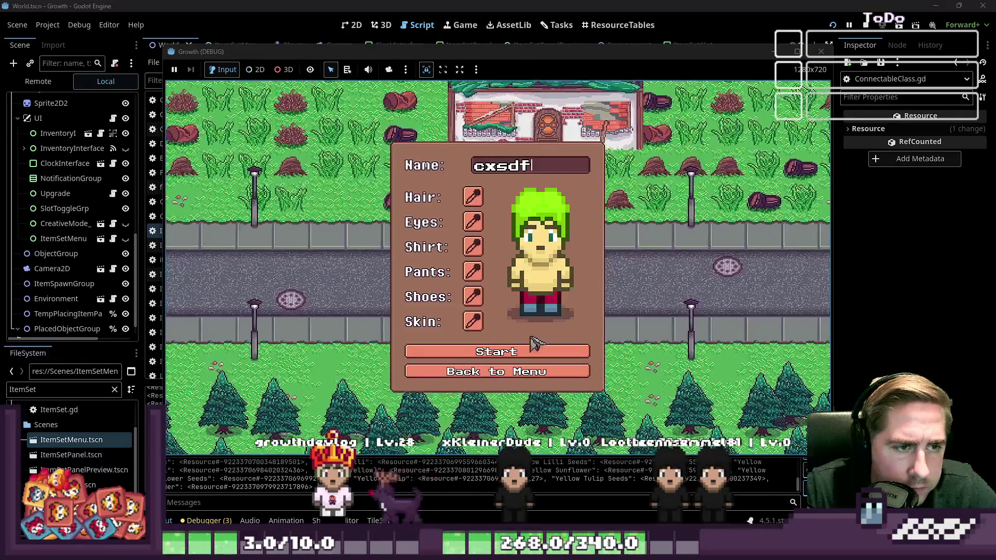
click(546, 354)
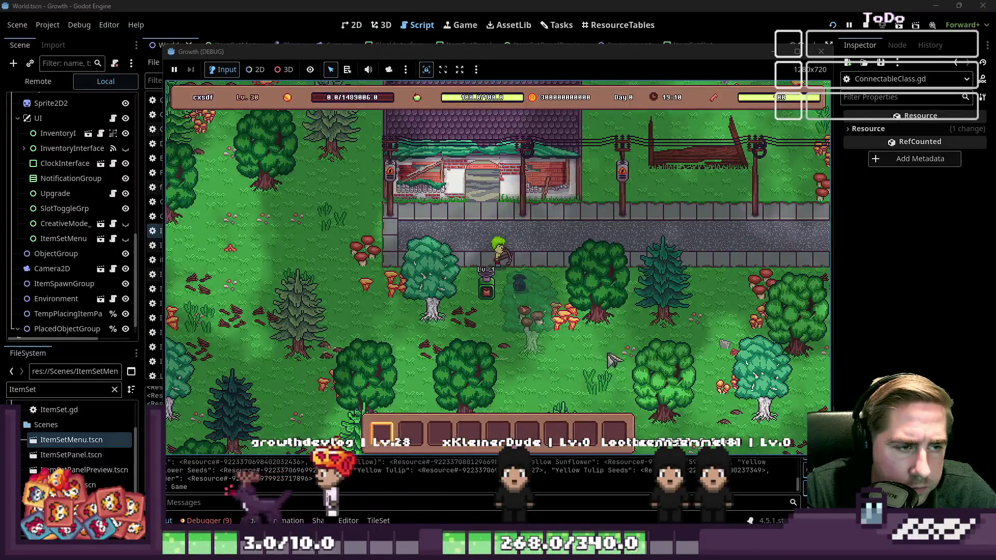
click(511, 298)
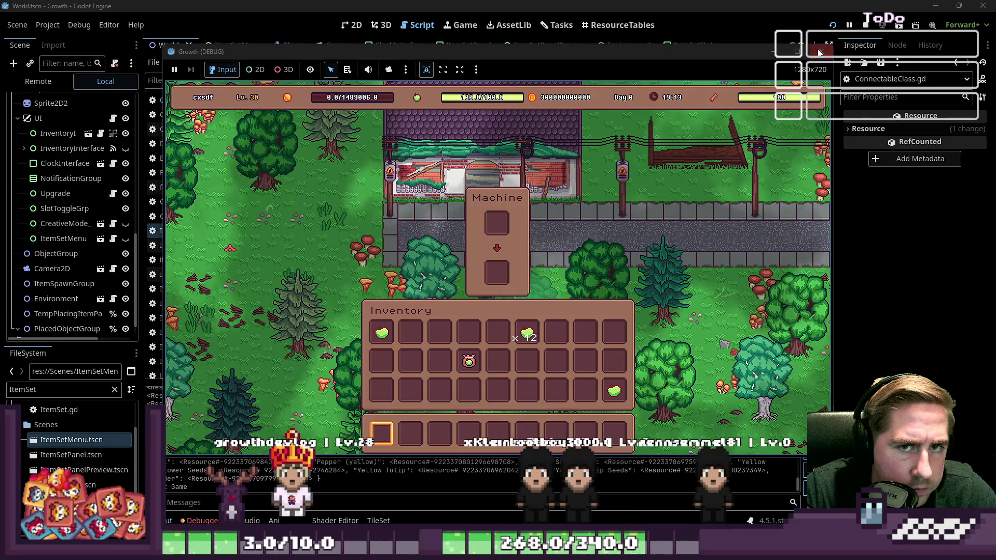
mouse_move(527, 334)
mouse_down()
mouse_move(527, 289)
mouse_move(497, 223)
mouse_up()
mouse_move(382, 332)
mouse_down()
mouse_move(536, 305)
mouse_move(539, 363)
mouse_move(501, 228)
mouse_up()
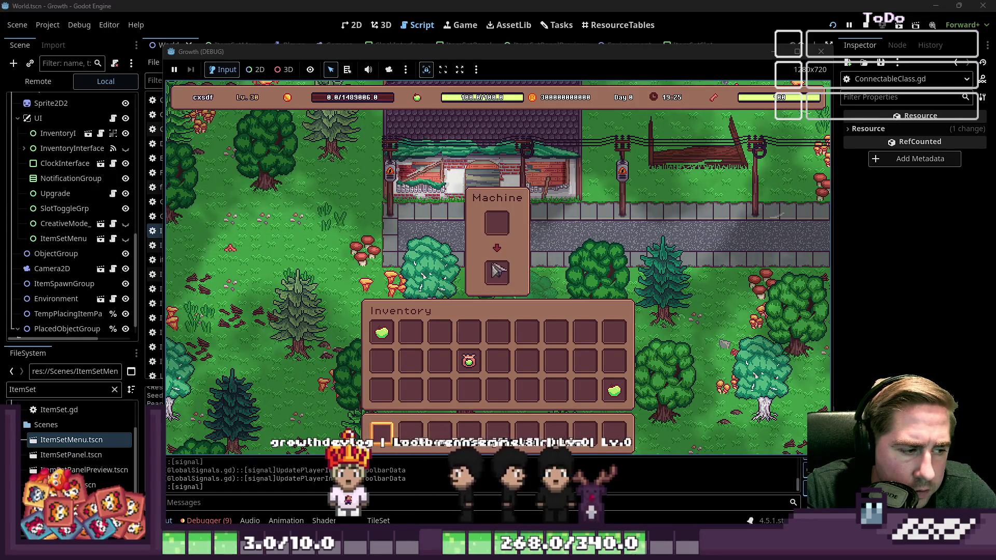
mouse_move(498, 233)
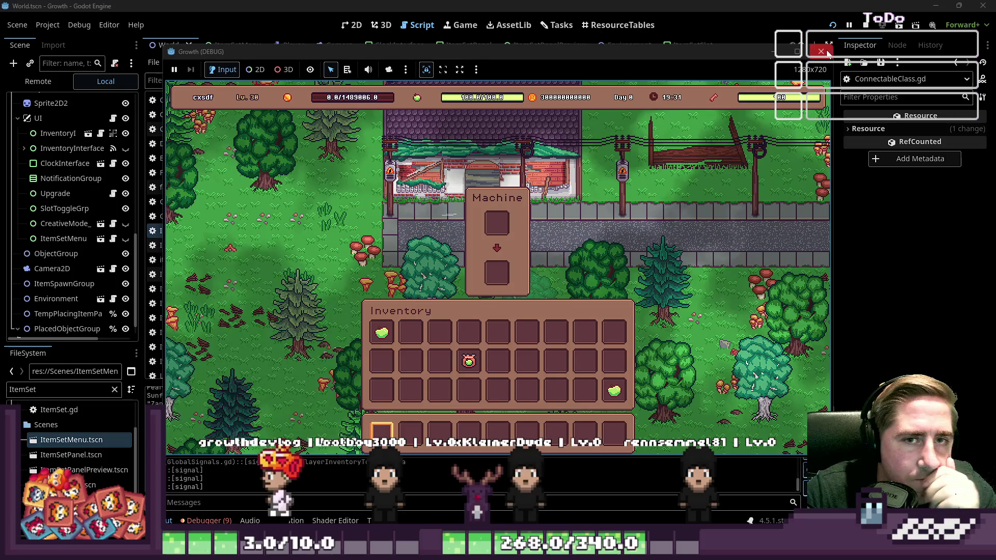
click(821, 51)
click(544, 301)
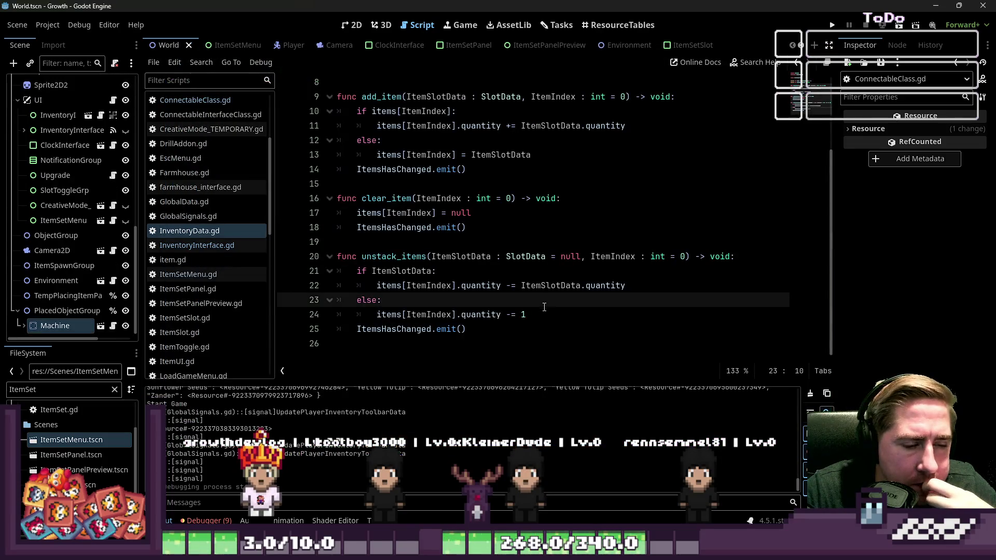
- Review the add_item function in the inventory script
click(542, 310)
click(324, 146)
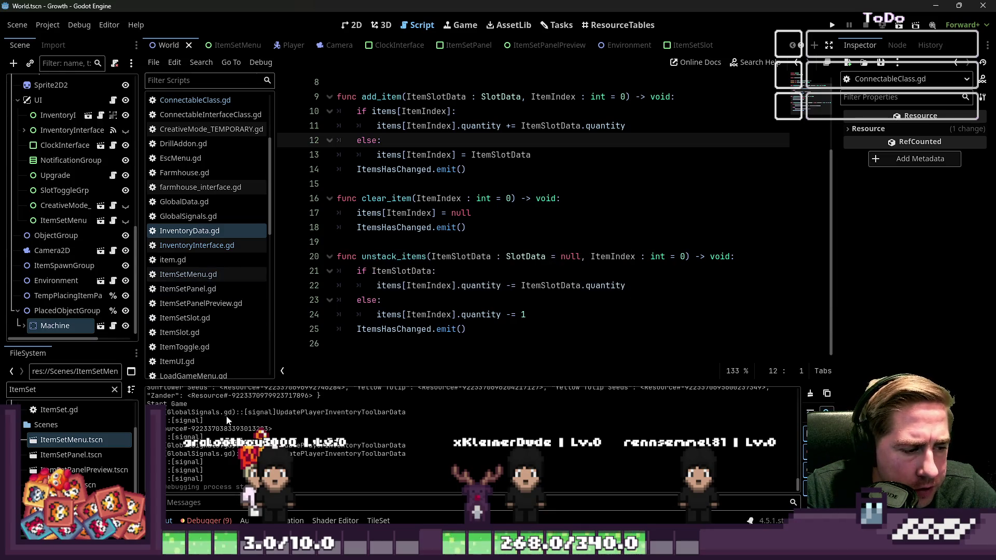
scroll(396, 232, up, 2)
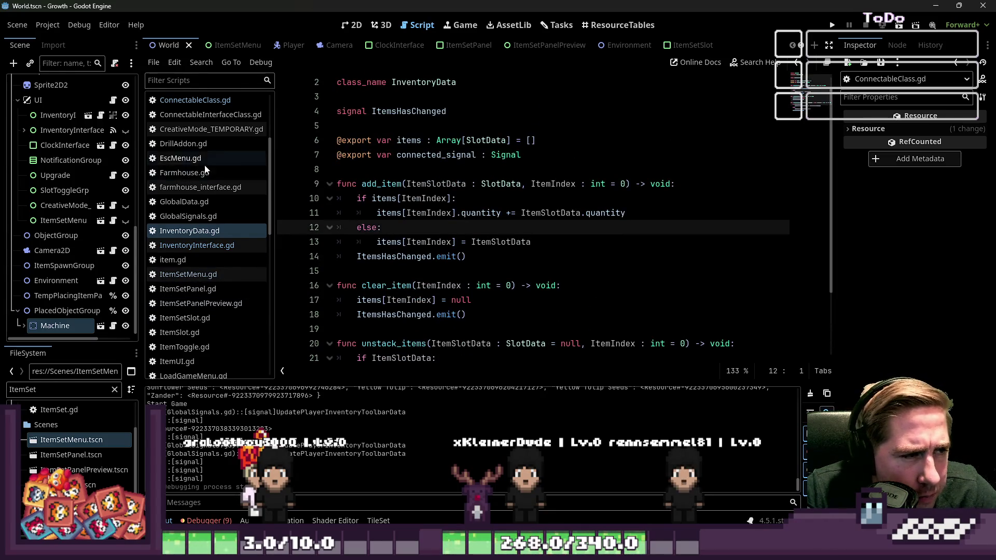
scroll(213, 208, up, 3)
scroll(225, 233, down, 1)
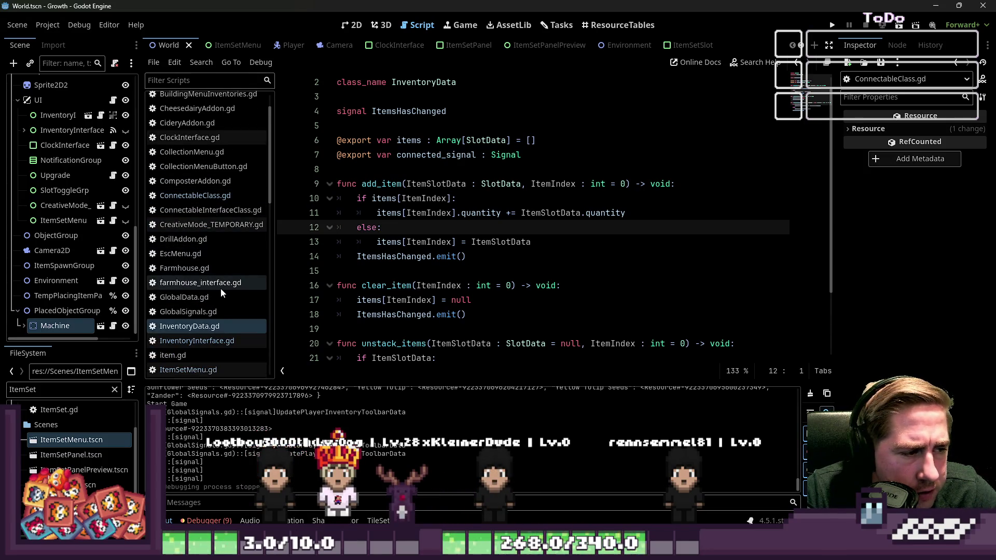
scroll(220, 288, down, 2)
scroll(210, 257, up, 2)
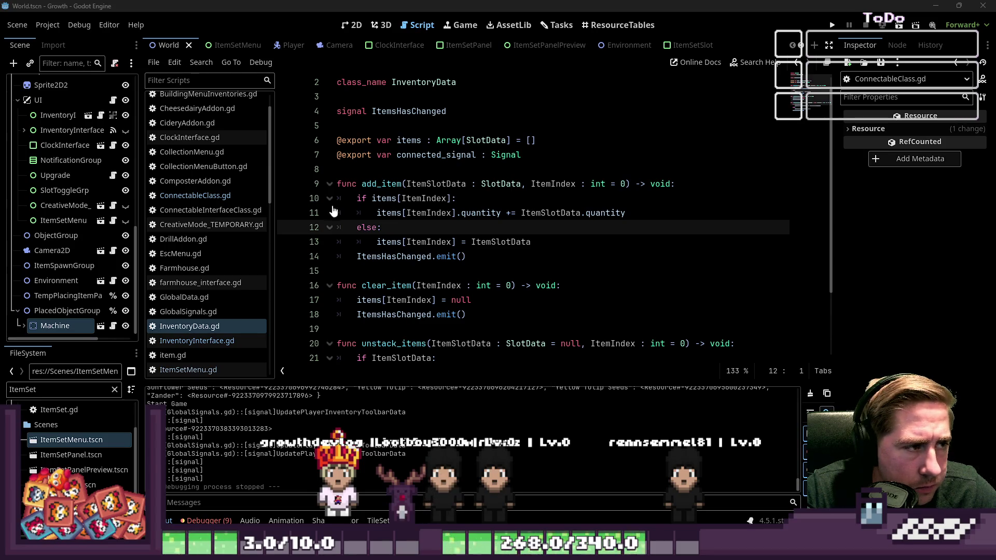
scroll(242, 213, down, 3)
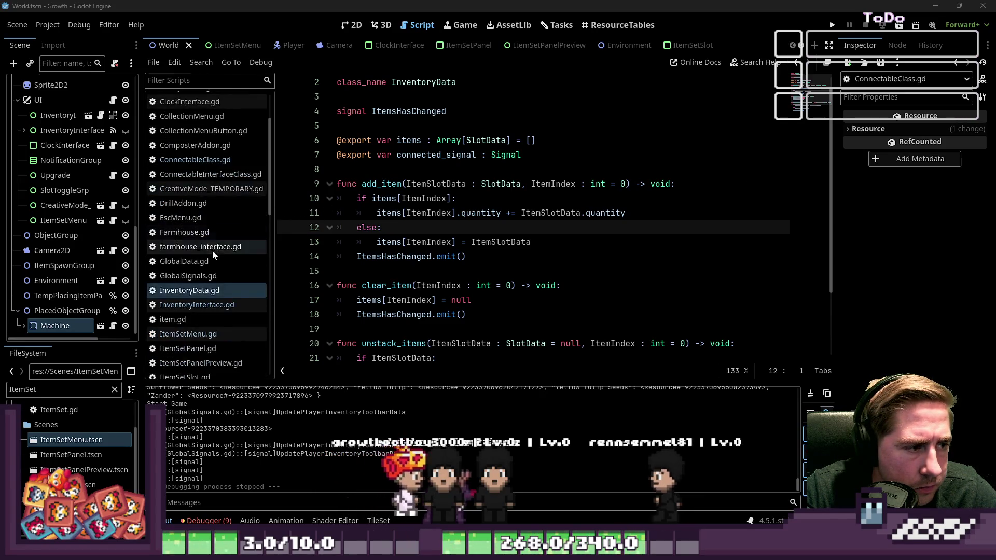
scroll(207, 275, down, 5)
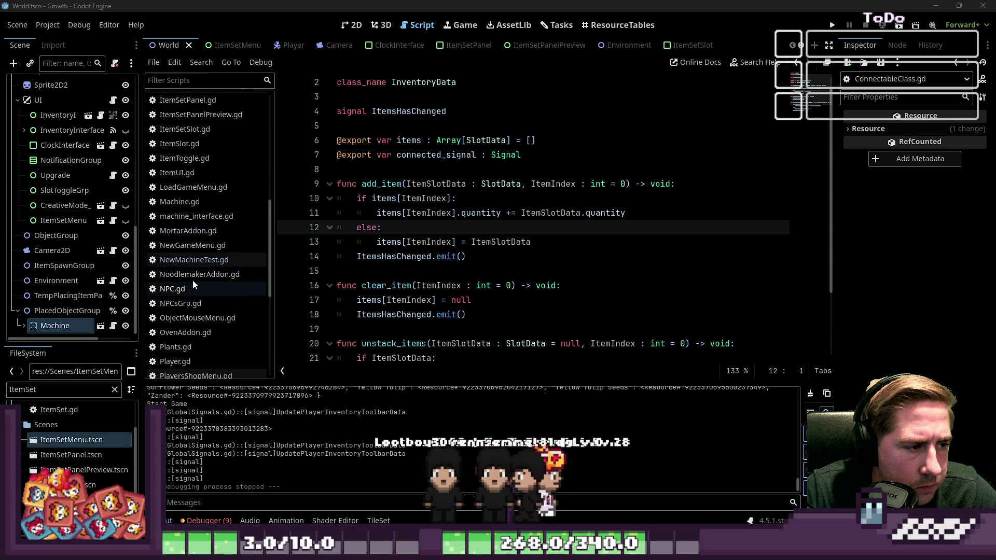
- In NewMachineTest.gd, look over the unstack_items call and print on lines 81–82
click(200, 260)
click(437, 227)
scroll(472, 267, up, 1)
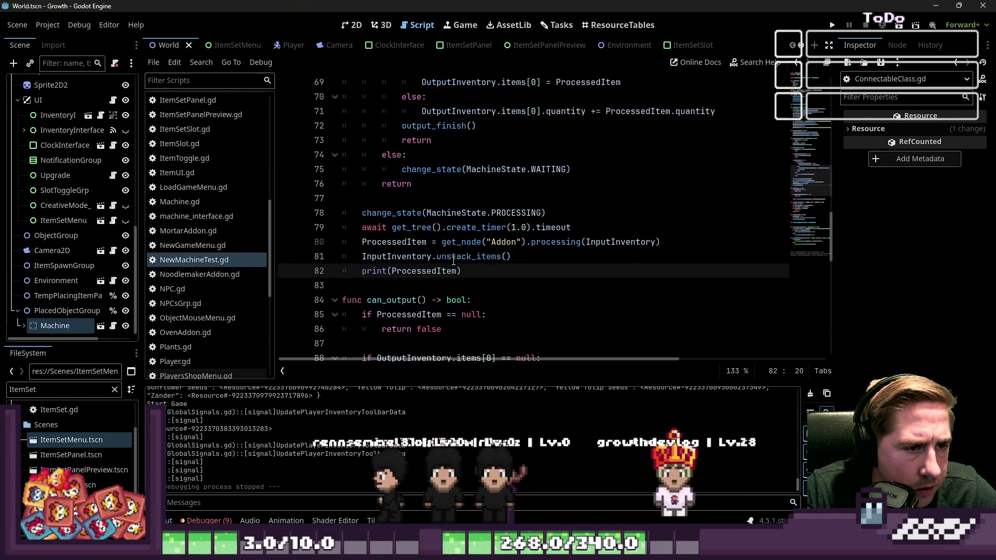
click(451, 257)
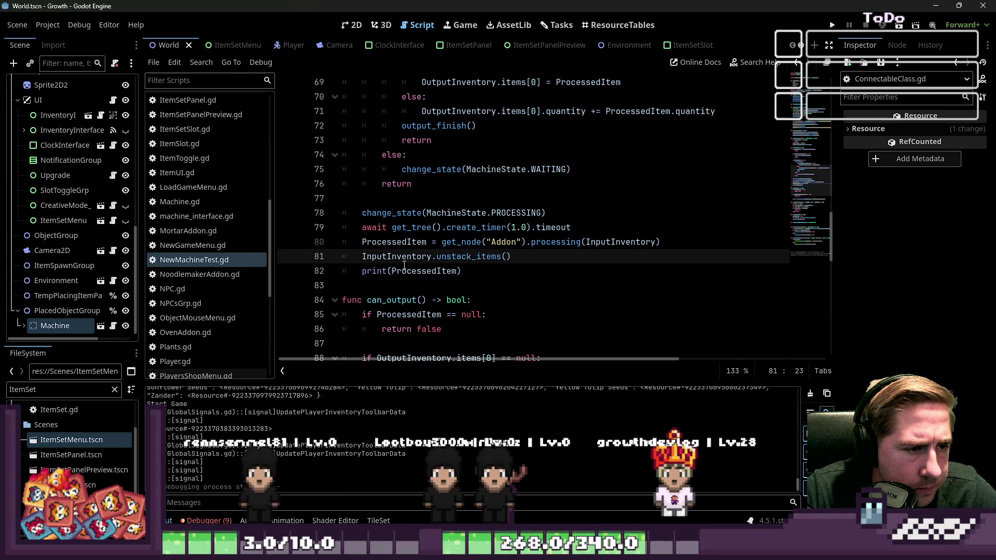
click(476, 256)
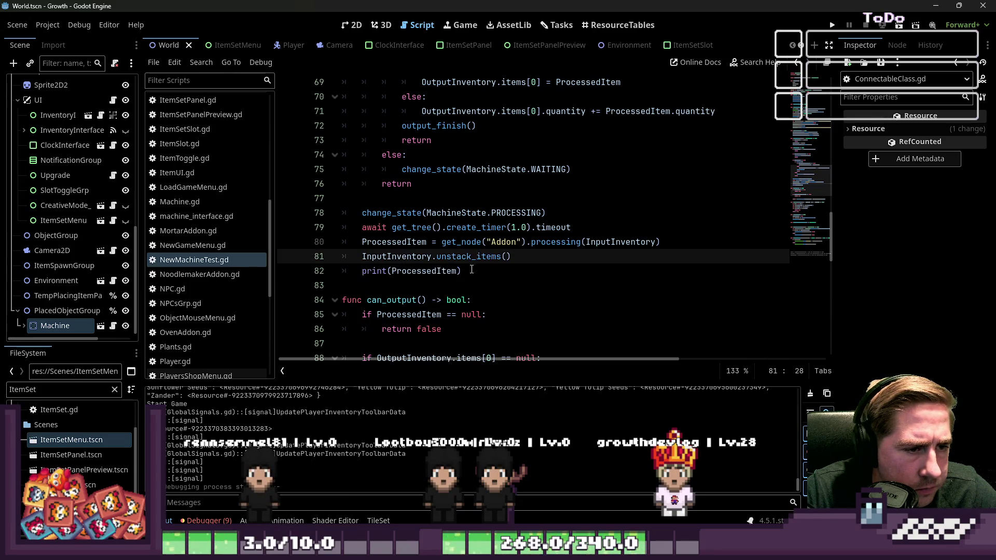
scroll(473, 267, up, 1)
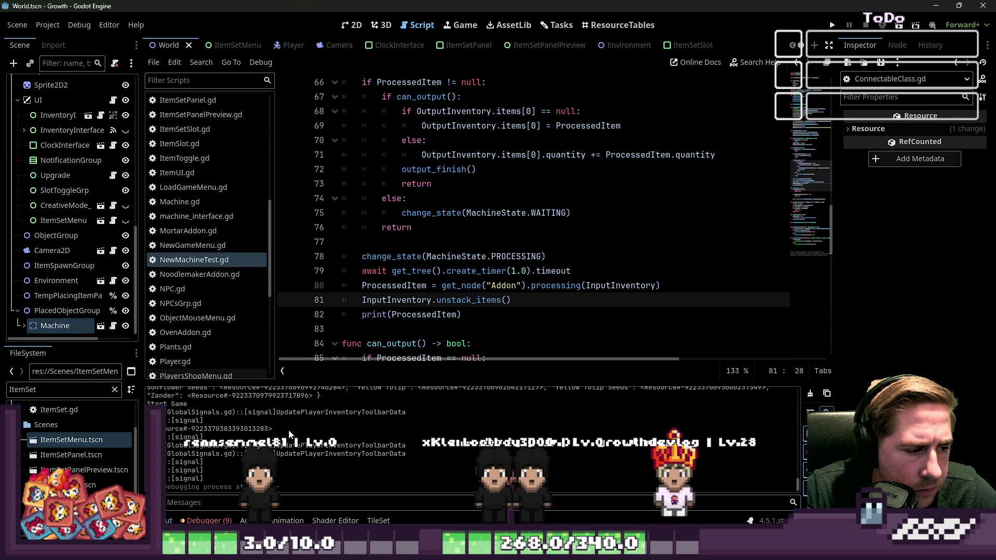
- Change line 82 from print(ProcessedItem) to print("Item processed")
click(474, 317)
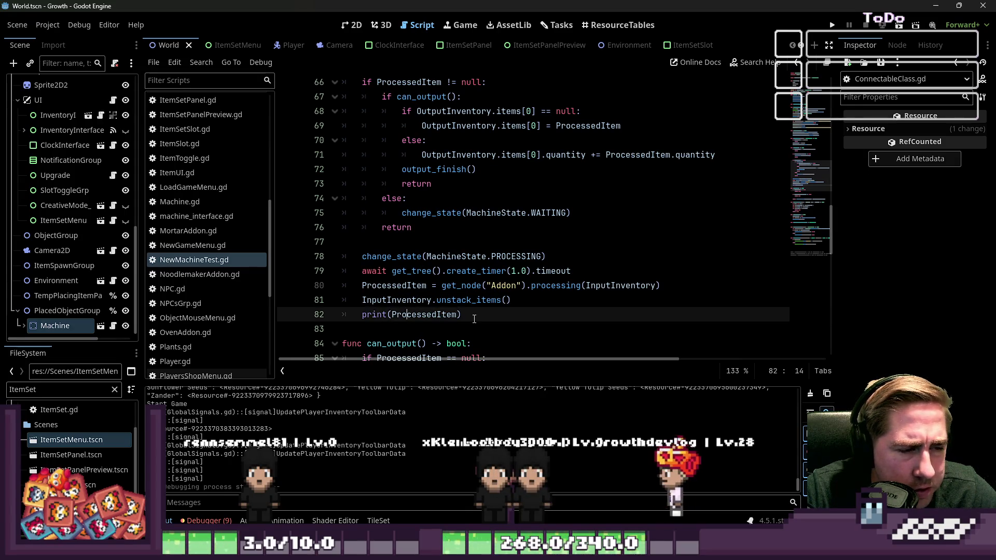
double_click(421, 315)
text(")
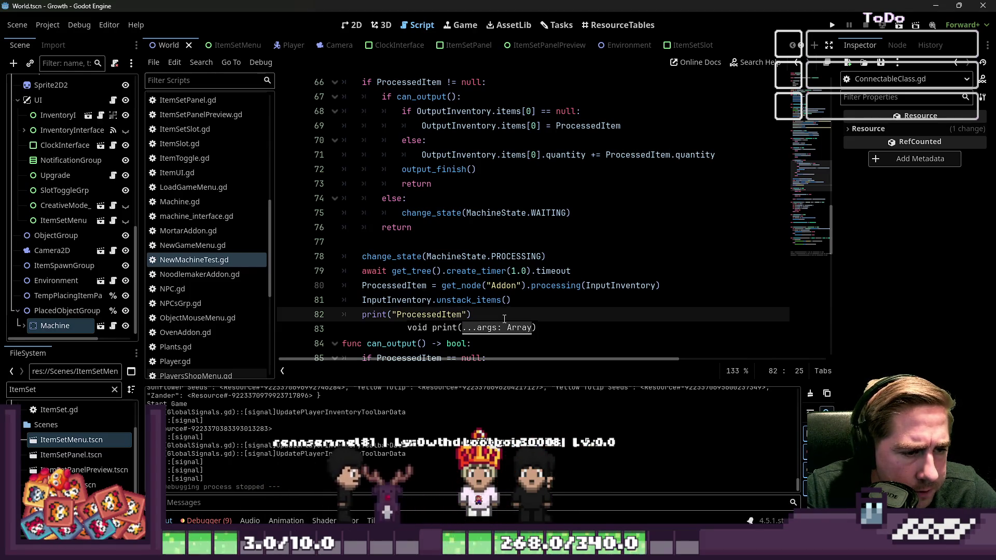
click(460, 317)
drag(413, 317, 398, 316)
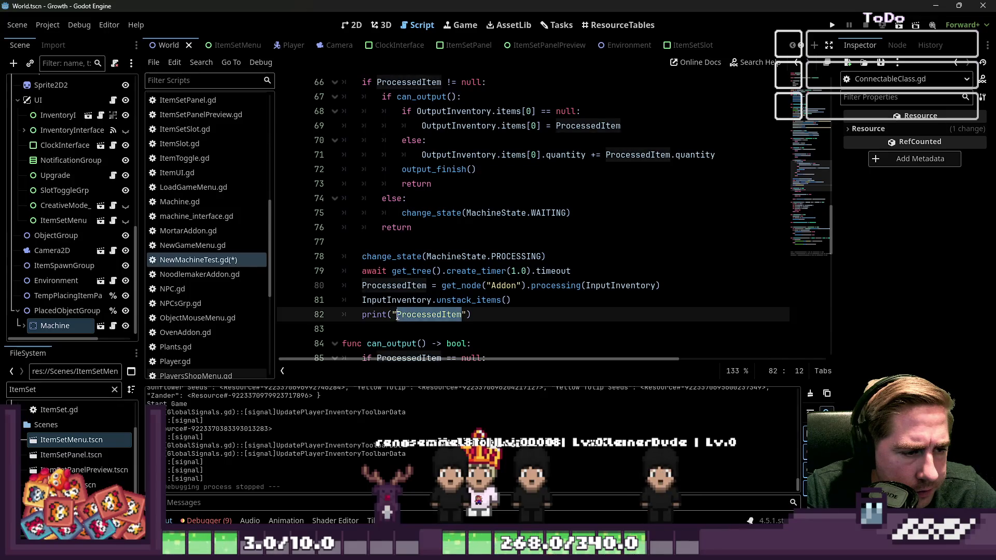
text(Ut)
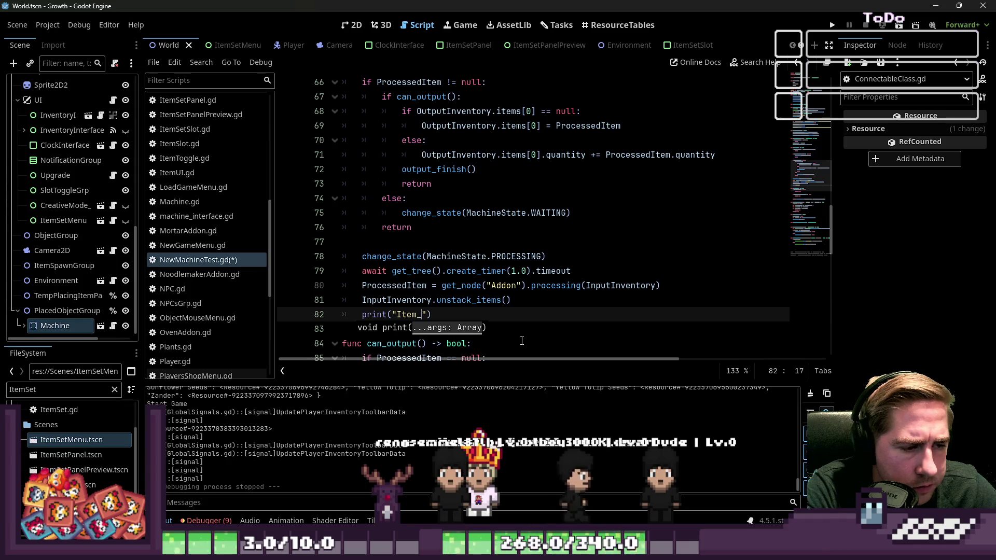
text(ssed)
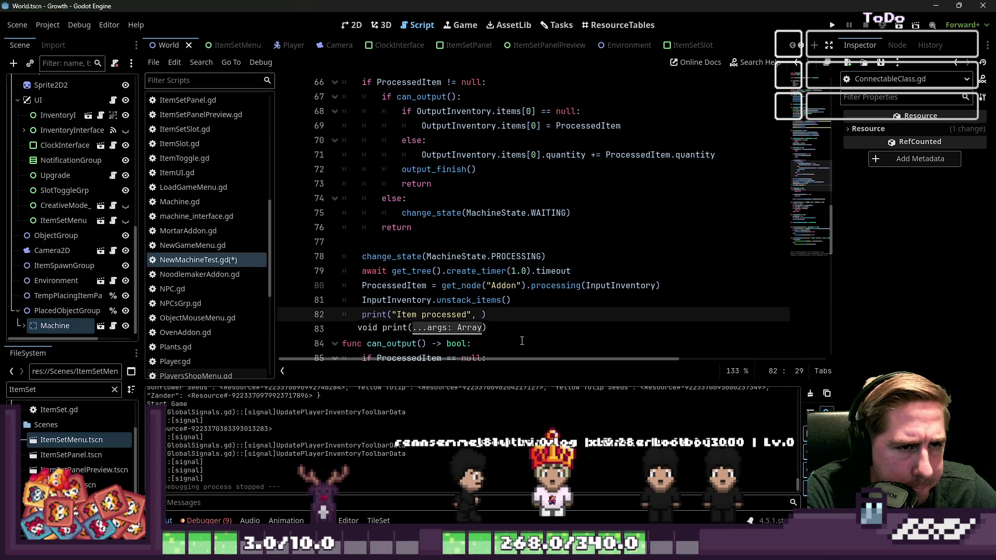
key(BackSpace)
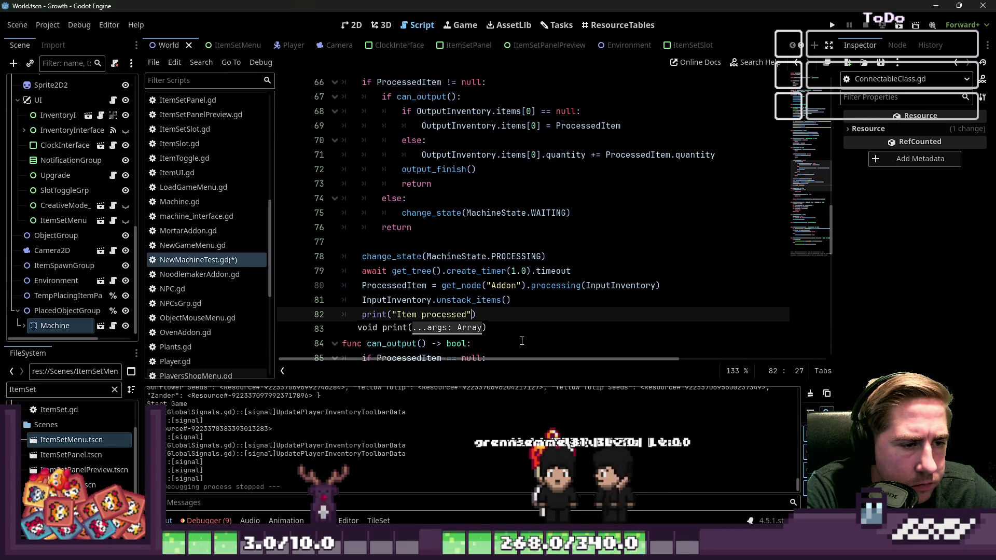
key(Escape)
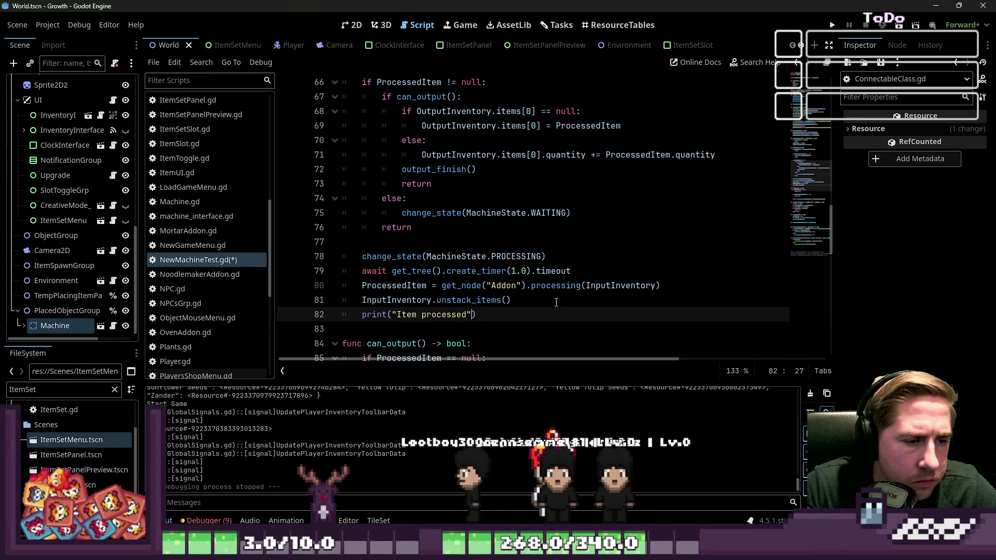
click(488, 316)
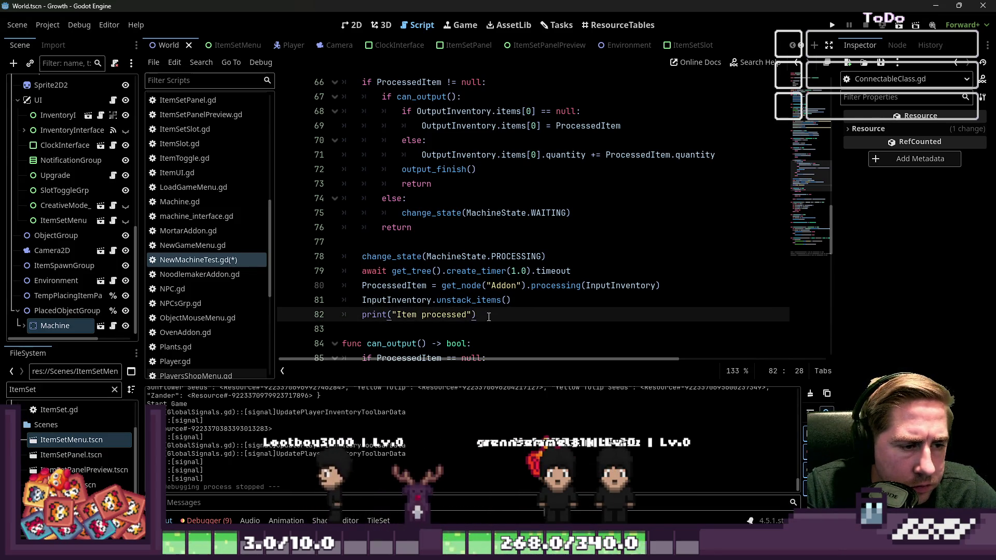
- Add print(current_state) as the first line of in_process()
scroll(488, 316, up, 4)
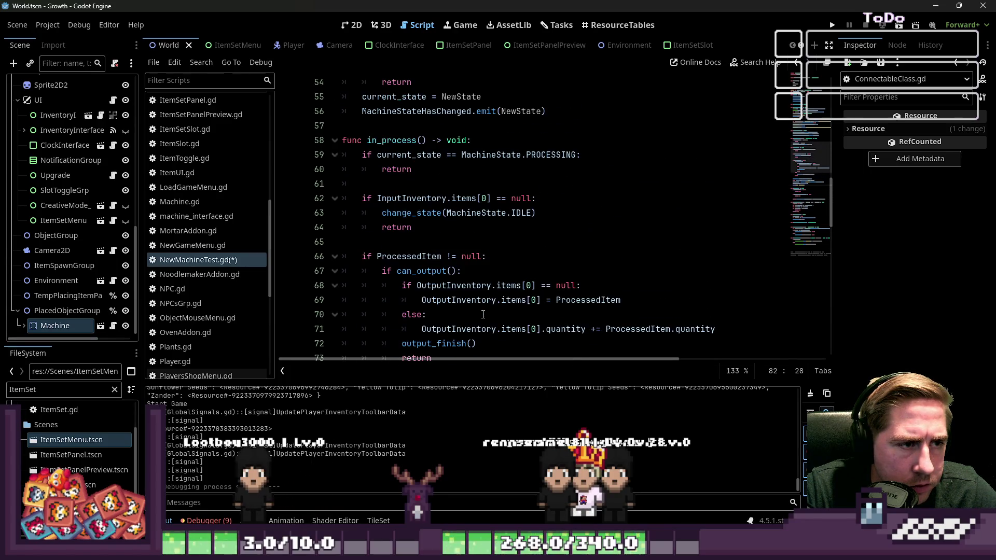
scroll(483, 315, down, 1)
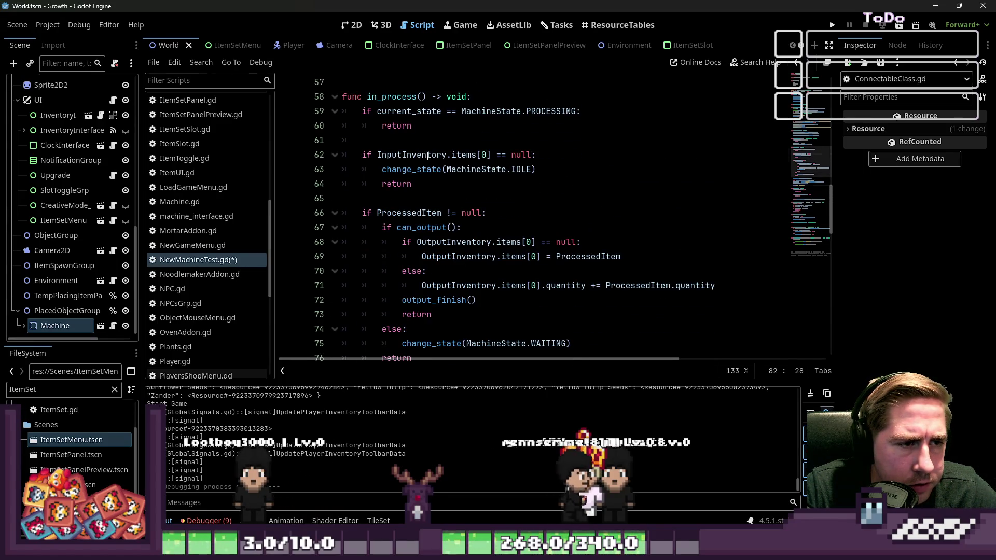
click(497, 99)
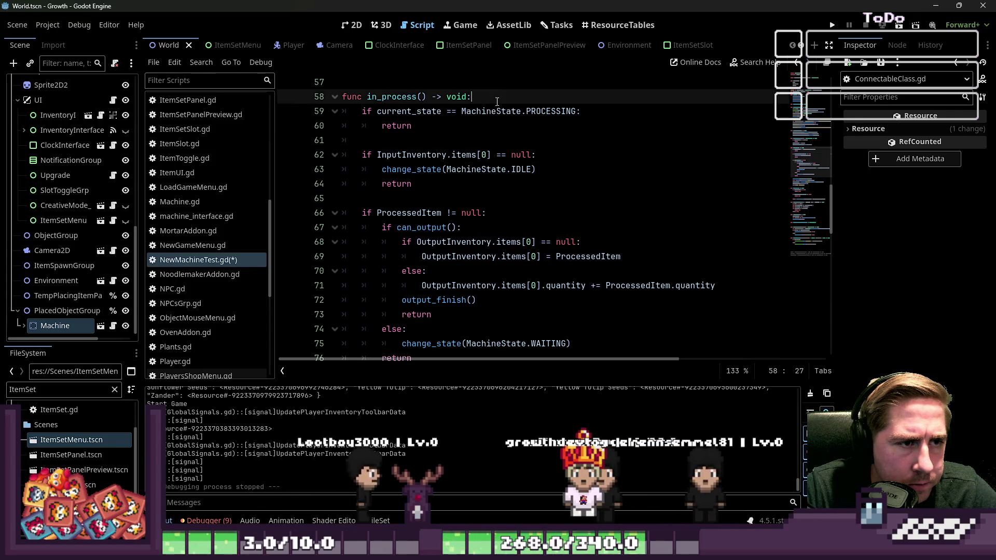
key(Return)
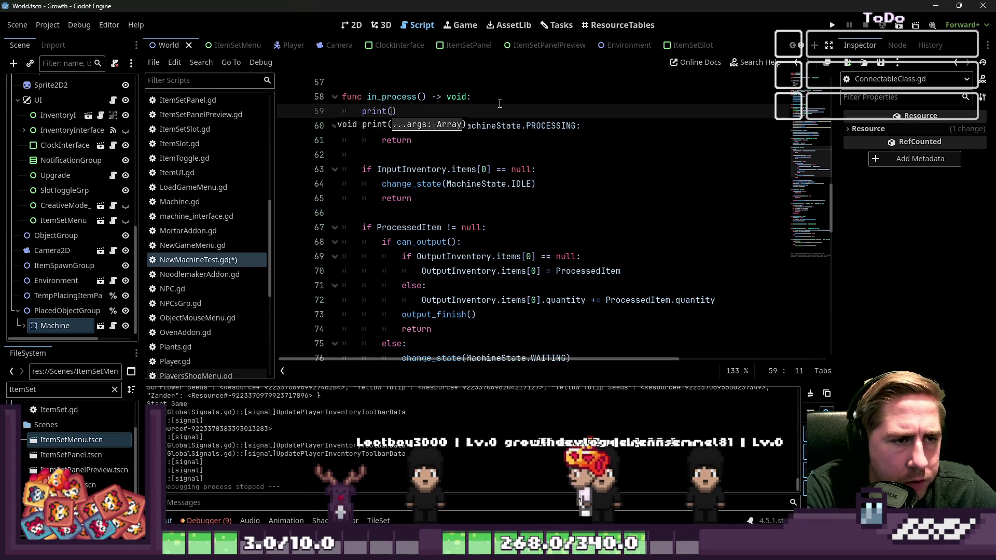
text(Machine_)
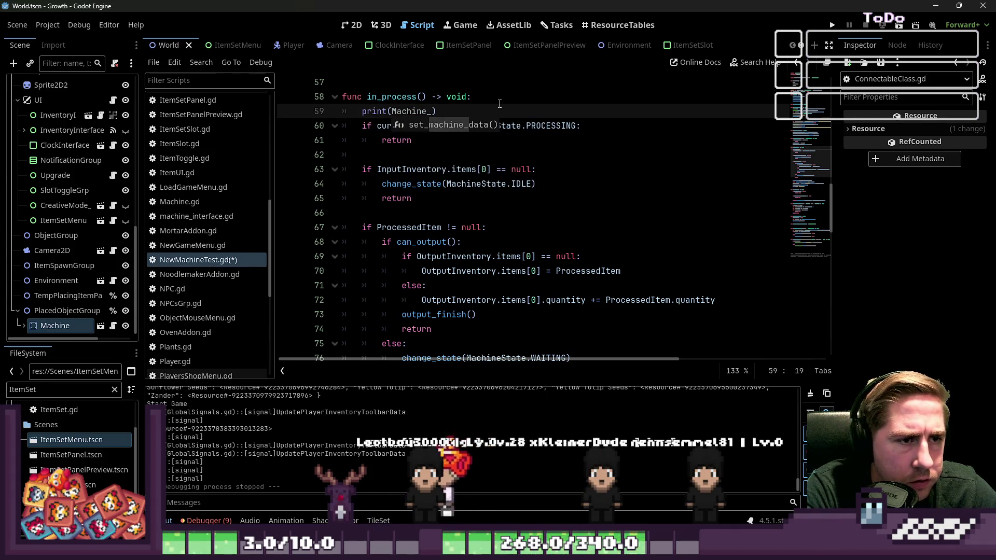
key(BackSpace)
text(State.)
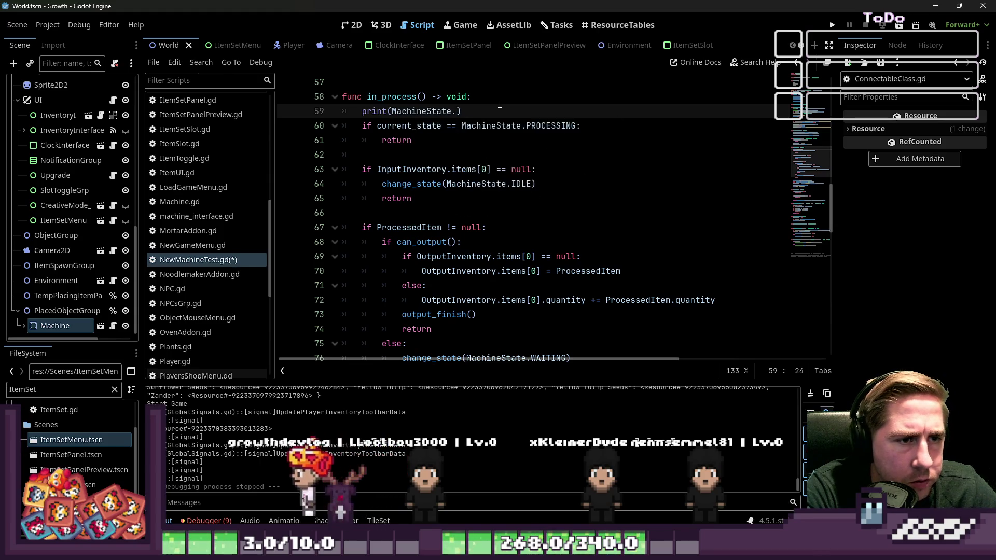
key(BackSpace)
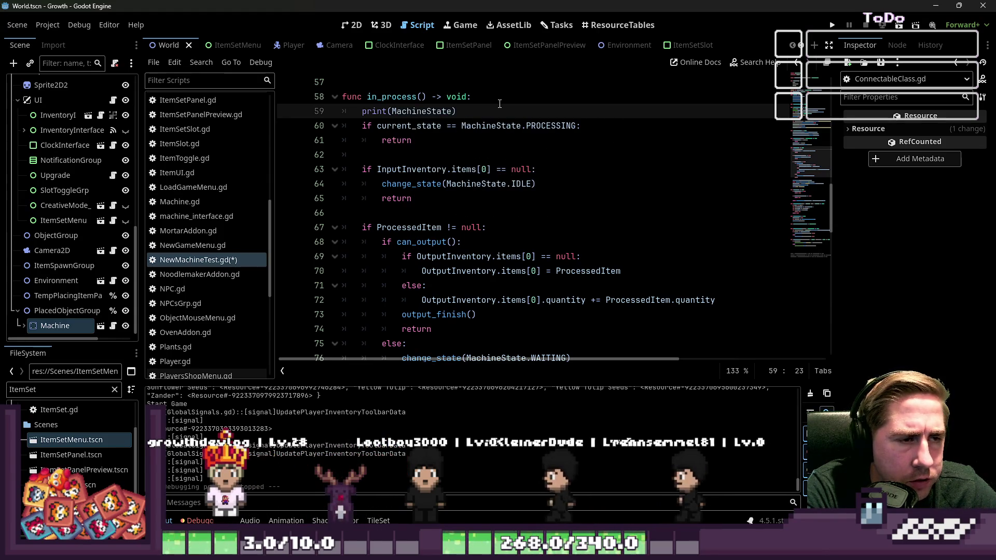
key(ctrl+shift+Left)
key(BackSpace)
text(current)
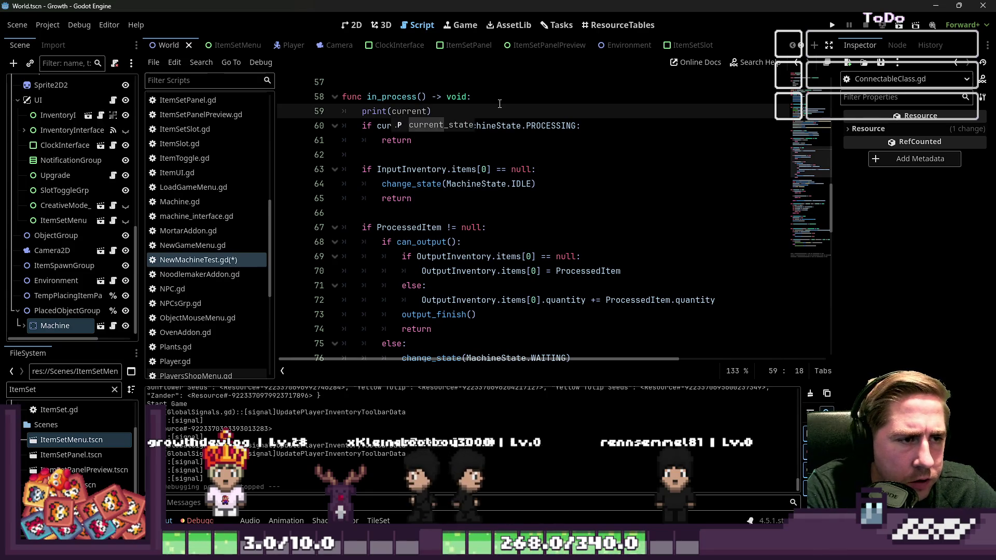
key(Return)
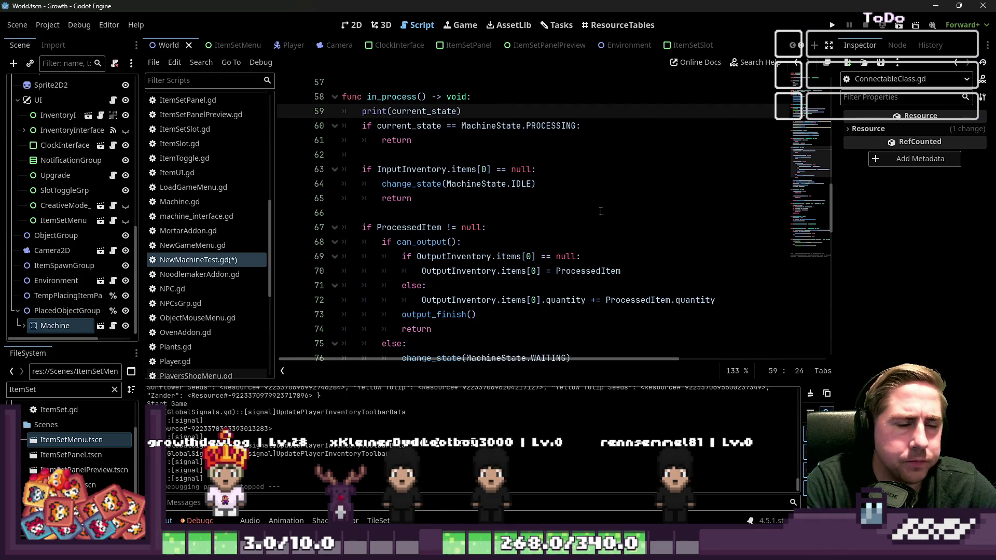
- Run Growth, start a new character, open the Machine panel, then close the game
click(831, 26)
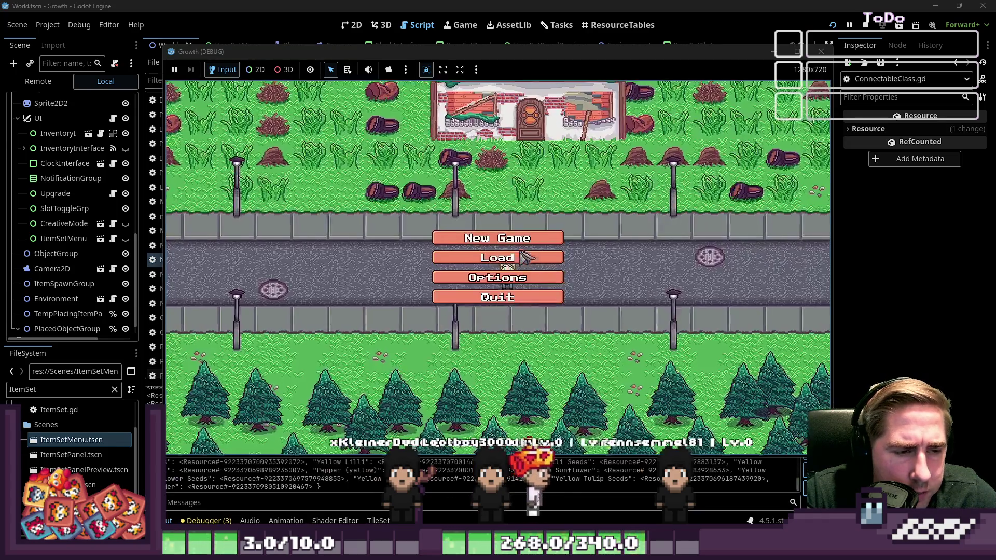
click(497, 236)
text(sad)
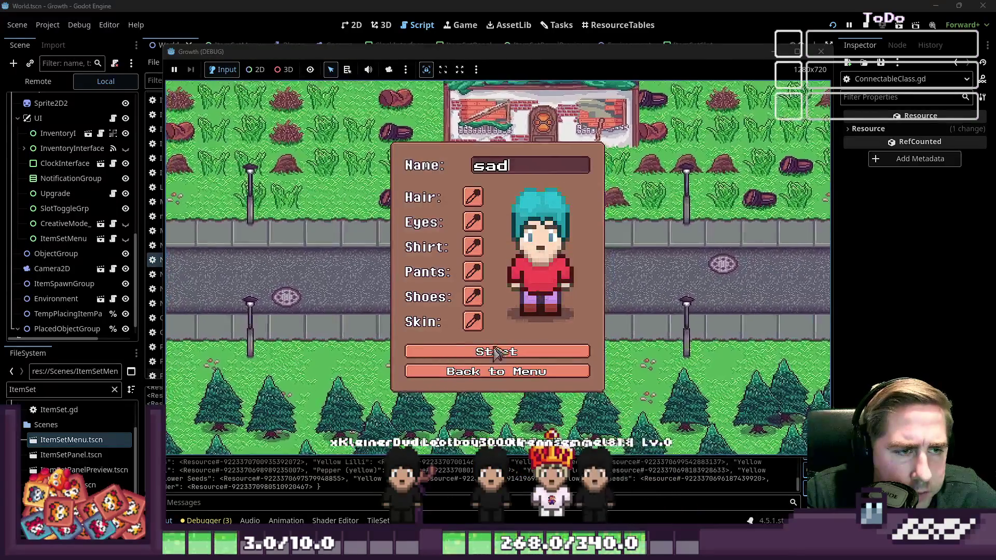
click(497, 353)
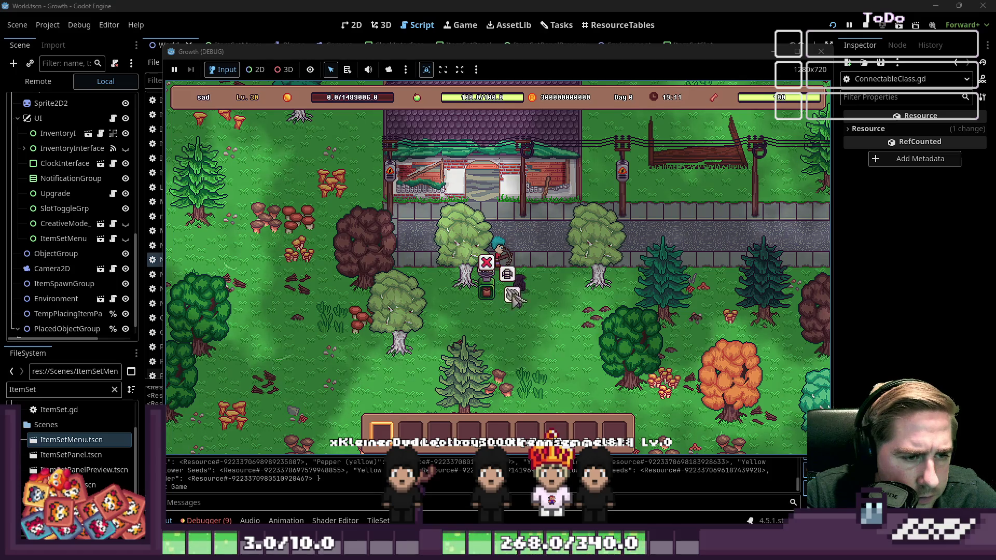
click(513, 294)
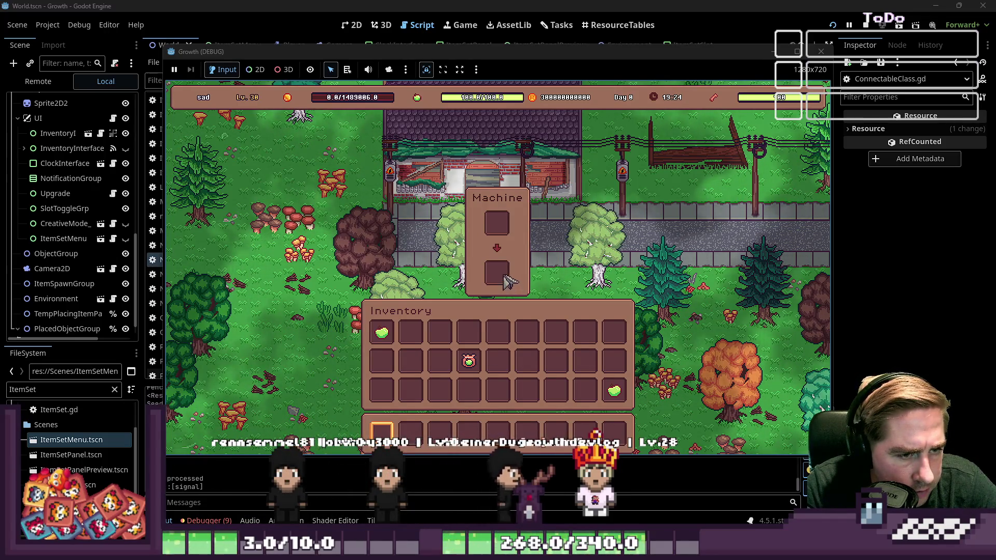
click(821, 51)
click(576, 213)
scroll(576, 201, down, 1)
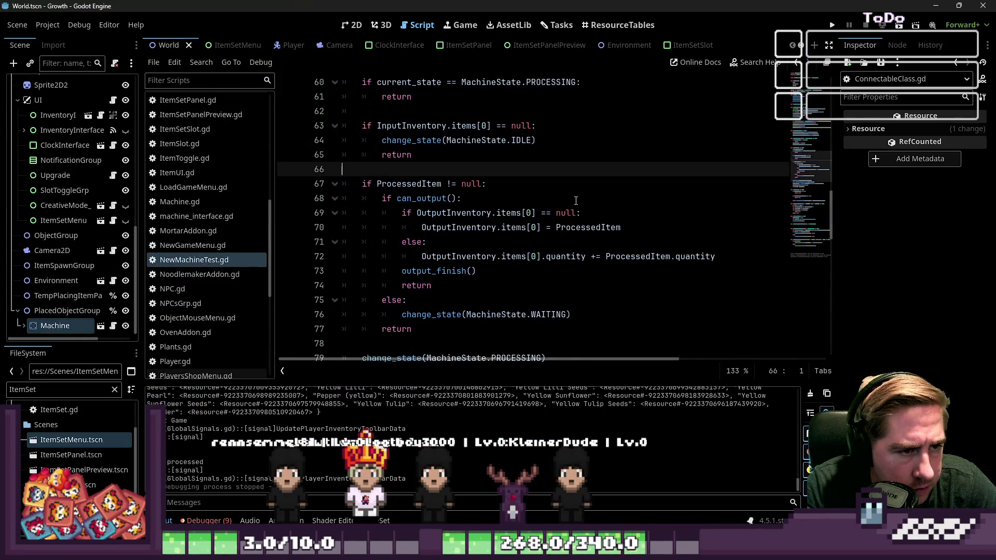
click(462, 184)
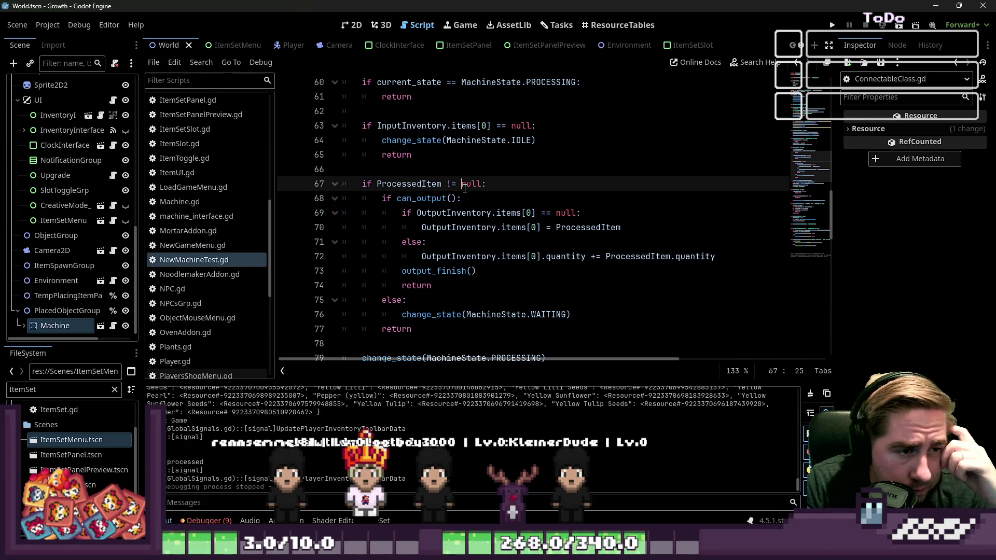
key(Down)
key(Down)
key(Down)
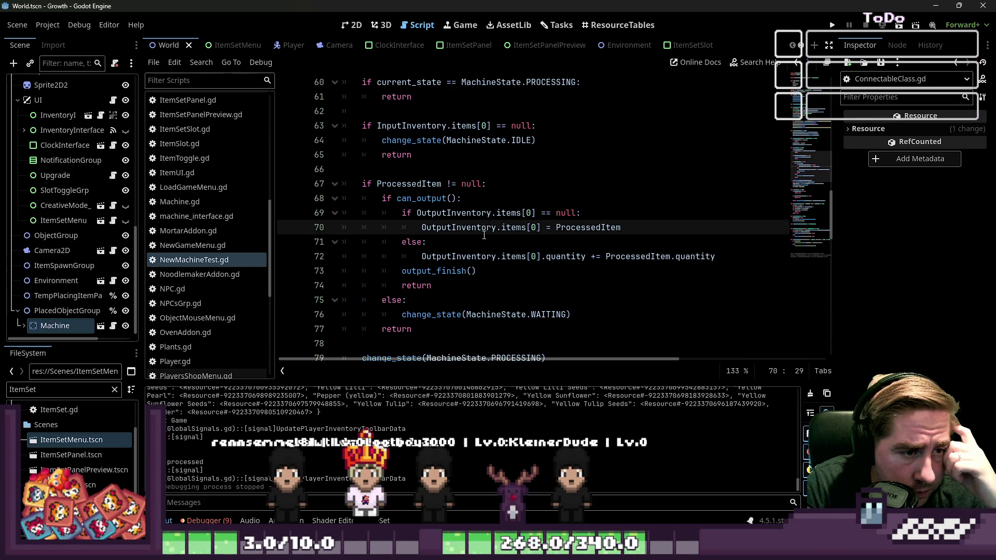
scroll(484, 235, down, 1)
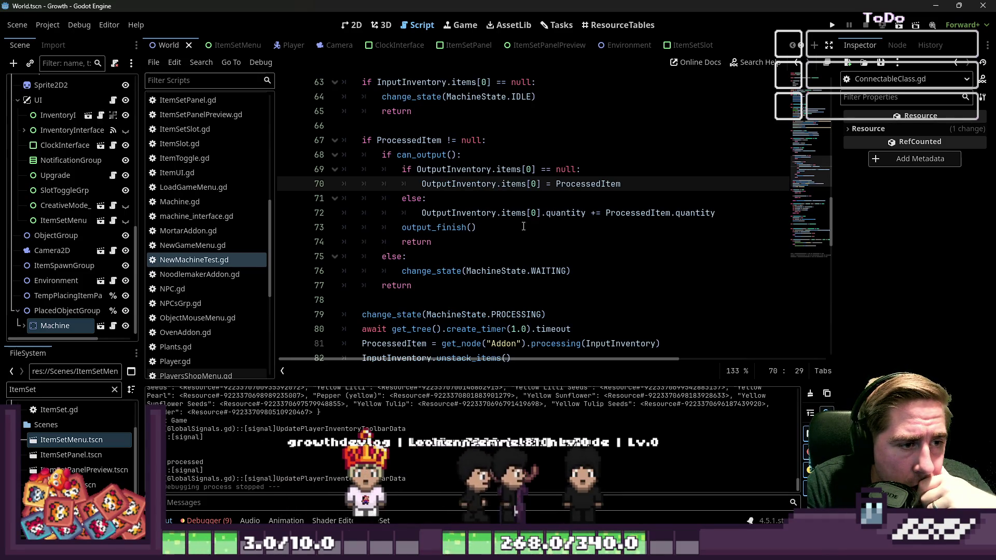
click(476, 227)
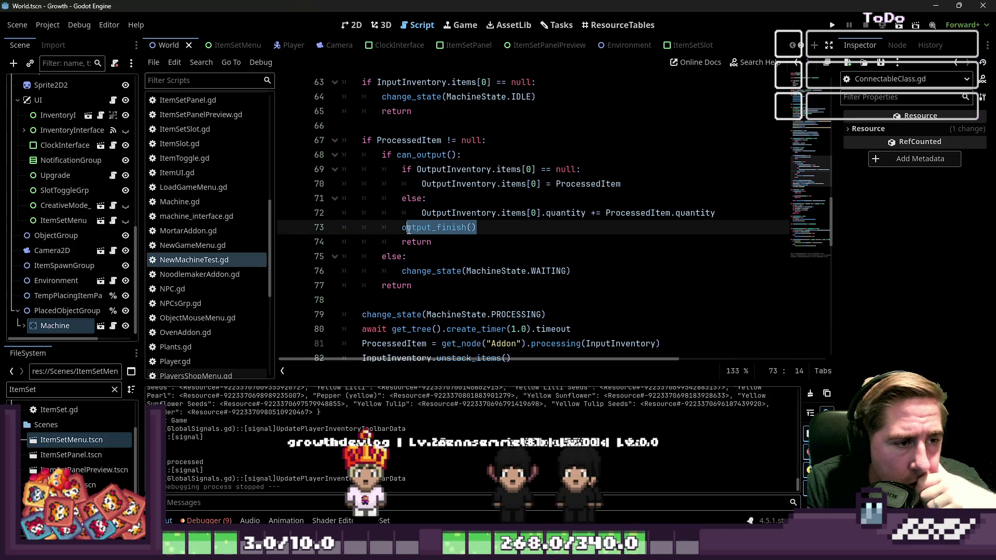
drag(409, 230, 402, 228)
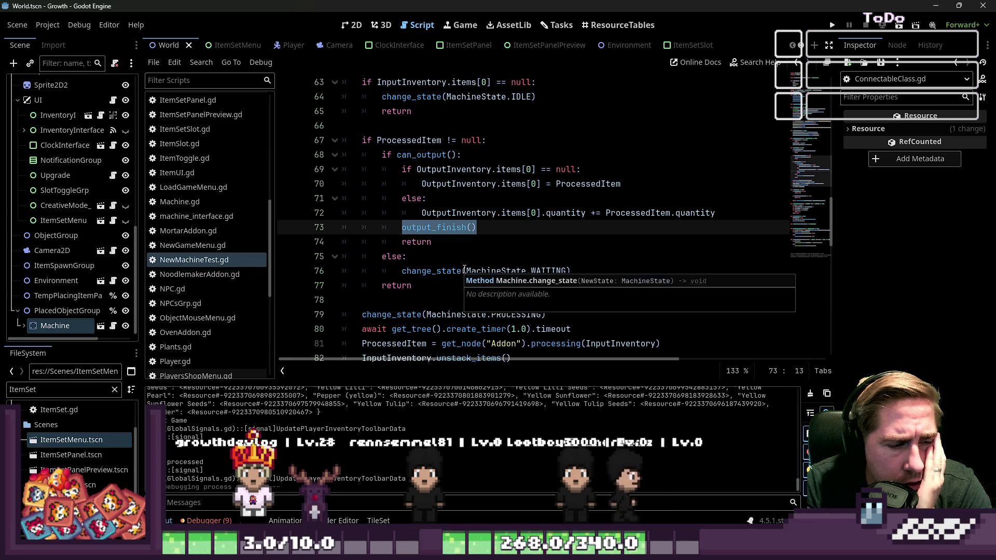
scroll(451, 262, down, 1)
click(433, 251)
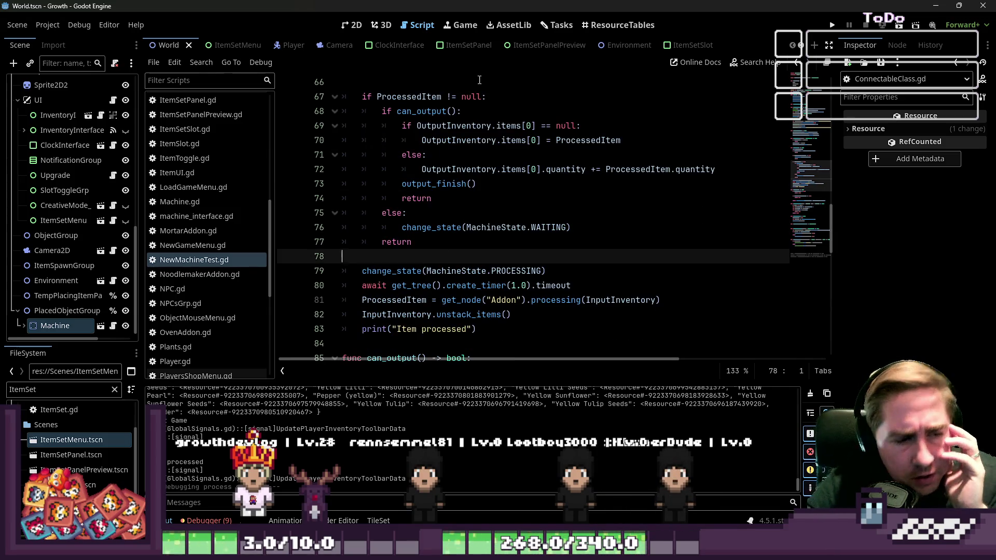
click(597, 271)
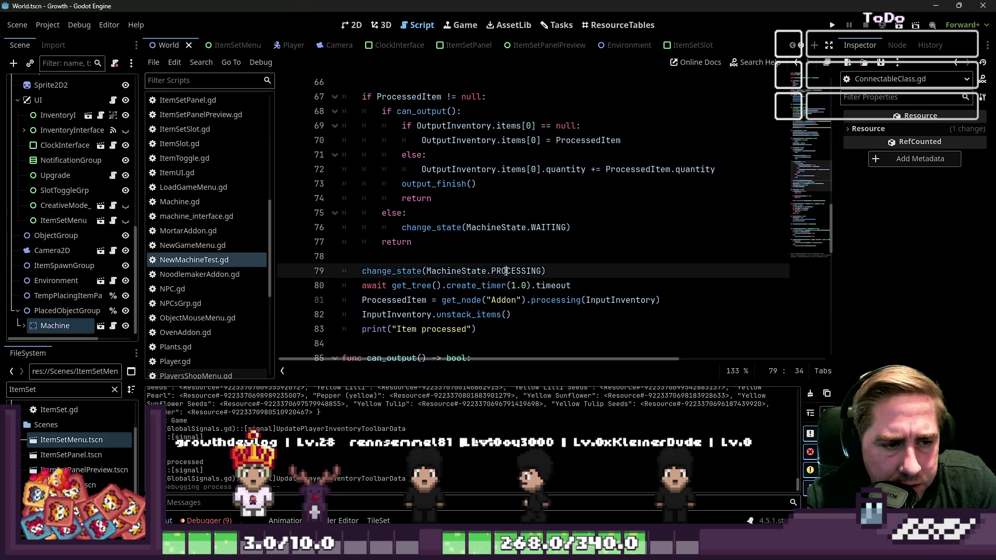
scroll(570, 253, up, 12)
scroll(571, 253, down, 13)
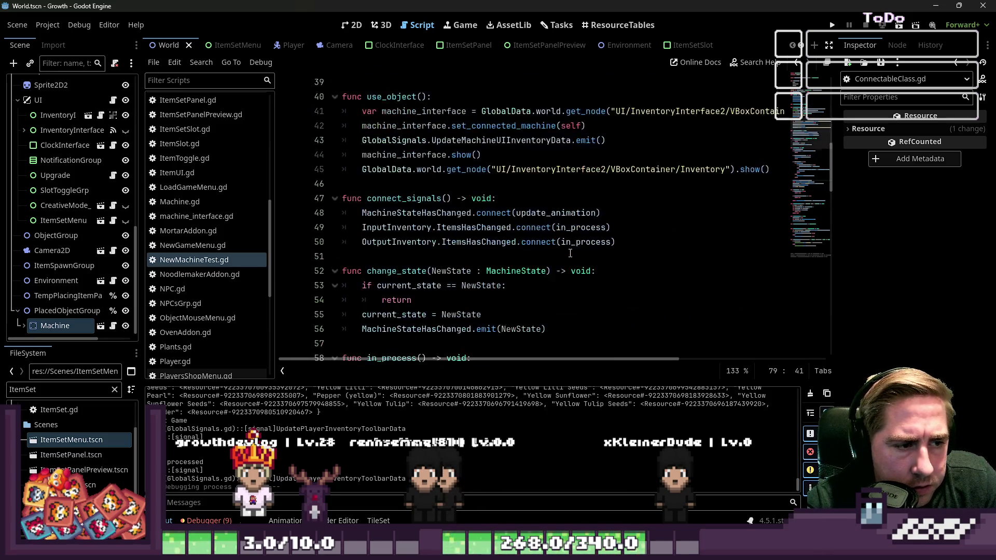
click(534, 198)
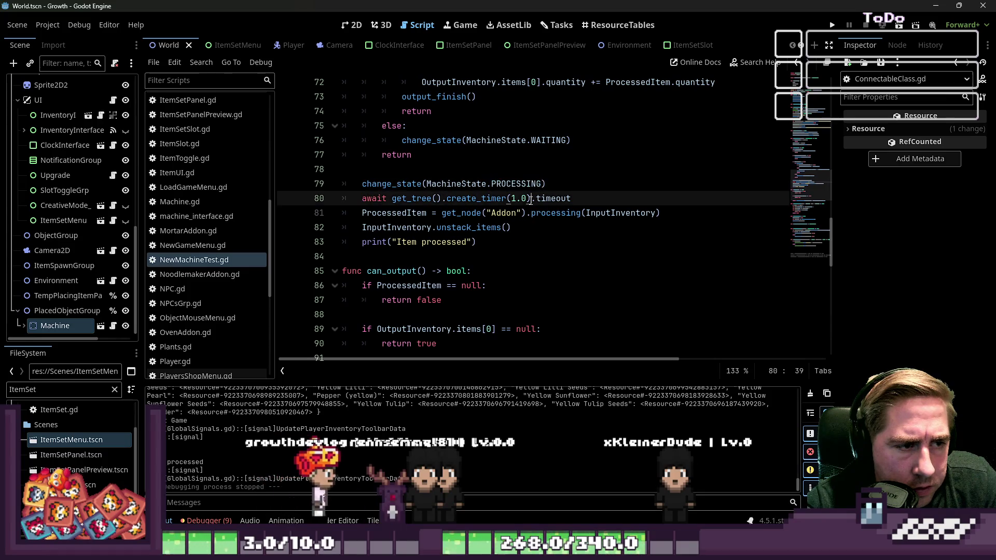
click(412, 213)
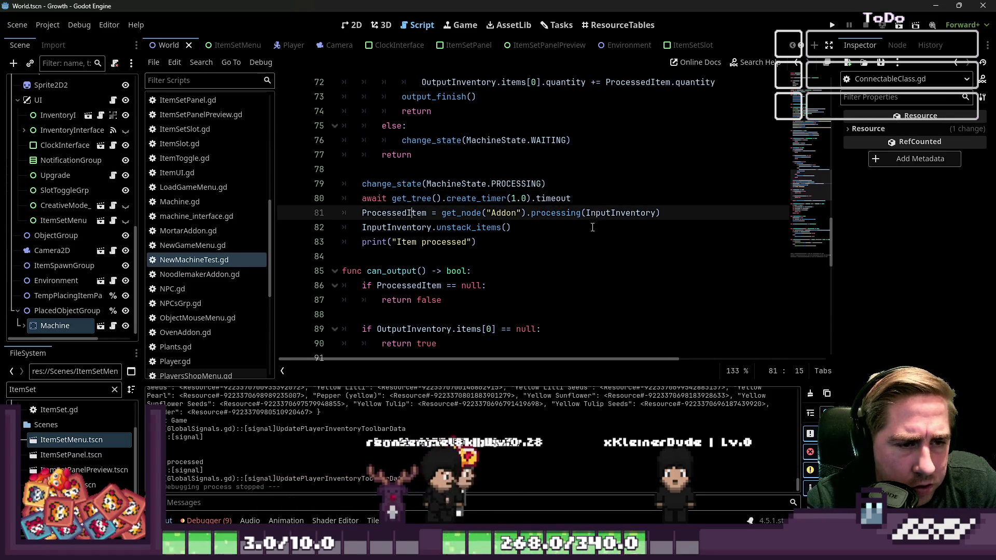
scroll(570, 218, up, 2)
click(596, 144)
double_click(595, 144)
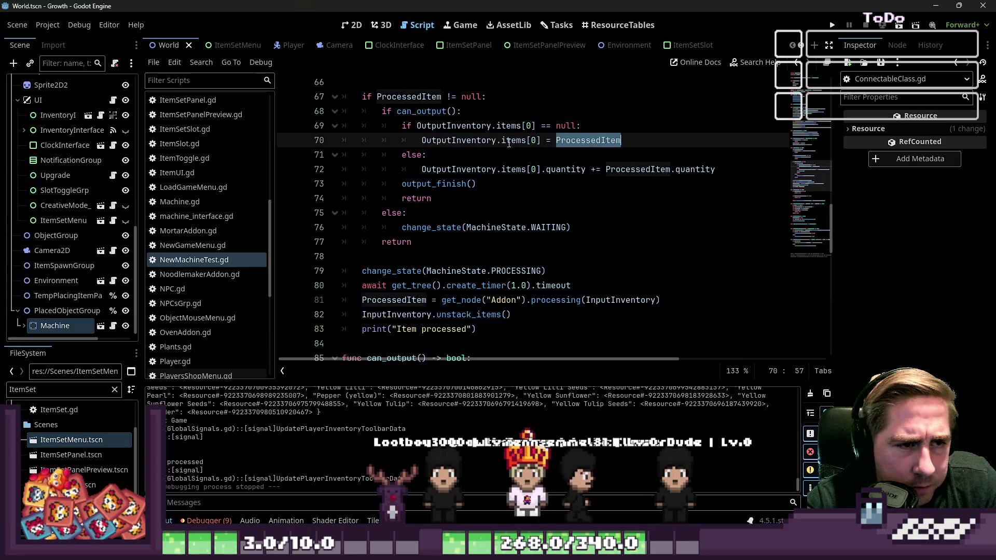
drag(461, 143, 472, 144)
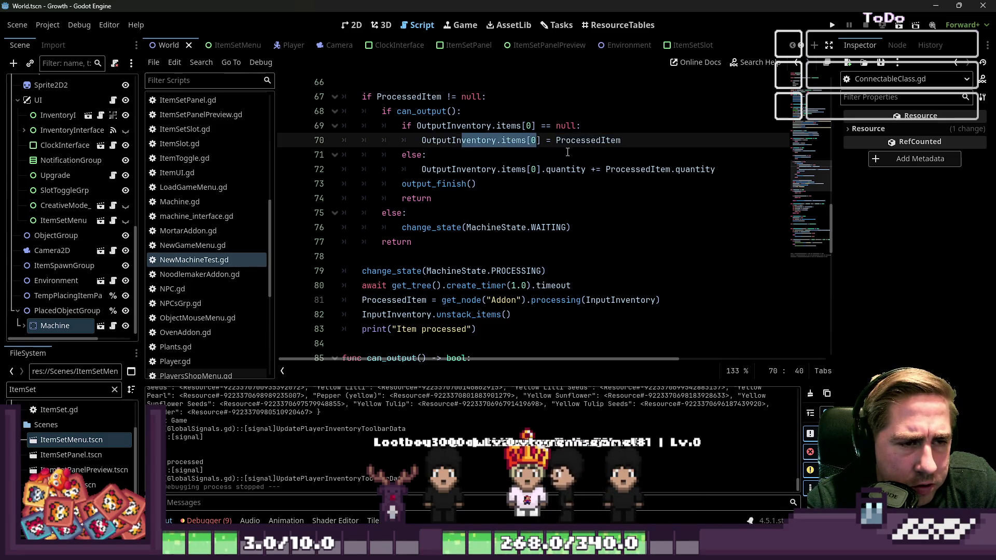
double_click(595, 145)
scroll(614, 195, up, 1)
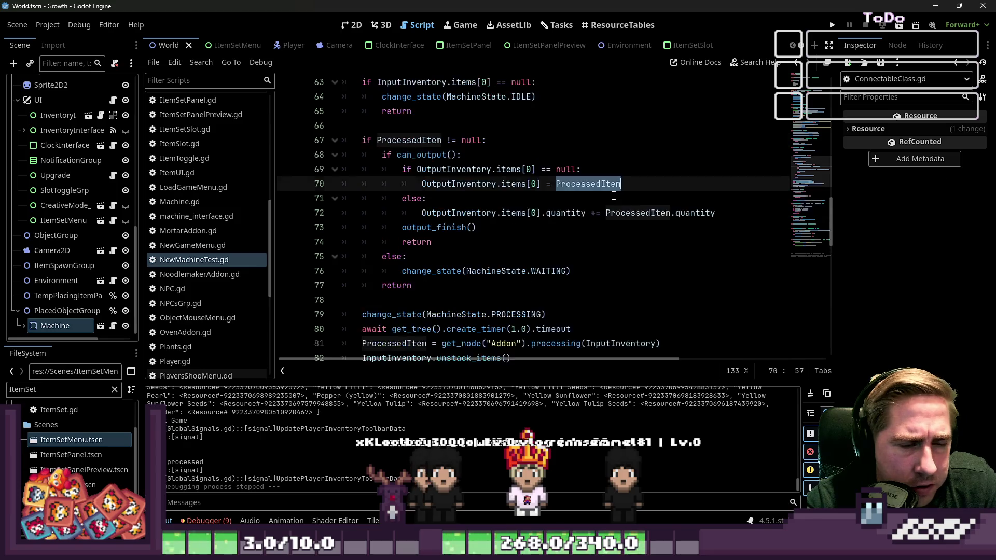
scroll(613, 196, up, 5)
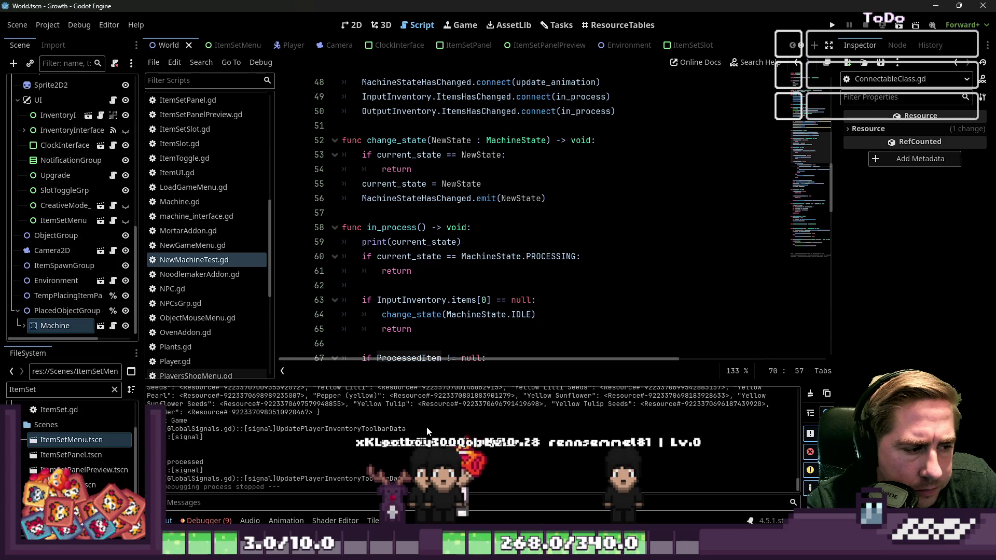
scroll(513, 268, down, 2)
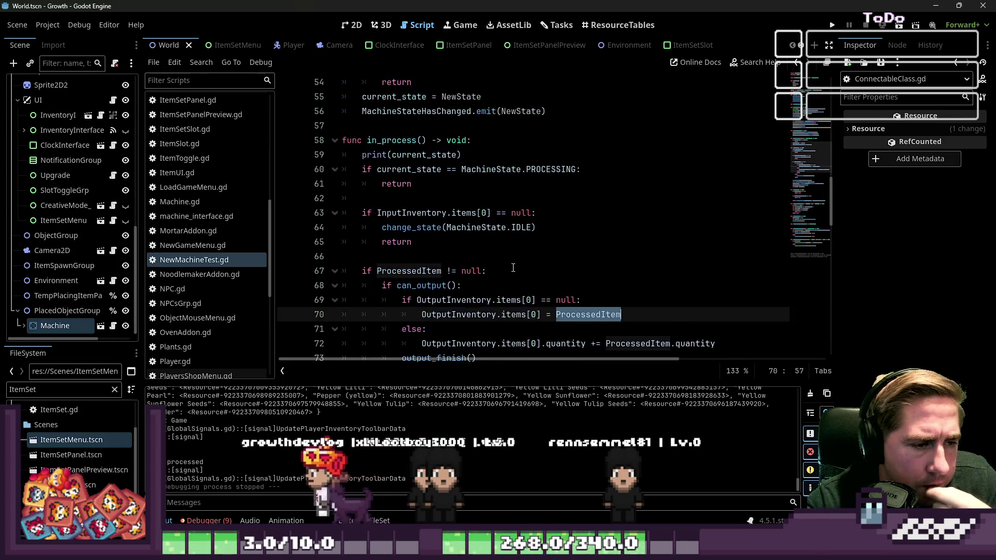
click(512, 268)
scroll(452, 234, down, 3)
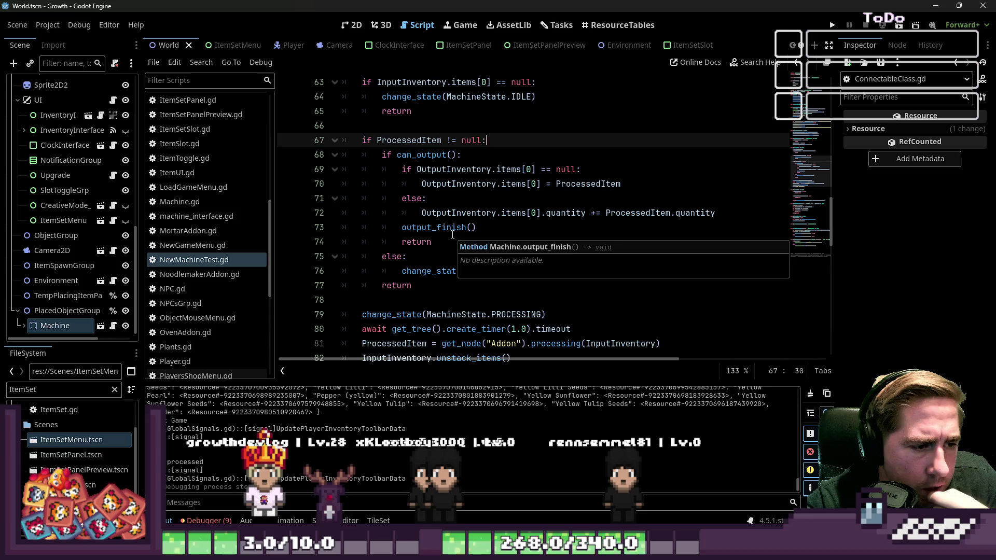
scroll(452, 235, down, 1)
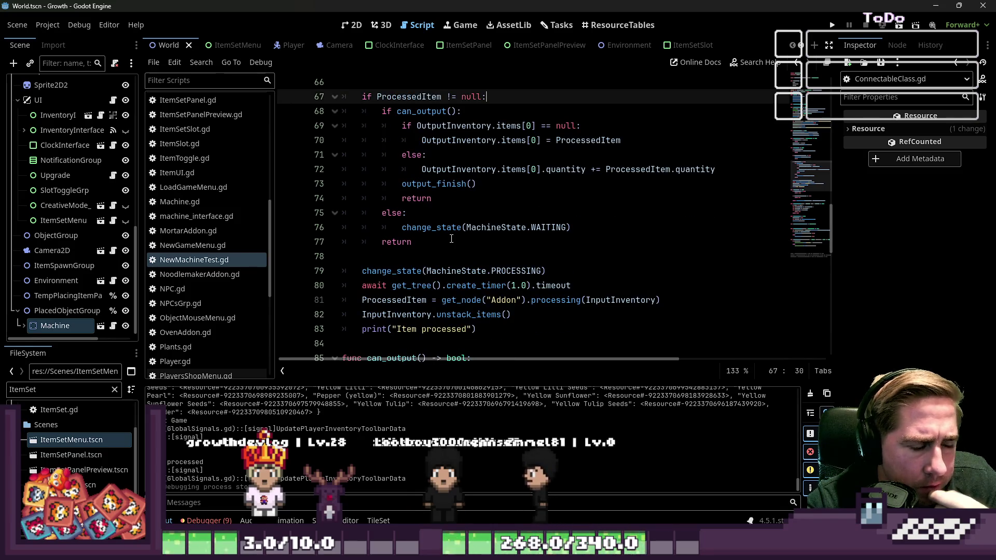
scroll(452, 248, up, 1)
scroll(452, 248, up, 3)
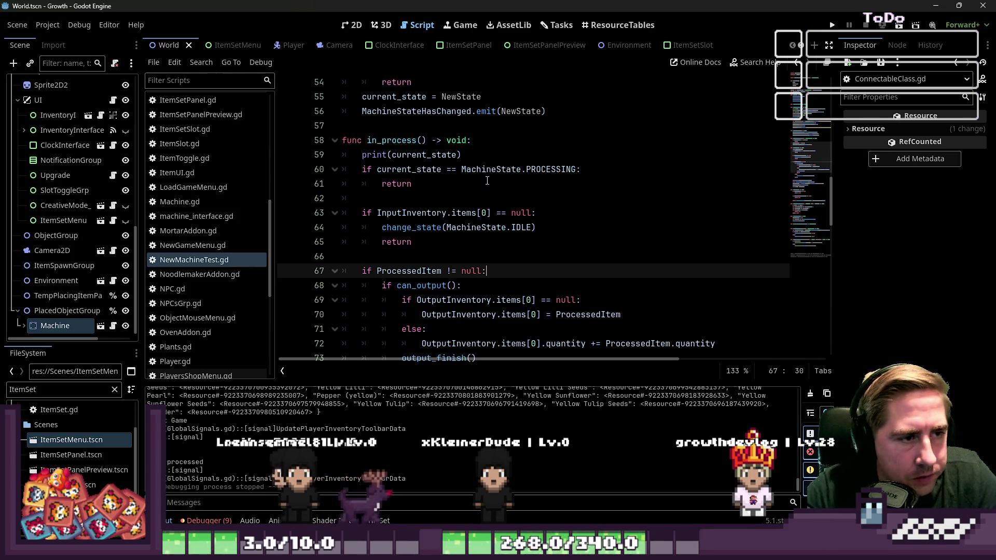
- Delete the PROCESSING early-return check on lines 60–61
drag(487, 181, 485, 156)
key(BackSpace)
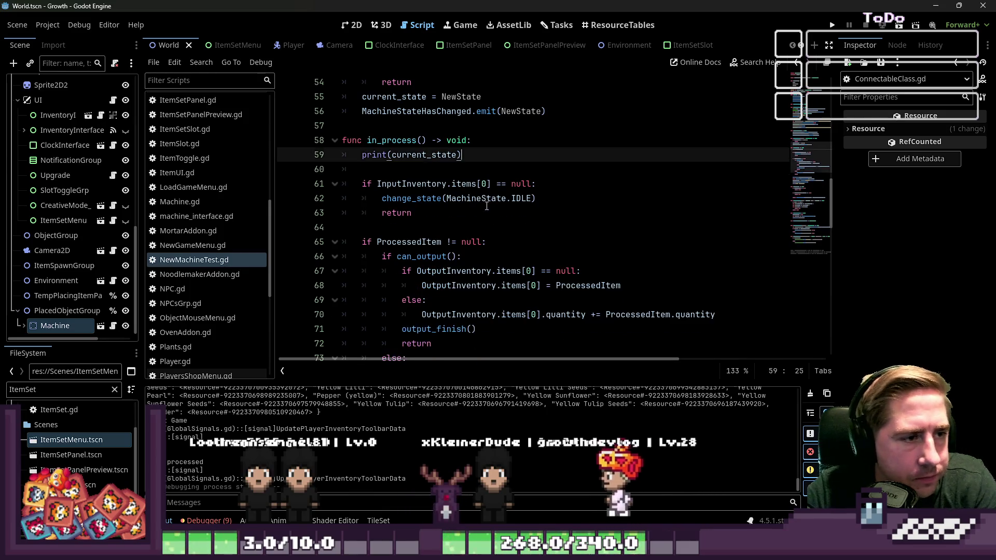
click(391, 164)
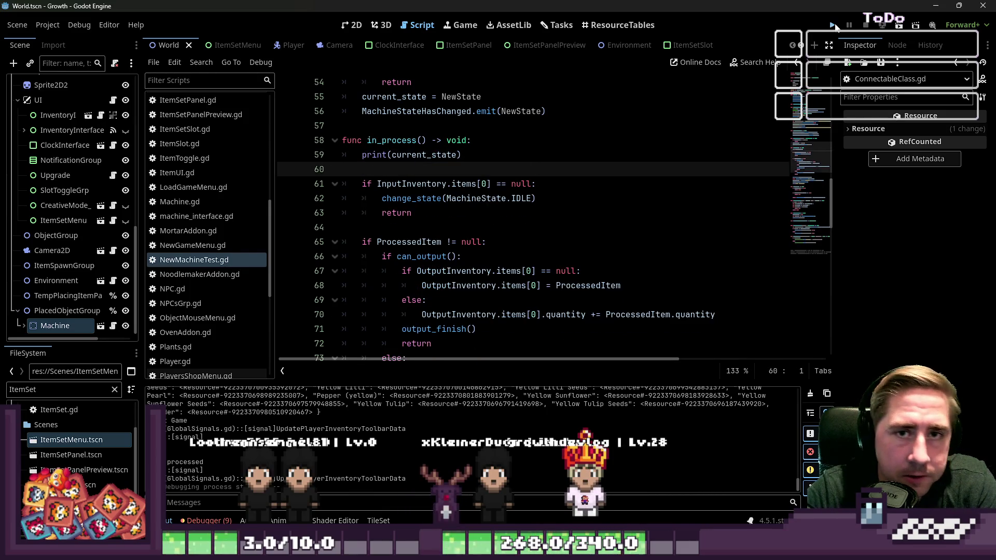
- Run Growth, start with a new character, and open the machine panel and inventory
click(833, 25)
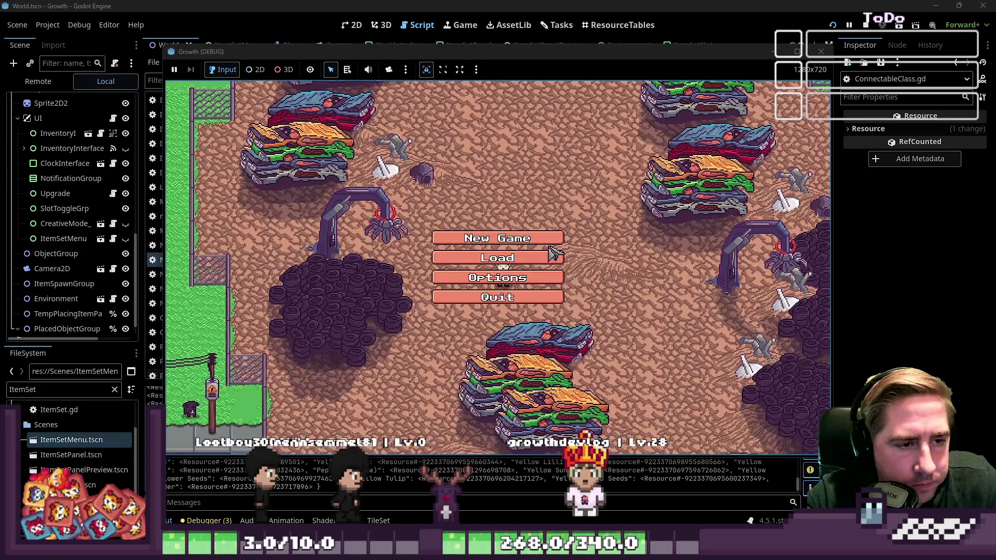
click(498, 231)
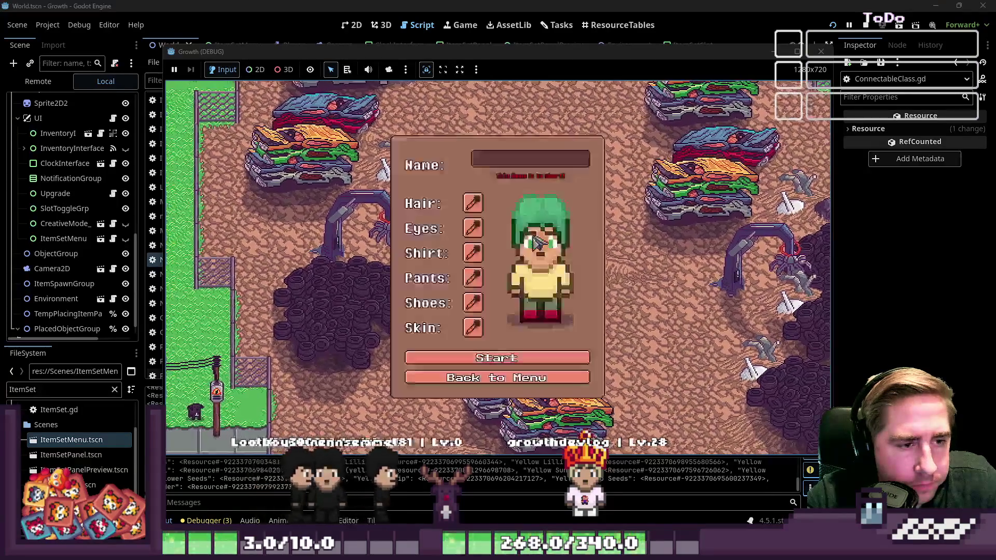
text(sd)
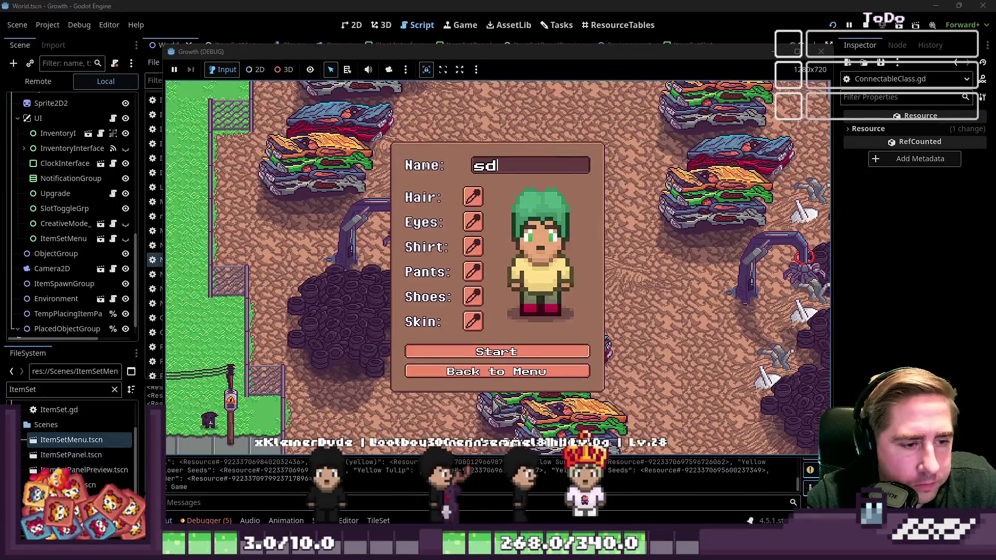
click(513, 359)
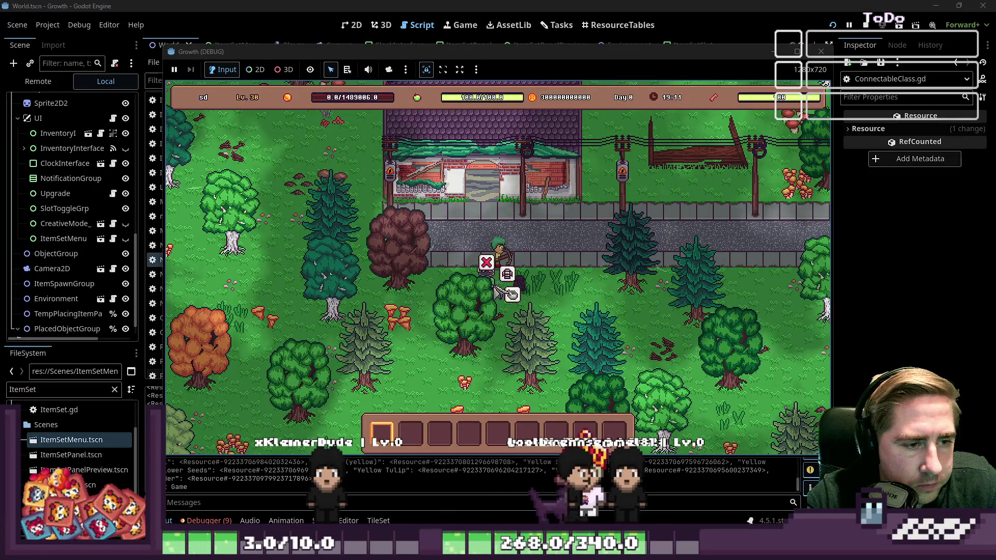
click(516, 293)
- Feed the apple stack into the machine and collect the Apple Seeds from the output
drag(527, 334, 497, 224)
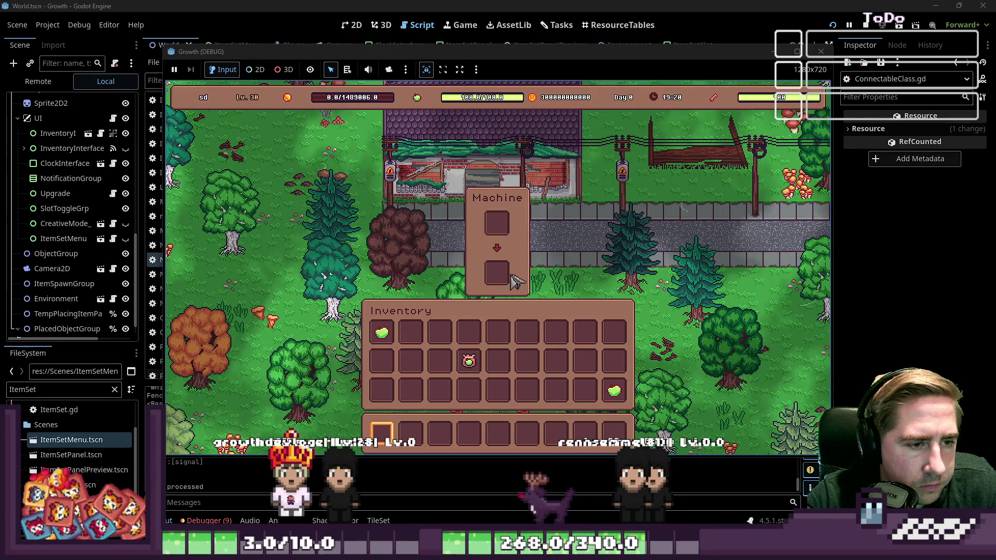
click(497, 282)
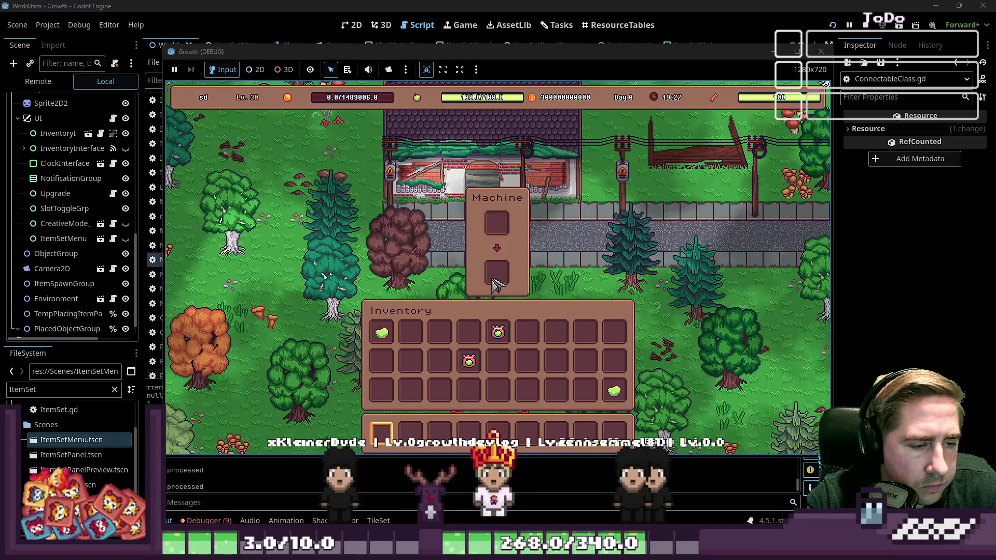
mouse_move(498, 333)
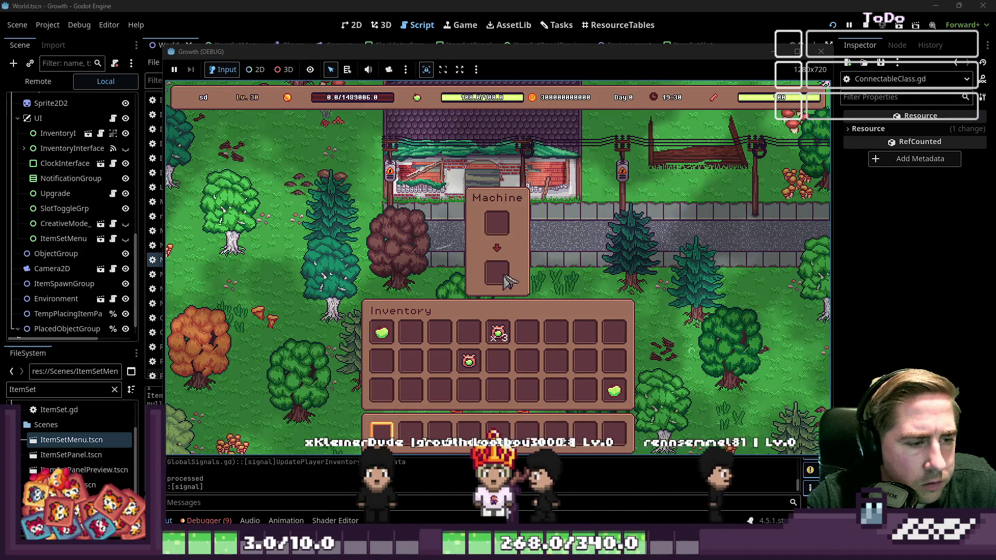
mouse_move(508, 281)
mouse_down()
mouse_move(529, 294)
mouse_move(498, 333)
mouse_up()
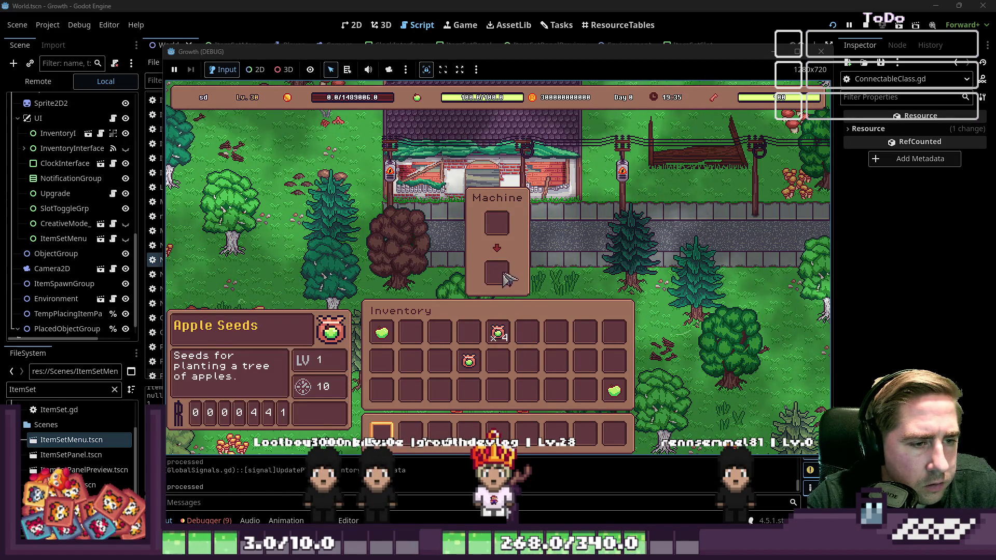
click(505, 280)
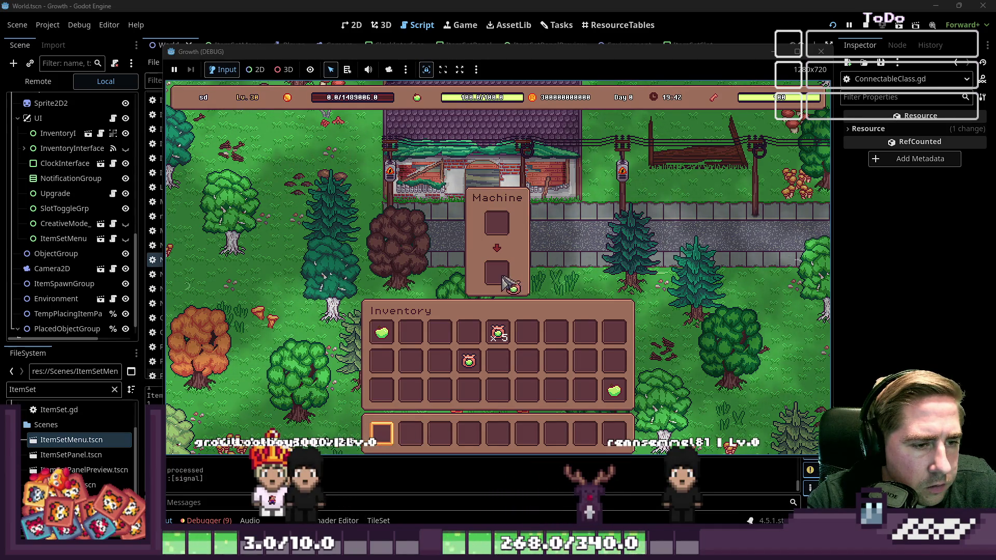
click(506, 283)
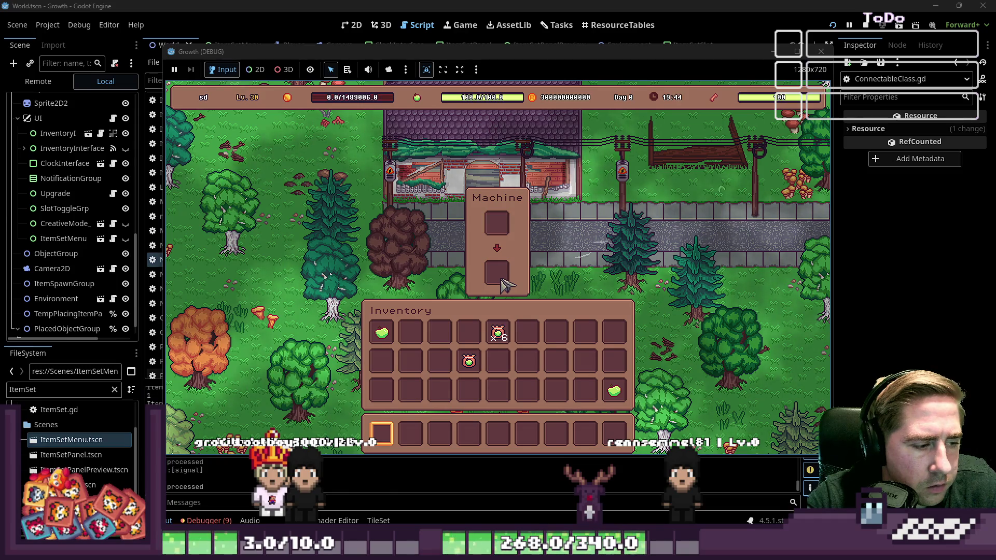
- Move more apples into the machine input, pick up the Apple Seeds, then stop the game
click(500, 248)
click(527, 332)
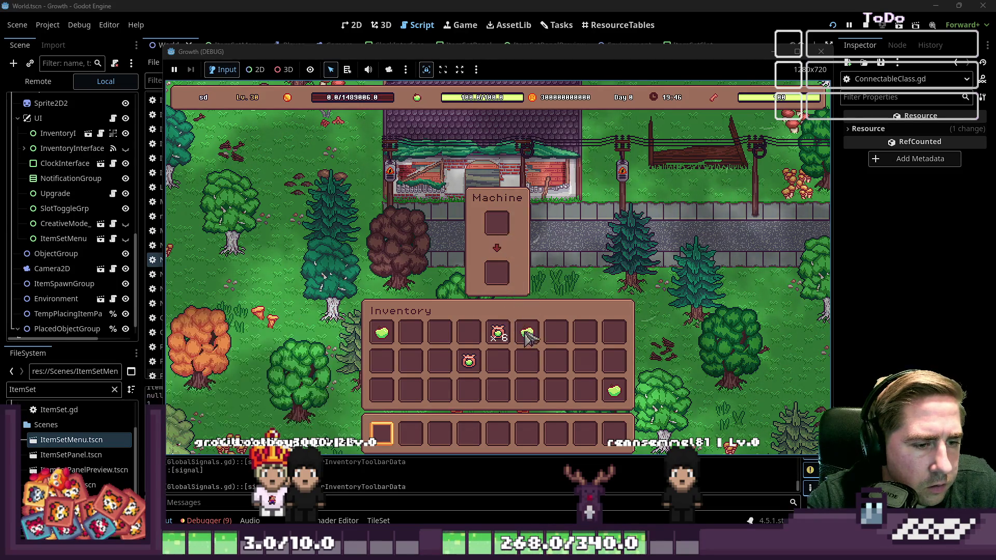
drag(527, 342, 498, 222)
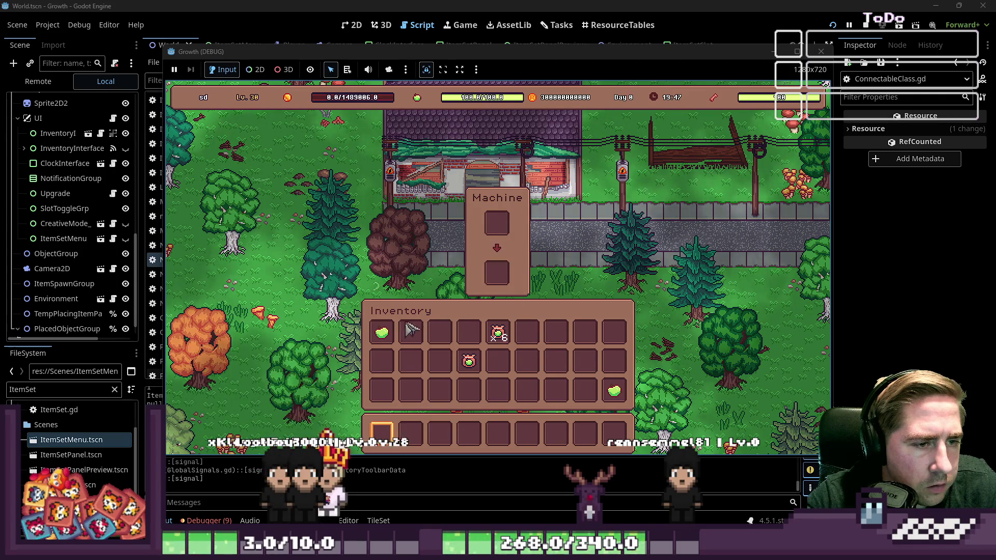
mouse_move(382, 332)
mouse_down()
mouse_move(461, 328)
mouse_move(489, 235)
mouse_move(626, 399)
mouse_move(552, 337)
mouse_move(489, 222)
mouse_move(556, 333)
mouse_up()
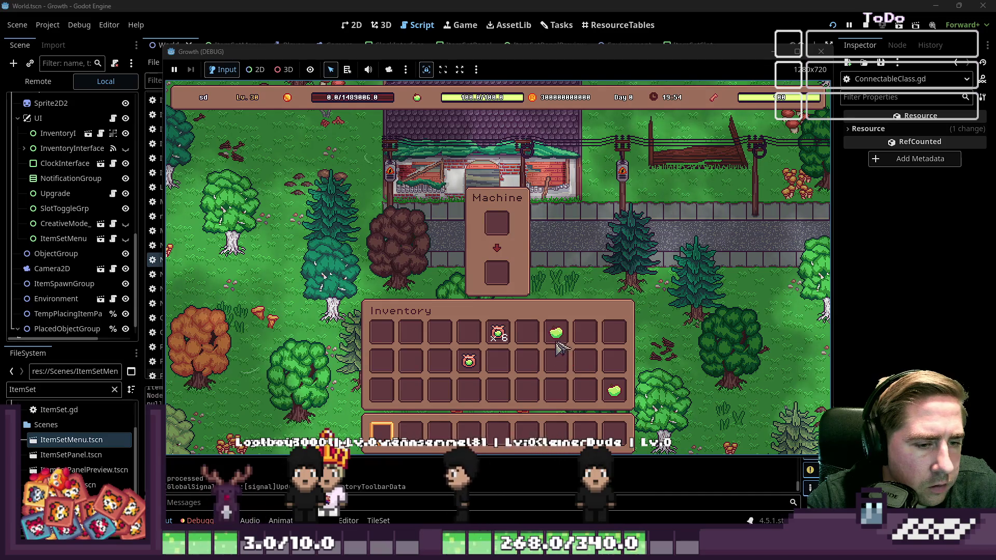
drag(614, 390, 493, 223)
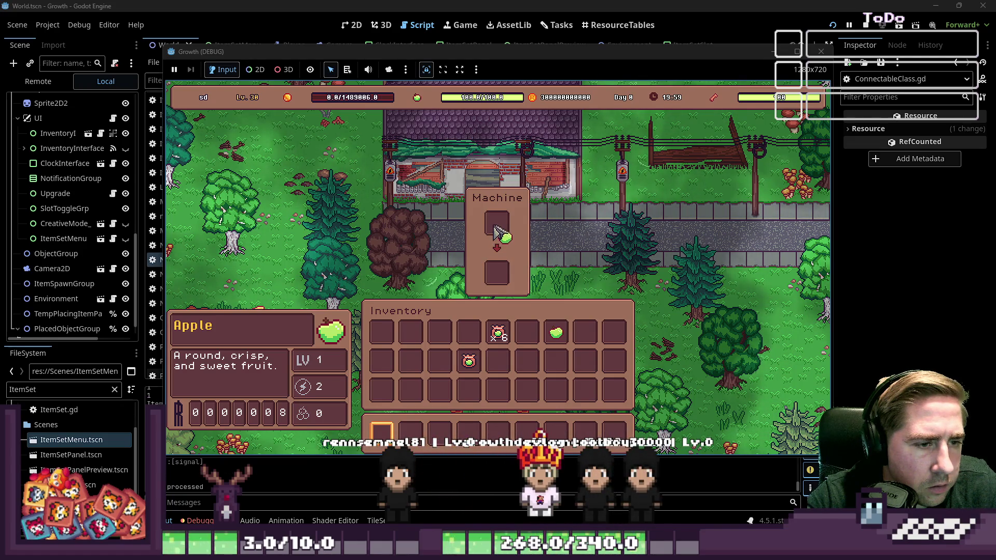
click(585, 334)
click(497, 333)
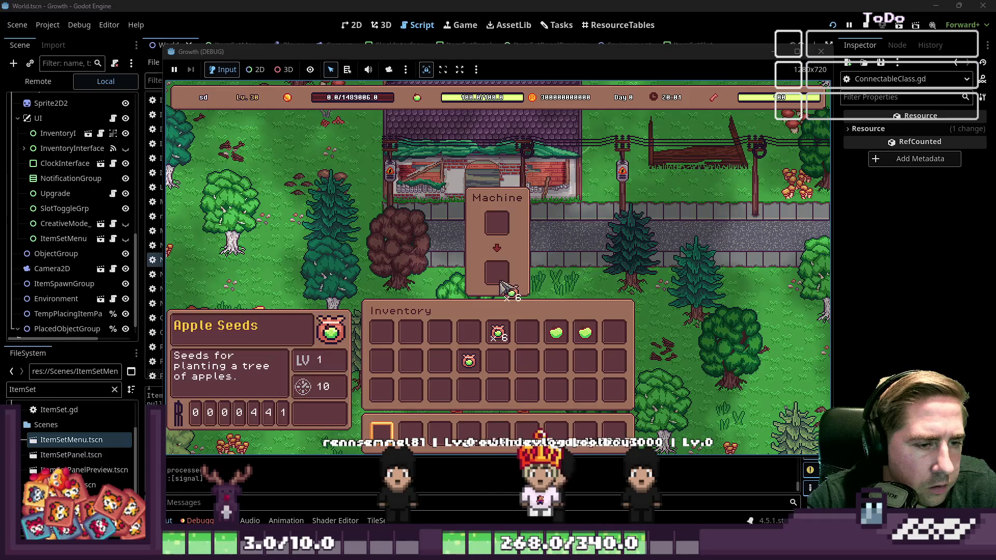
click(821, 52)
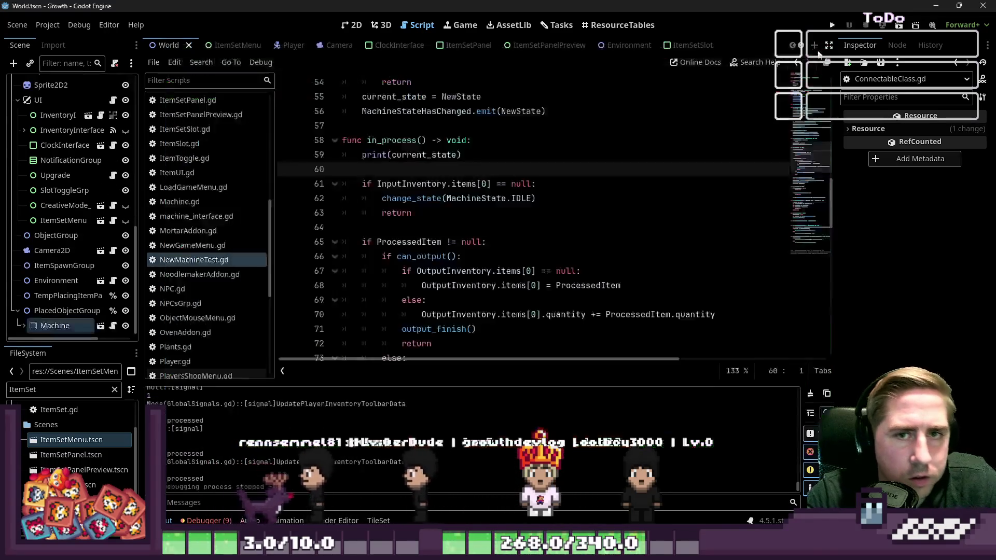
click(577, 214)
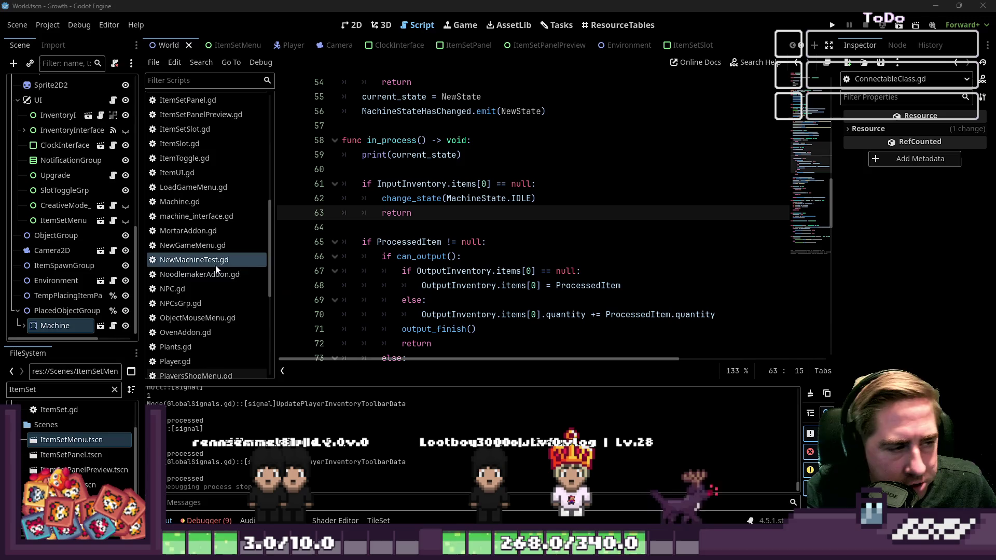
scroll(216, 266, up, 5)
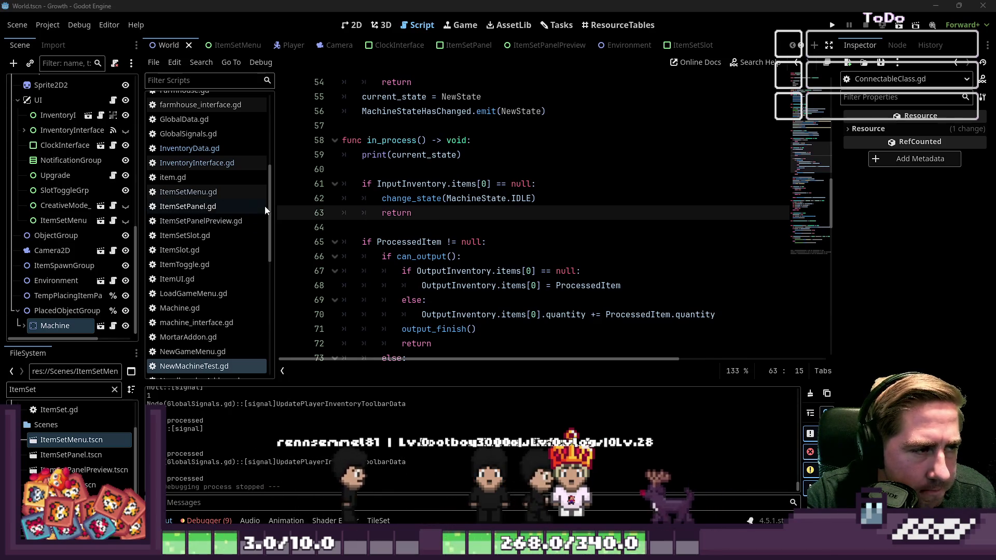
scroll(260, 125, up, 10)
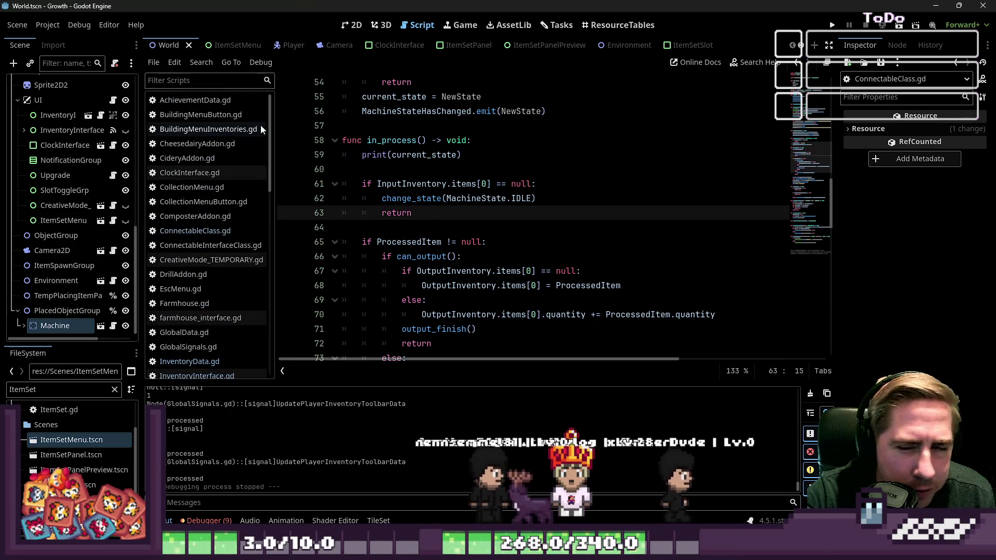
mouse_move(380, 183)
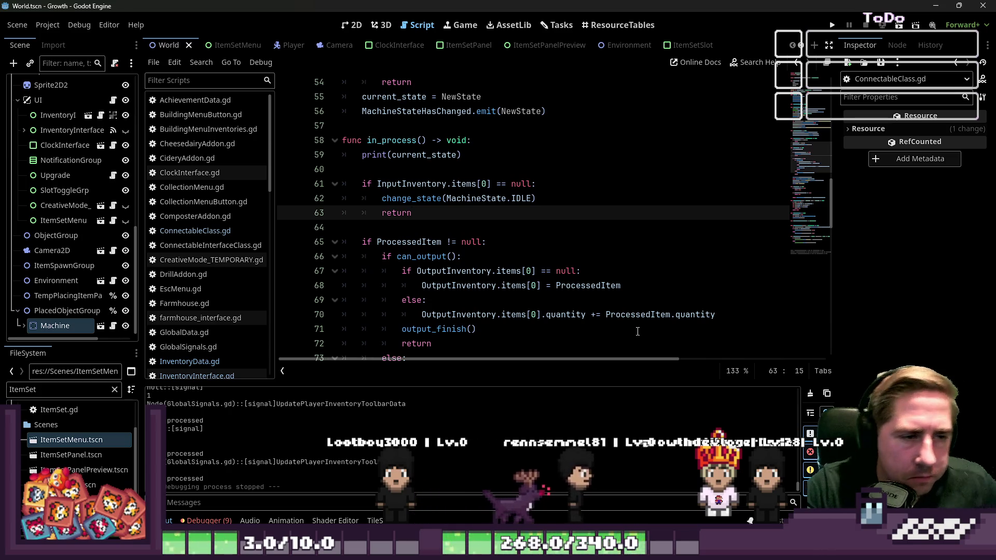
click(629, 285)
key(ctrl+a)
click(629, 255)
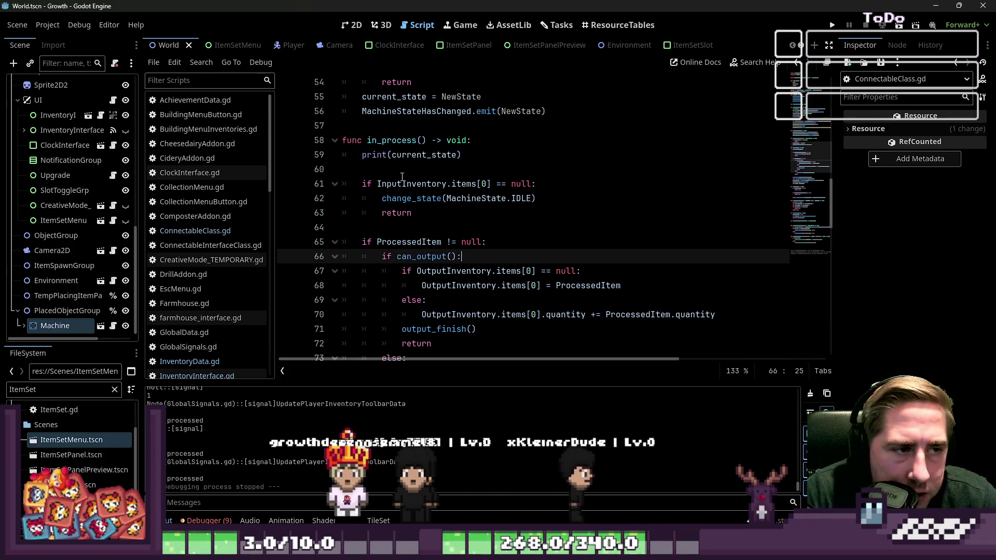
click(351, 26)
click(422, 25)
click(189, 290)
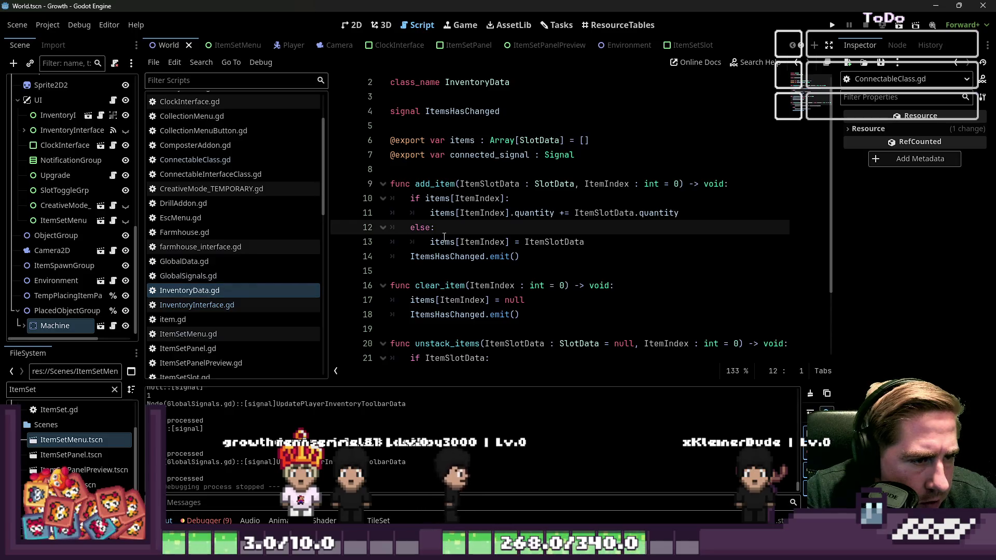
click(456, 140)
scroll(454, 247, up, 3)
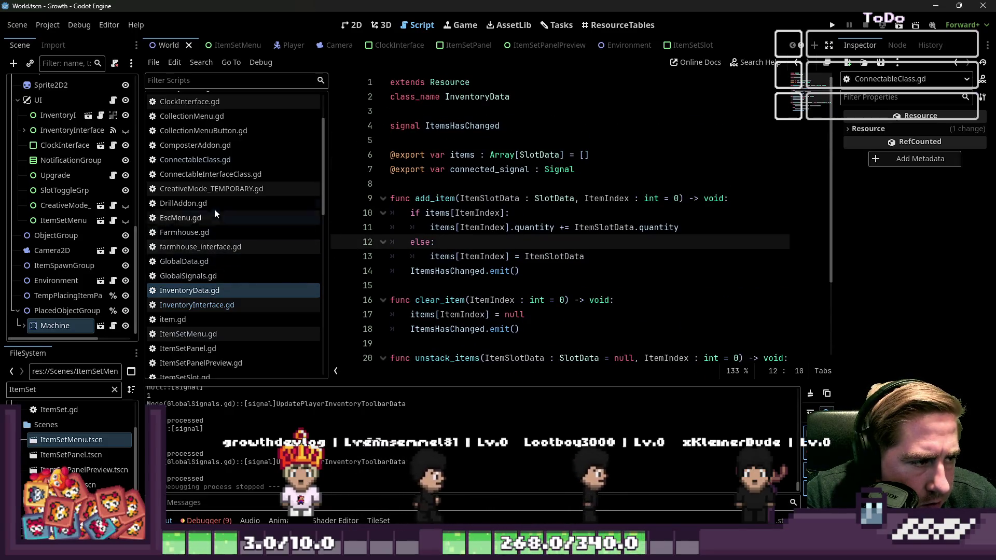
scroll(223, 255, down, 3)
scroll(222, 256, down, 4)
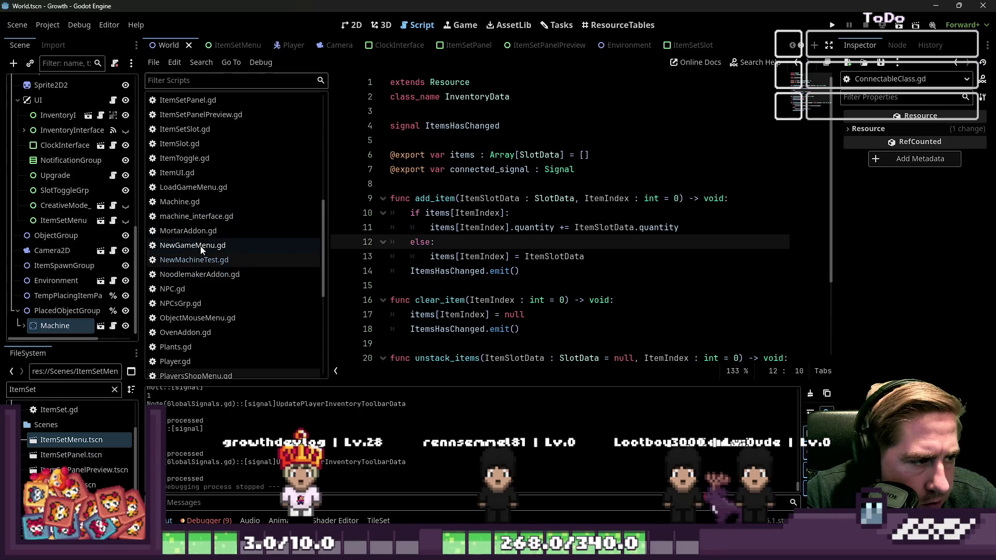
click(204, 259)
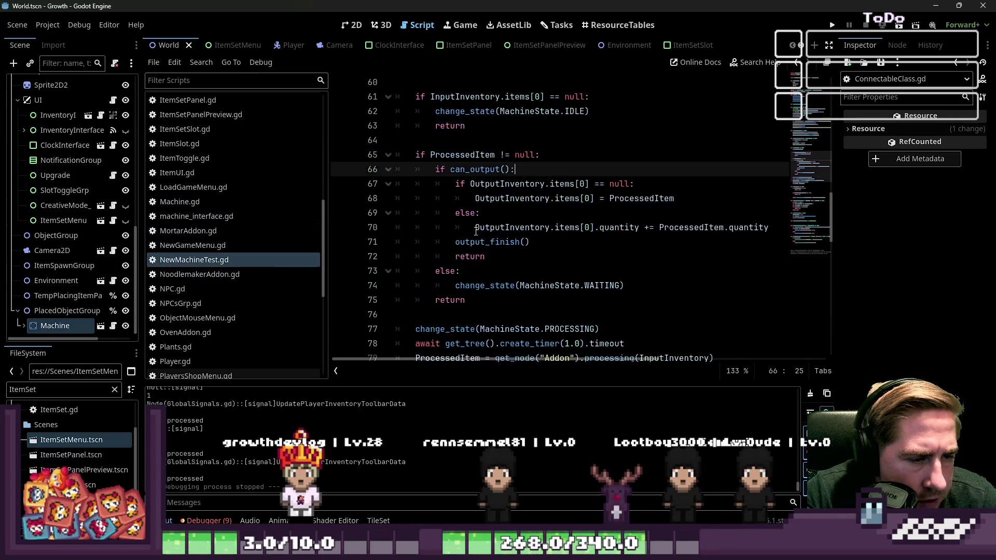
click(550, 184)
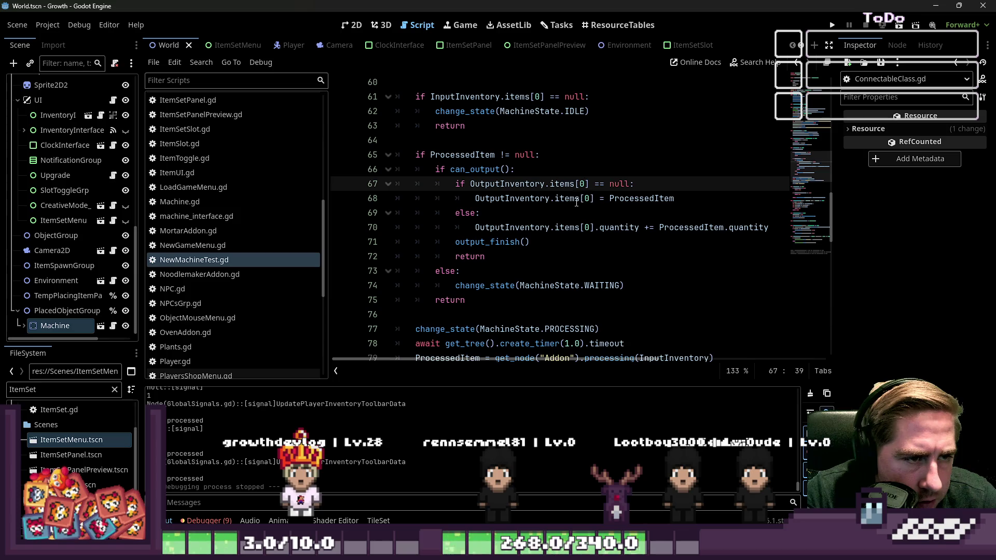
scroll(577, 202, up, 2)
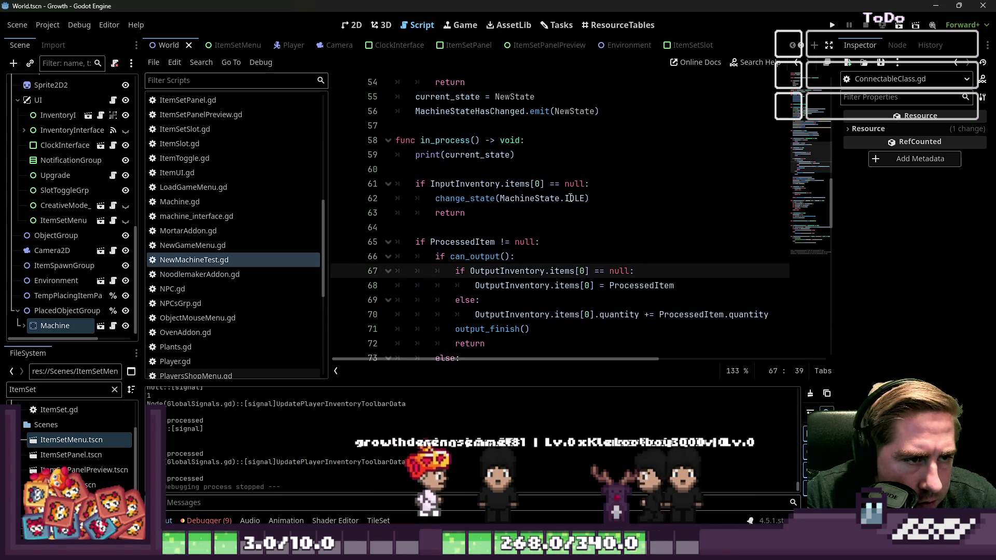
scroll(570, 198, down, 1)
click(546, 227)
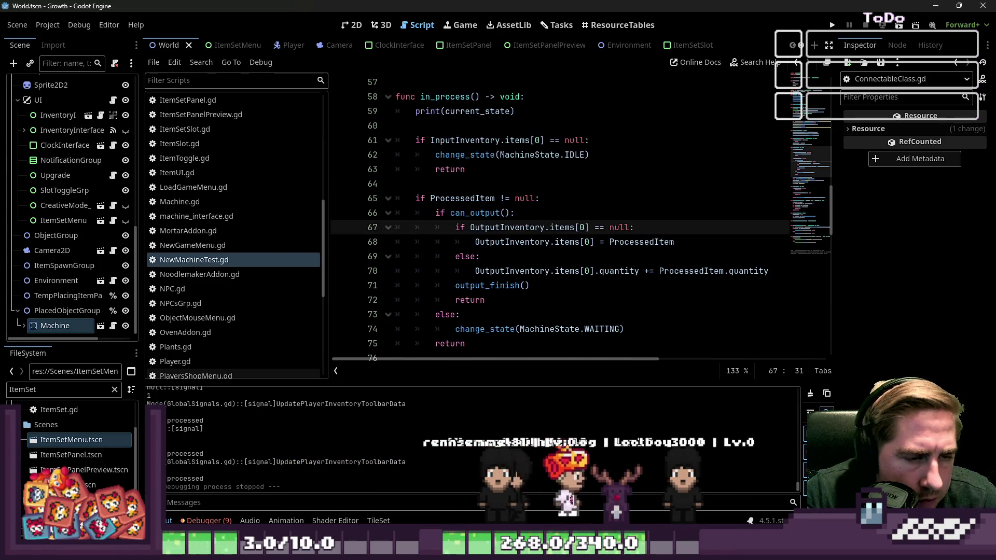
click(551, 228)
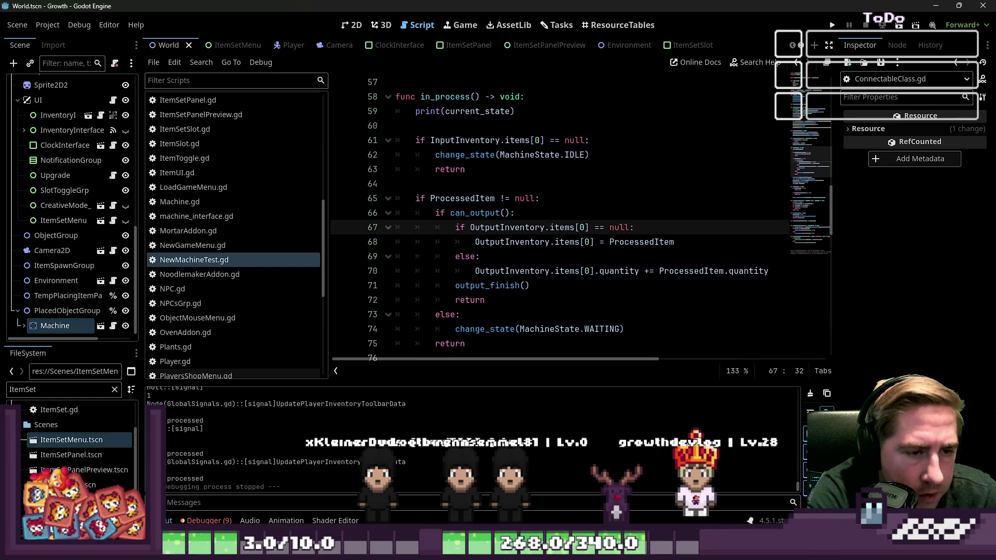
- On line 68, replace 'items[0] = ProcessedItem' with 'add_item(ProcessedItem)' using autocomplete
key(Down)
key(Up)
key(Down)
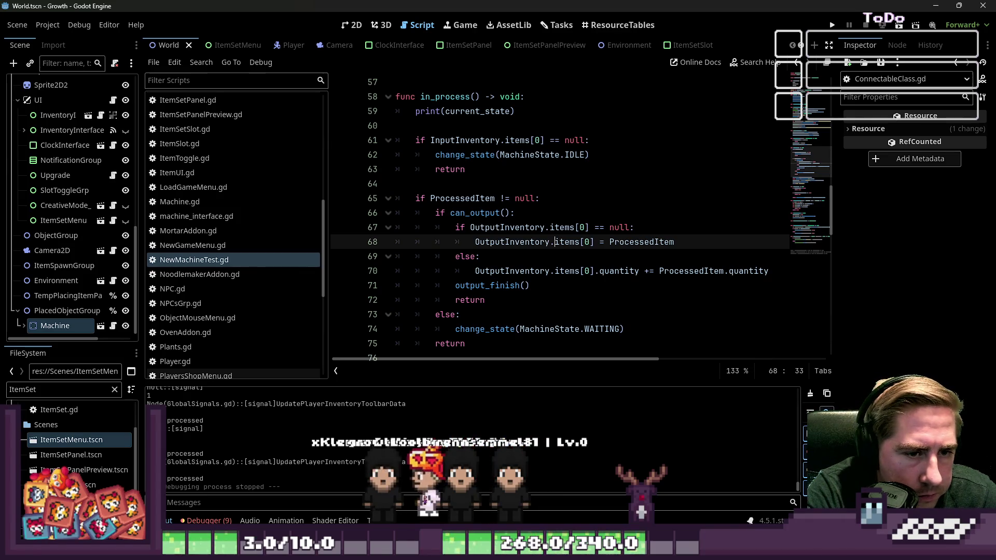
text(ad)
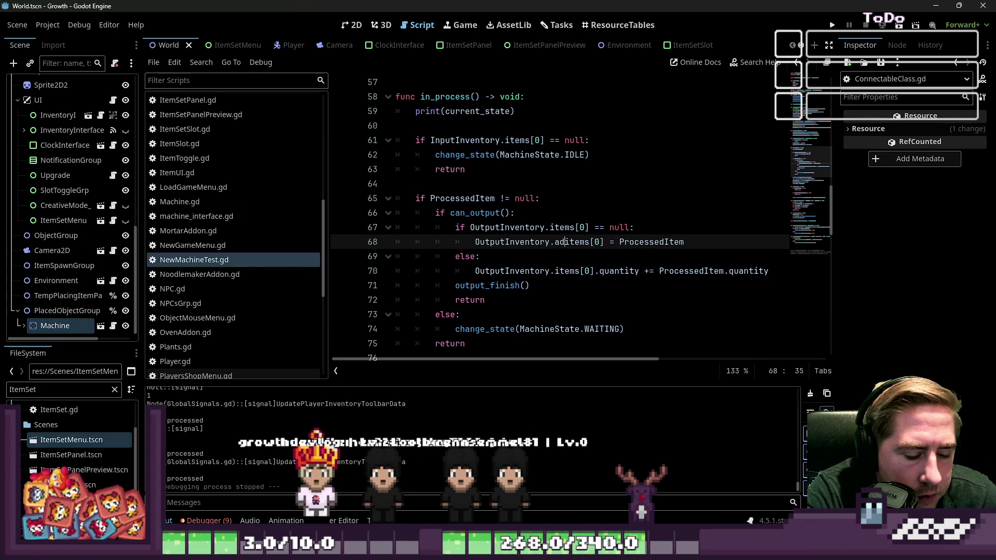
key(Return)
key(Right)
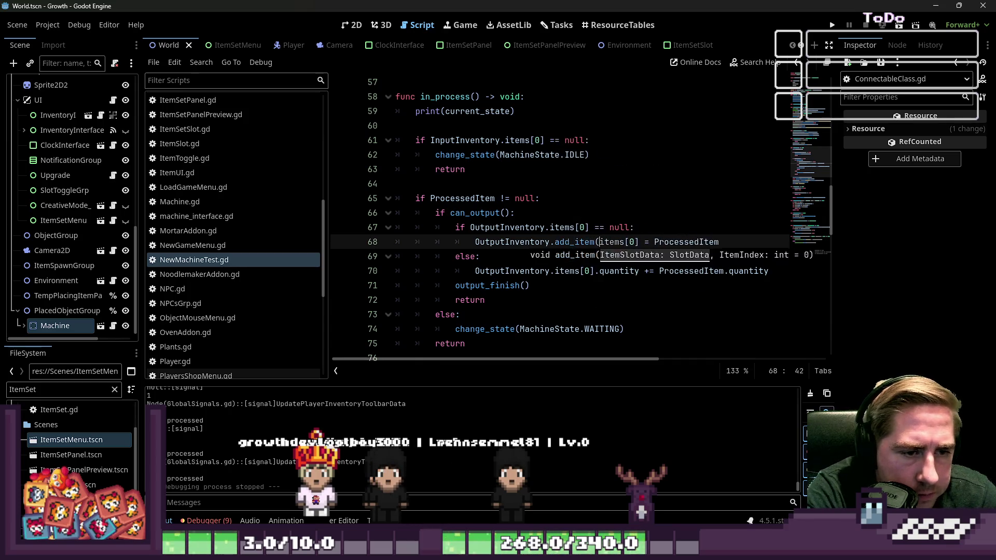
text(ProcessedItem,)
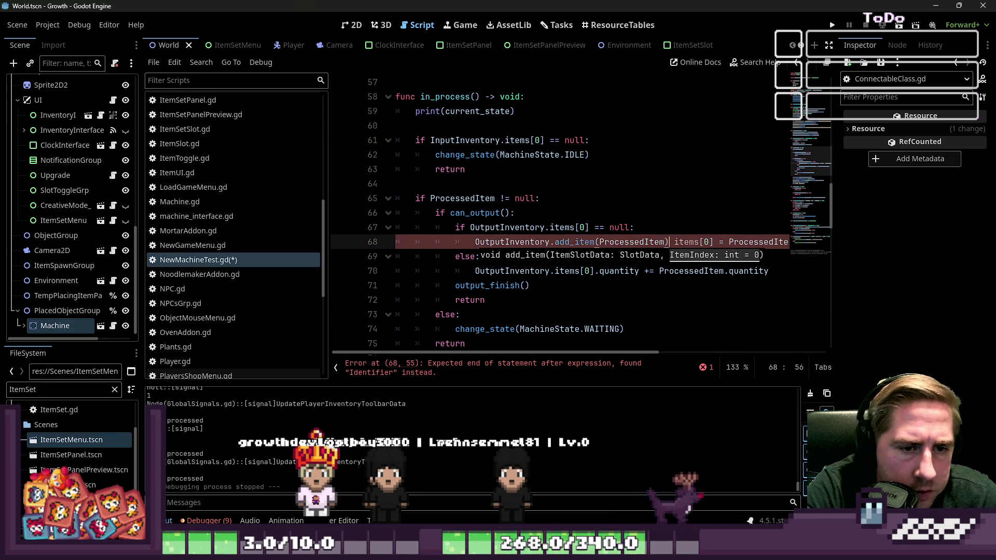
key(ctrl+shift+Right)
key(ctrl+shift+Right)
key(ctrl+shift+Right)
key(Delete)
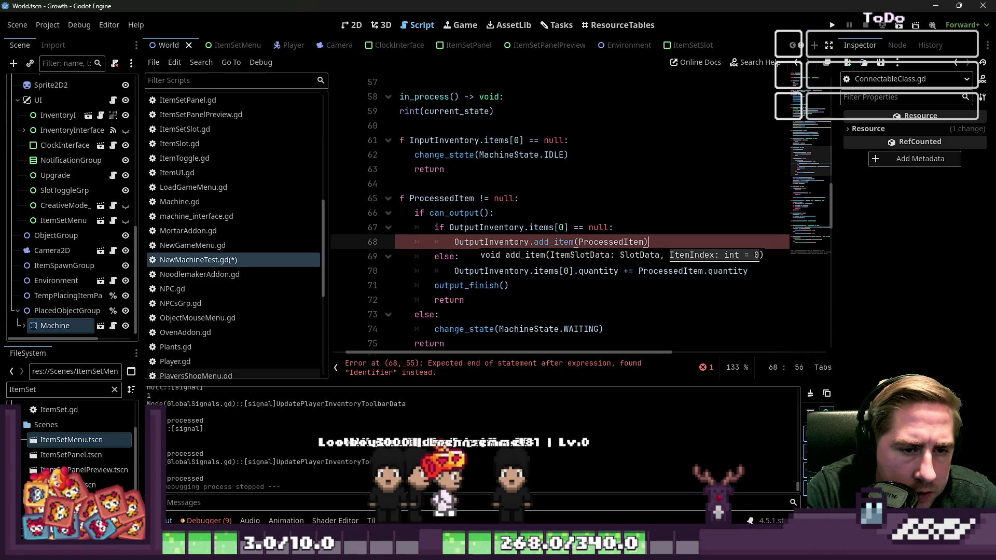
- Start turning line 70's items reference into an add_item() call
click(458, 256)
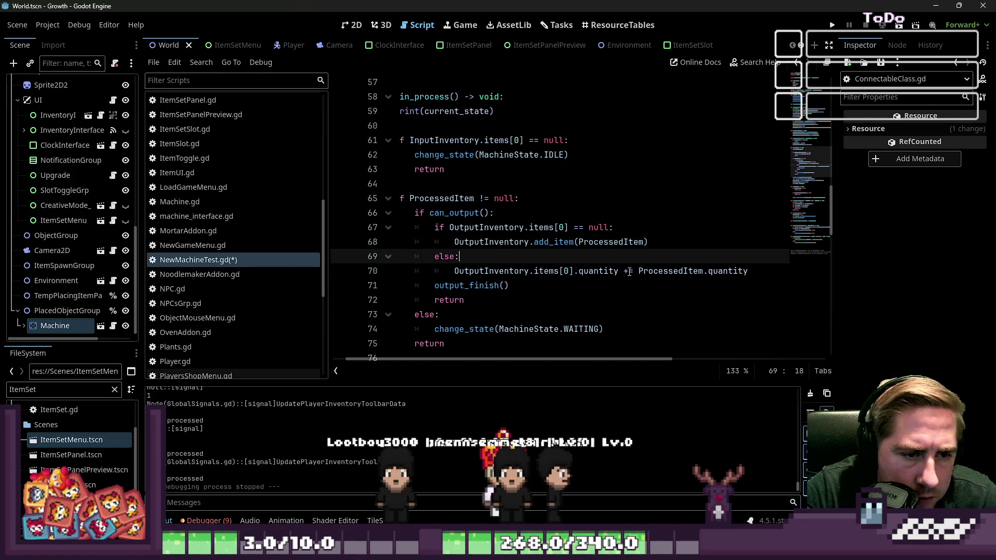
click(556, 271)
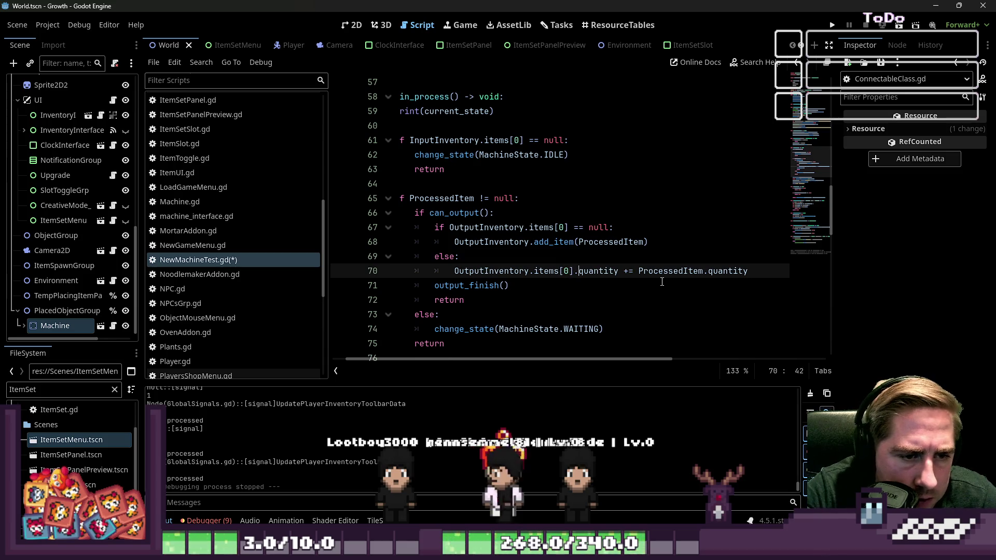
text(add_item())
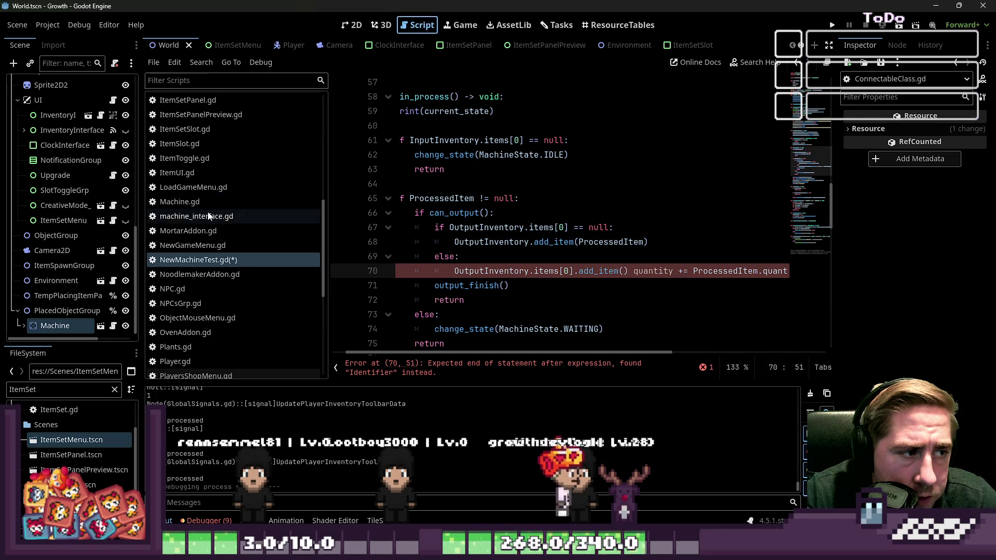
- Review InventoryData.gd's add_item logic, inspecting the ItemIndex checks and ItemSlotData on lines 10–13
scroll(212, 158, up, 3)
click(212, 150)
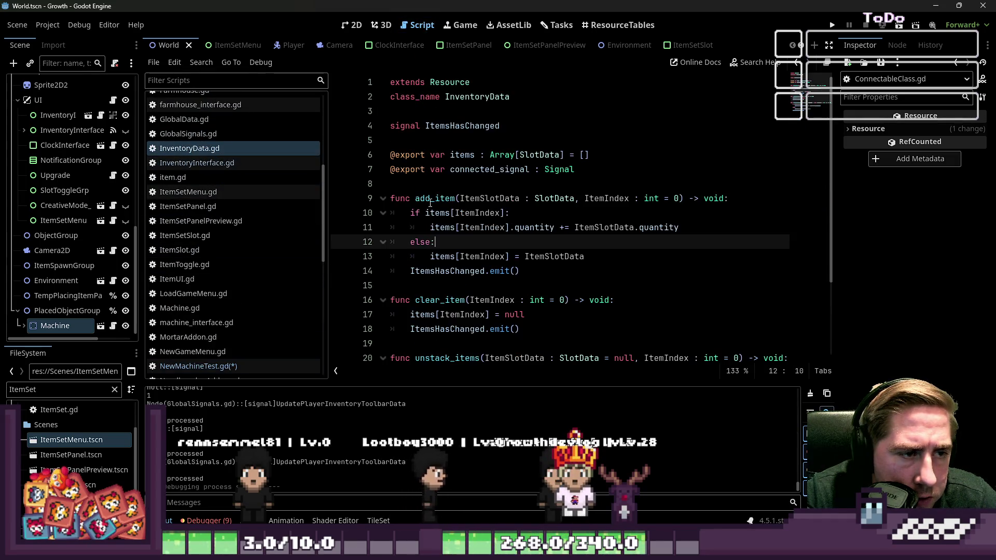
click(543, 229)
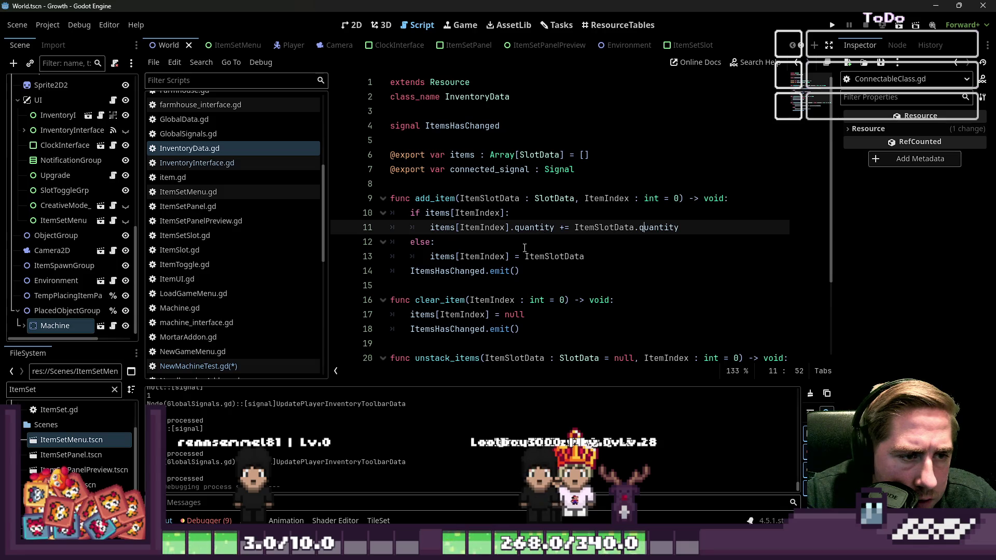
triple_click(460, 211)
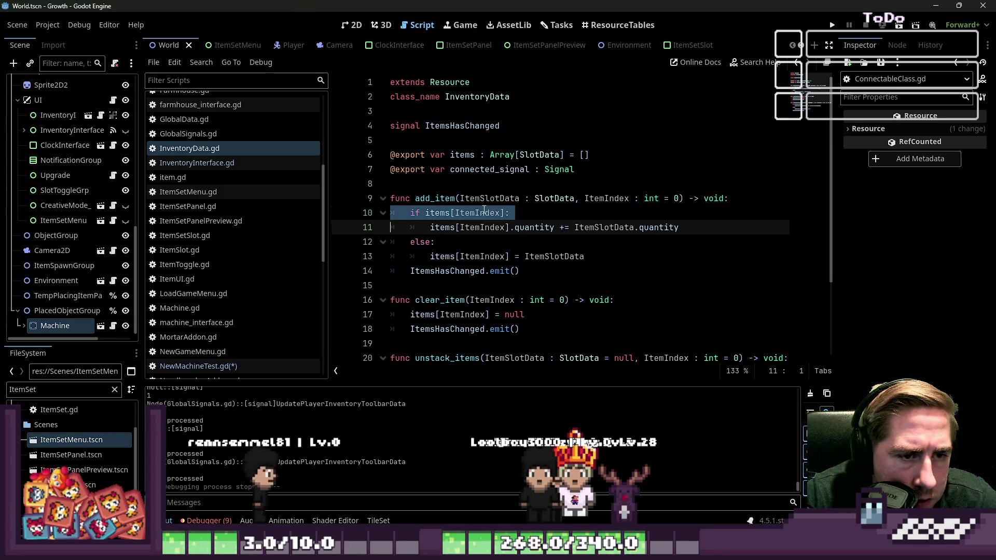
double_click(457, 215)
click(485, 222)
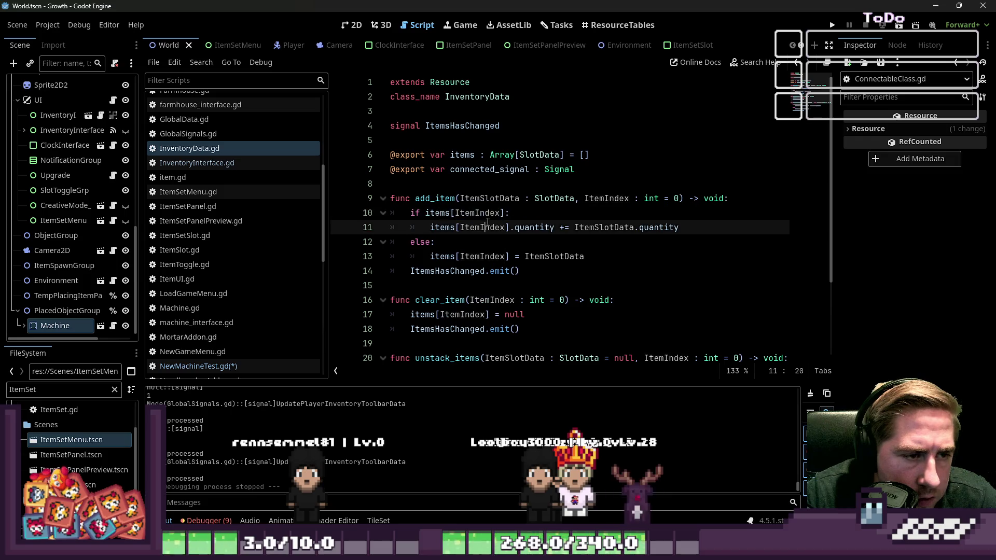
double_click(481, 212)
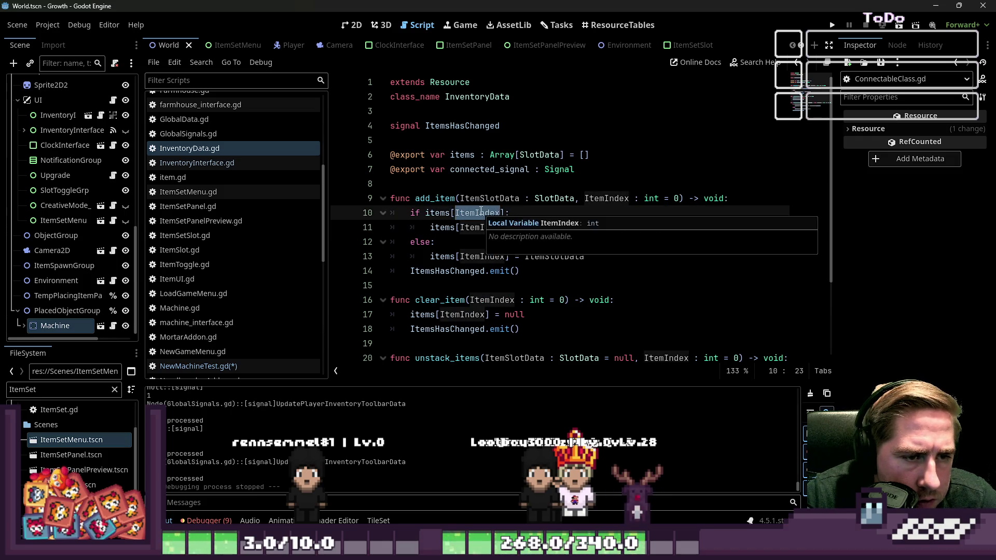
click(469, 256)
click(489, 238)
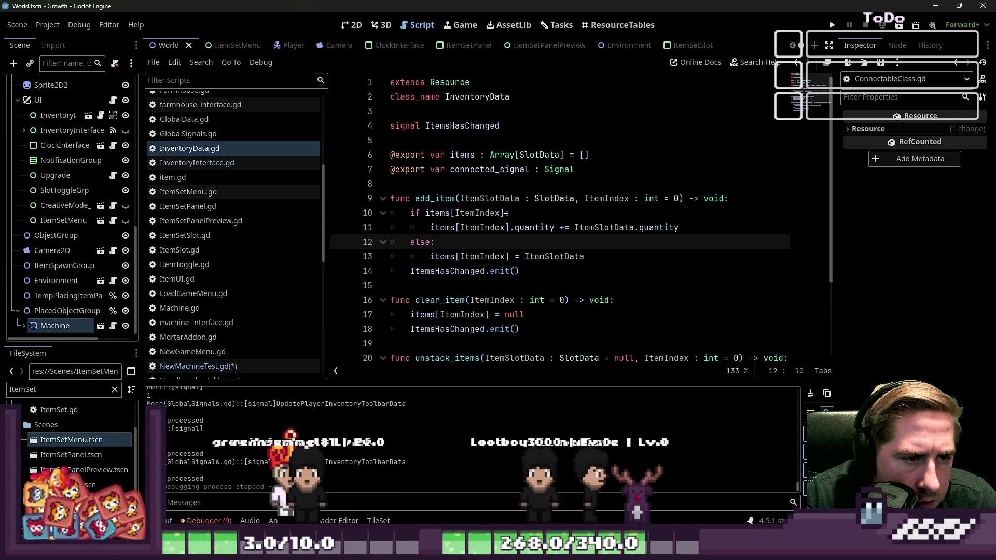
double_click(481, 213)
click(597, 242)
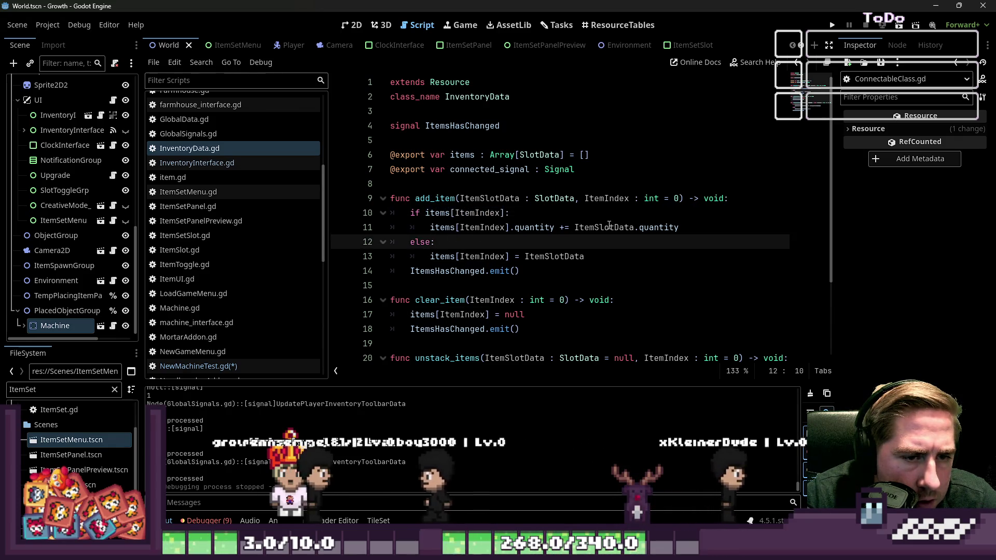
click(534, 256)
scroll(206, 153, up, 3)
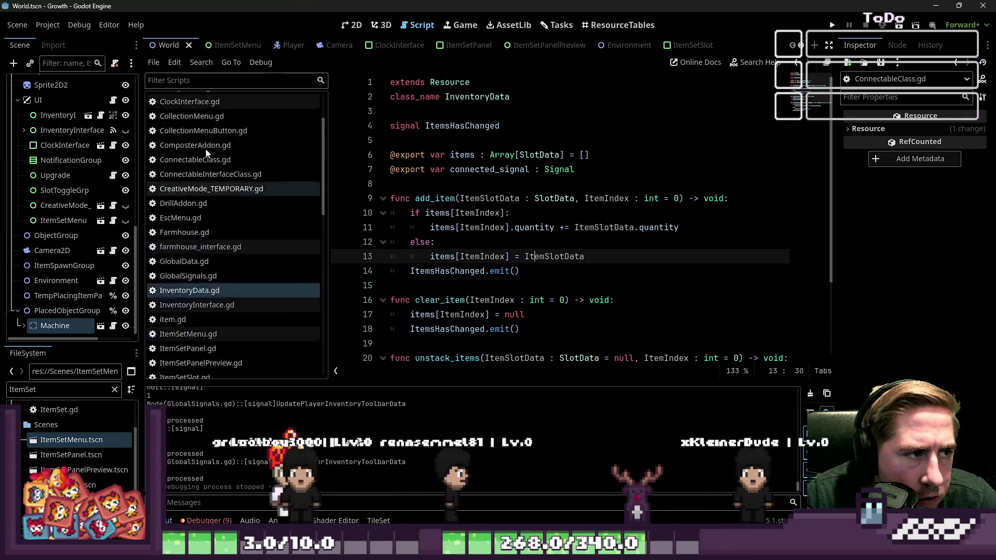
scroll(245, 179, up, 2)
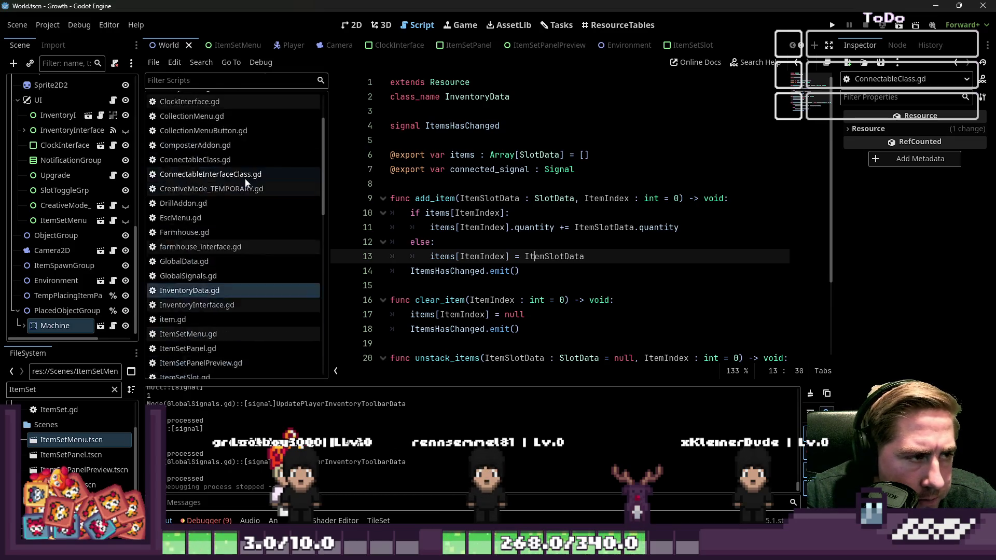
scroll(245, 179, down, 2)
- Check the unstack_items call in InventoryInterface.gd, then return to NewMachineTest.gd's erroring line 70
click(212, 270)
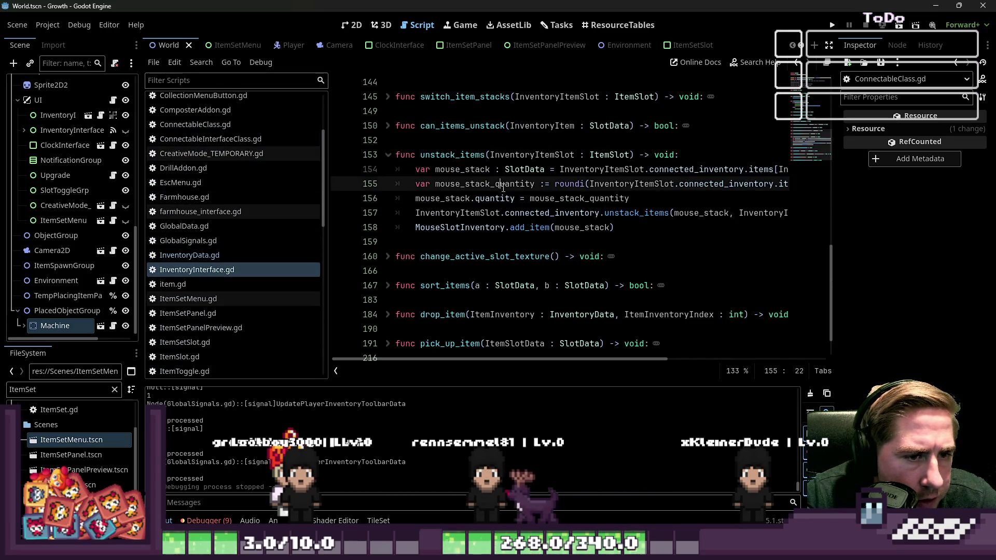
click(506, 212)
scroll(233, 207, down, 2)
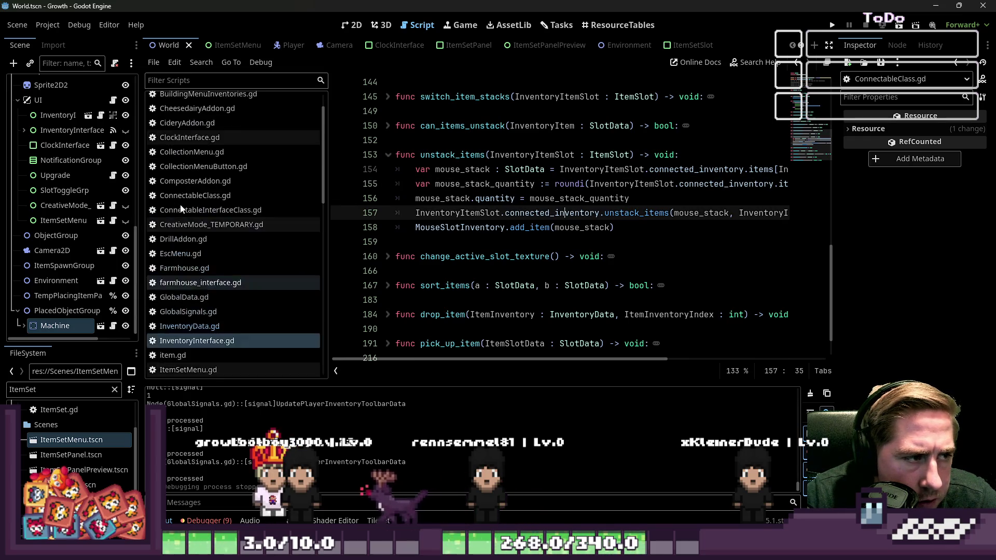
click(190, 220)
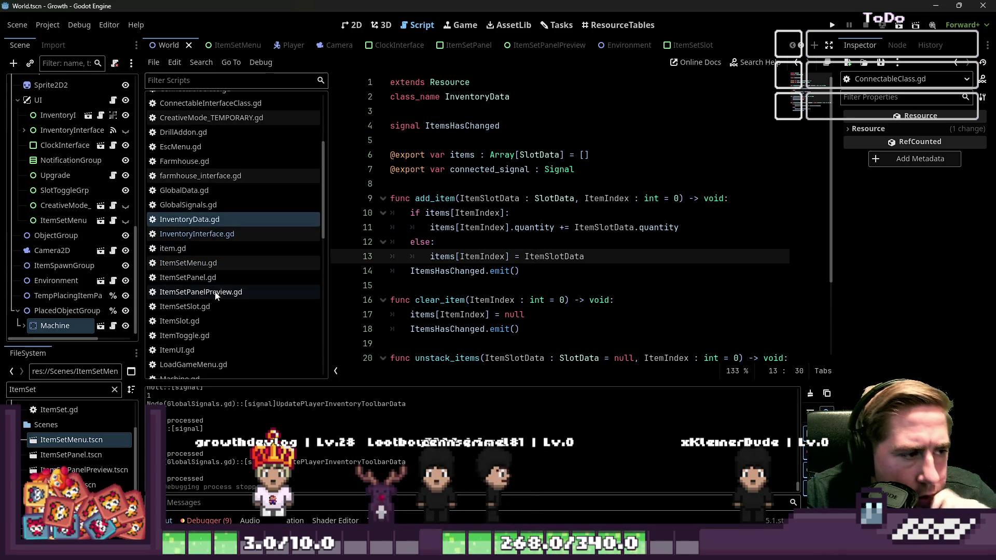
scroll(218, 269, down, 3)
click(223, 330)
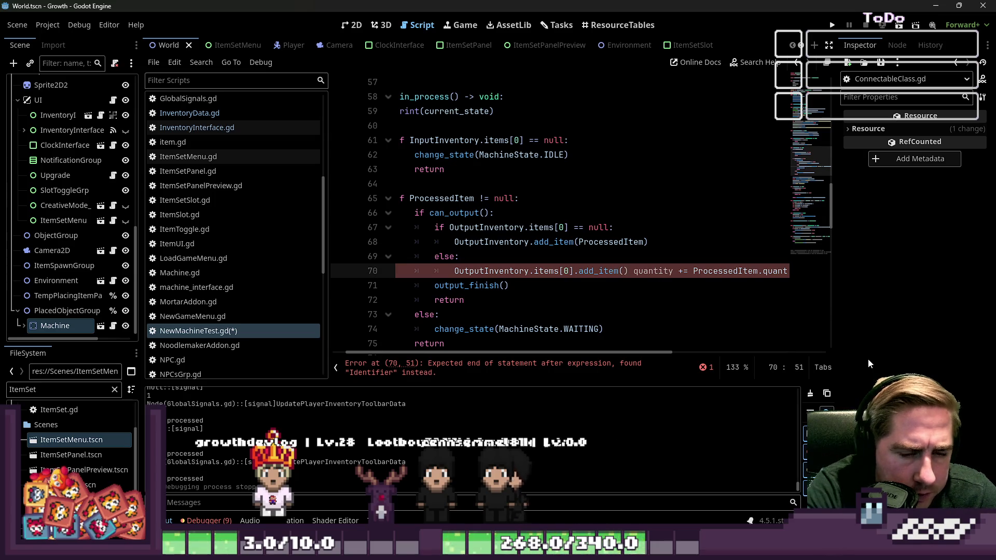
- Copy ProcessedItem and paste it as the add_item() argument on line 70
key(ctrl+Right)
key(ctrl+Right)
key(ctrl+Right)
key(ctrl+shift+Right)
key(ctrl+c)
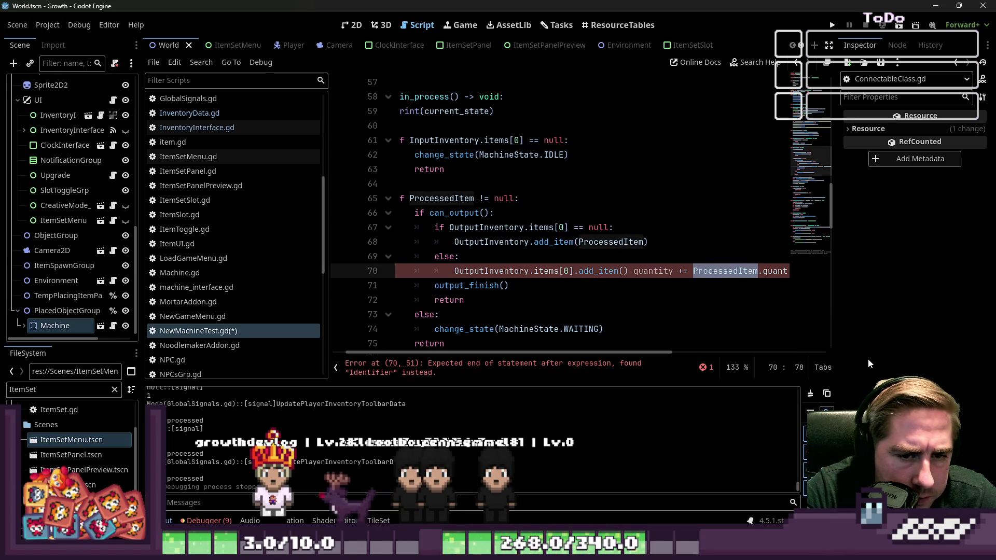
key(ctrl+Left)
key(ctrl+Left)
key(ctrl+Left)
key(ctrl+v)
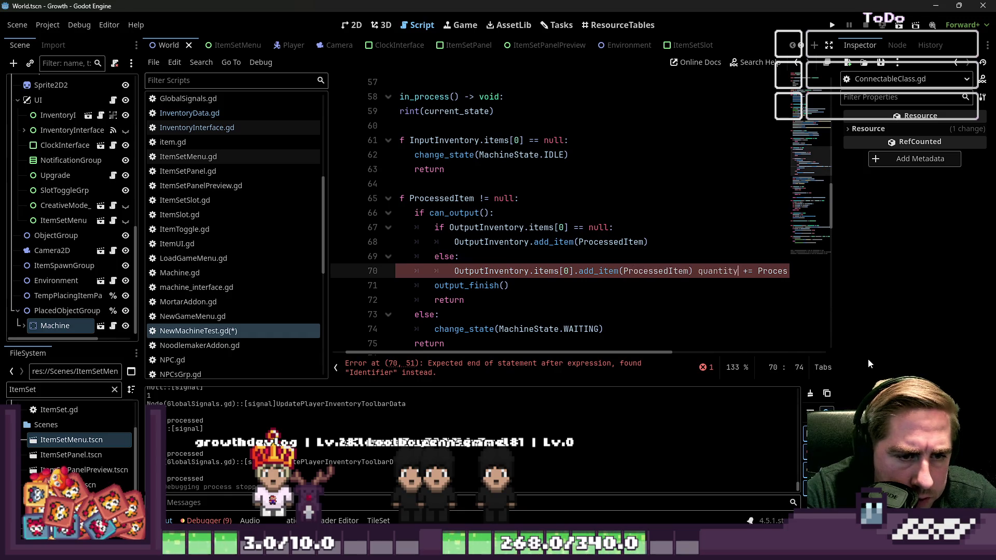
key(Right)
key(Right)
key(Right)
- Delete 'items[0].' and the trailing 'quantity += ProcessedItem.quantity' from line 70
key(Left)
key(Left)
key(Left)
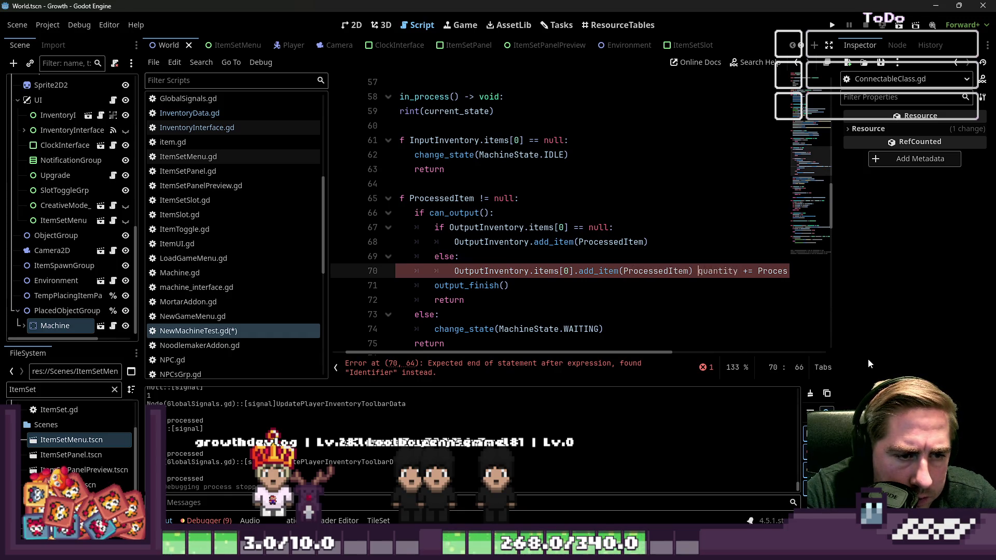
key(Left)
key(Left)
key(Left)
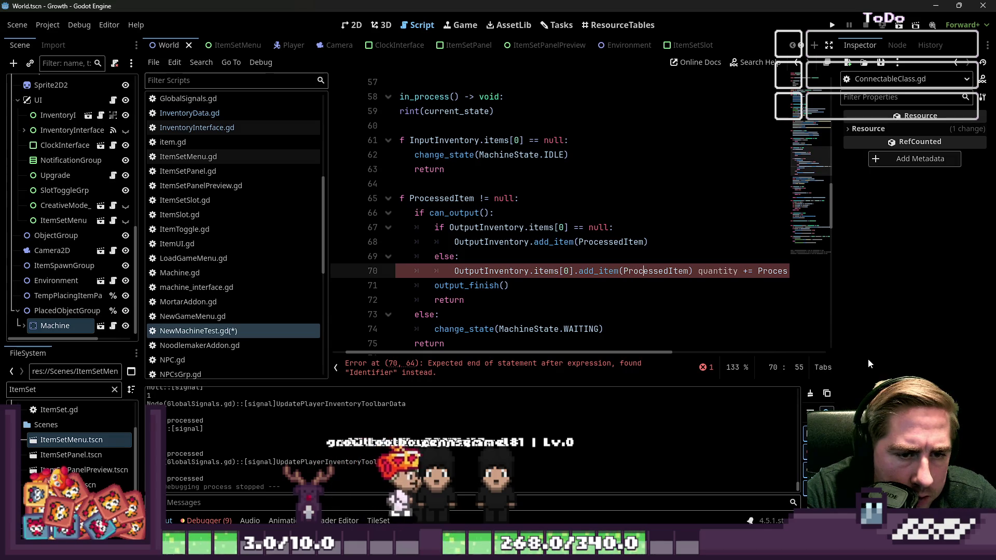
key(shift+Left)
key(shift+Left)
key(shift+Left)
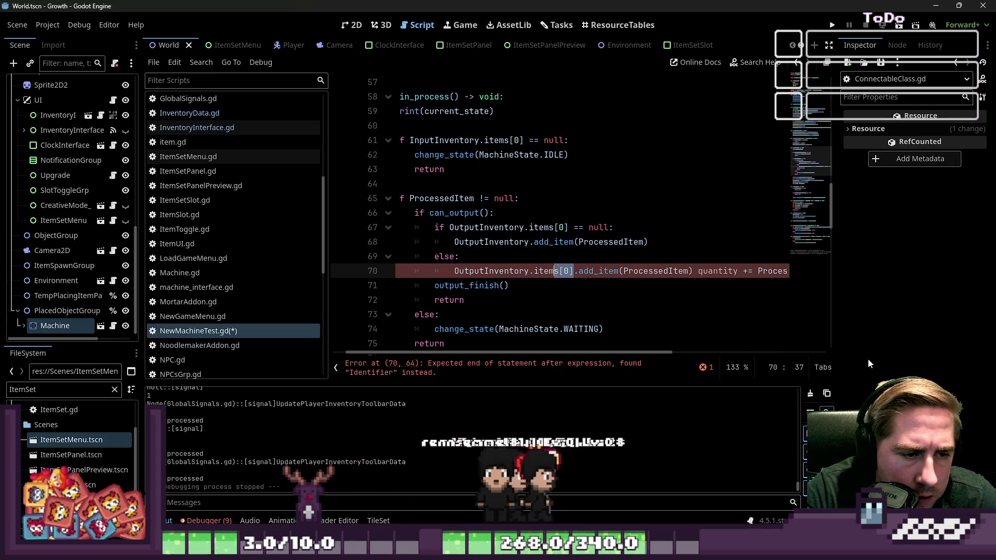
key(Delete)
key(Delete)
key(ctrl+Right)
key(ctrl+Right)
key(ctrl+Right)
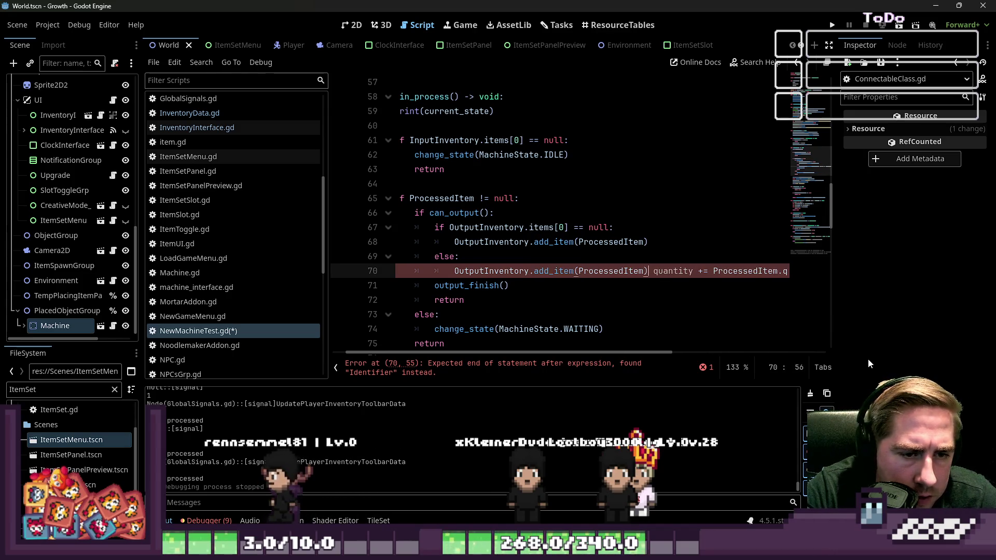
key(ctrl+Left)
key(shift+End)
key(Delete)
key(BackSpace)
key(Home)
key(Down)
key(Down)
key(Down)
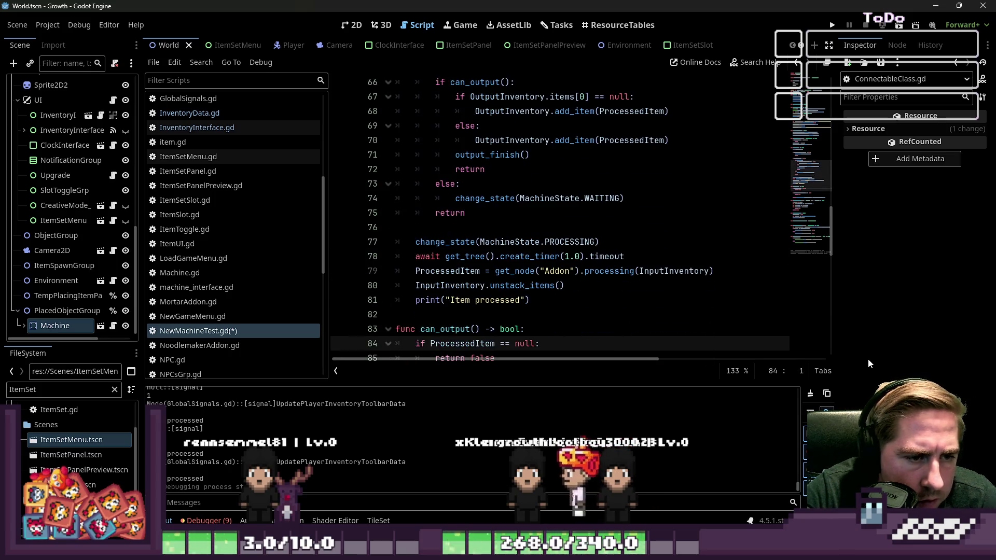
scroll(565, 223, down, 1)
- Save NewMachineTest.gd, read through its processing code up to the top, then open Machine.gd
click(541, 198)
key(ctrl+s)
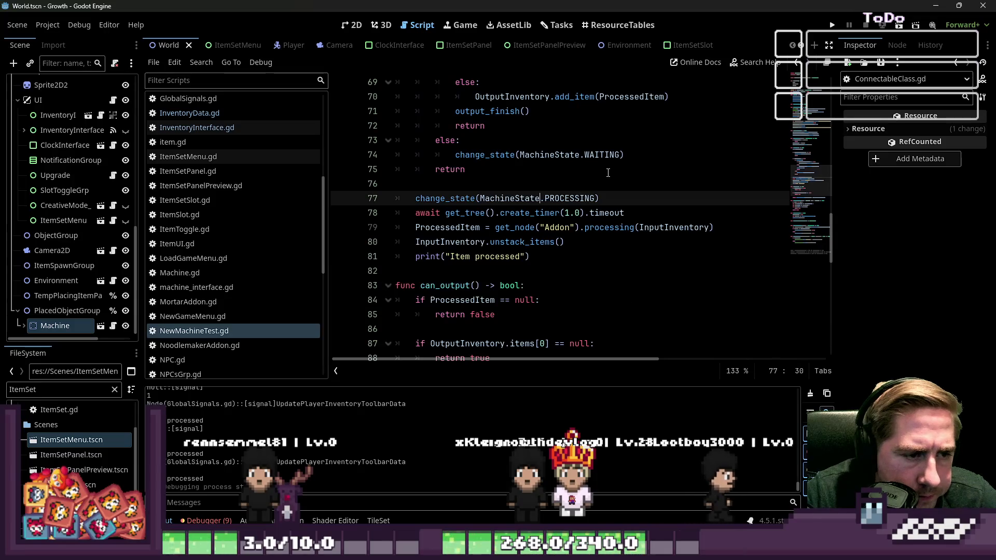
scroll(555, 214, down, 1)
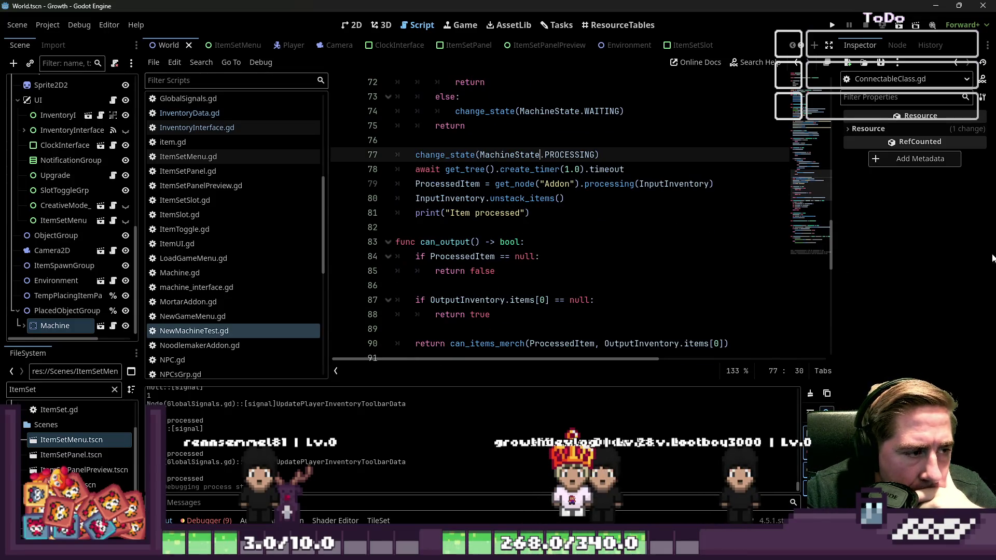
scroll(598, 260, down, 3)
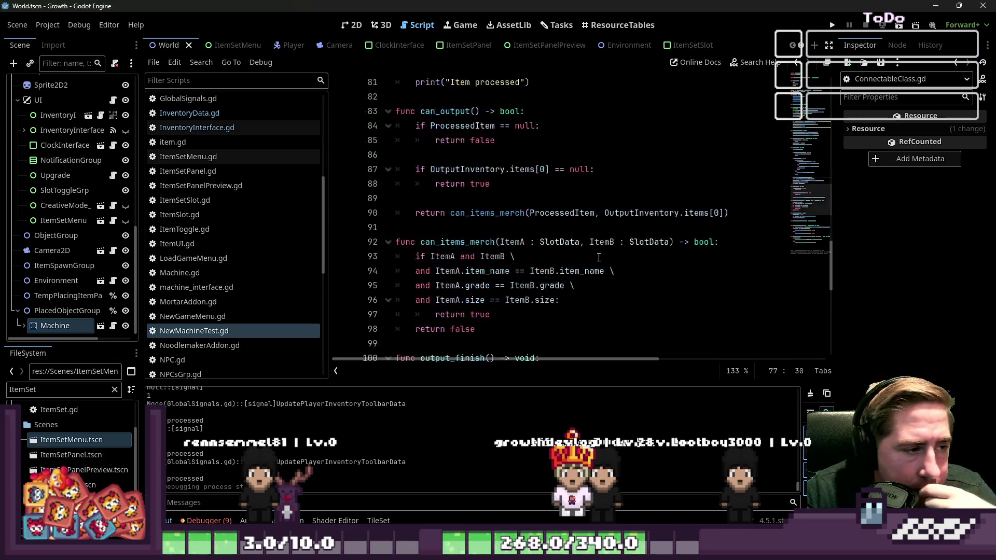
scroll(467, 208, up, 20)
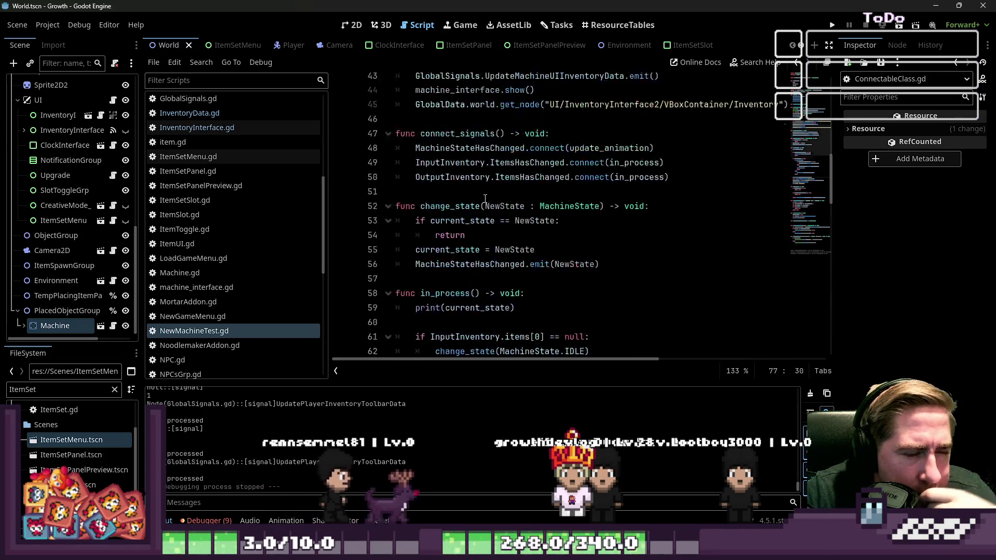
scroll(484, 198, up, 5)
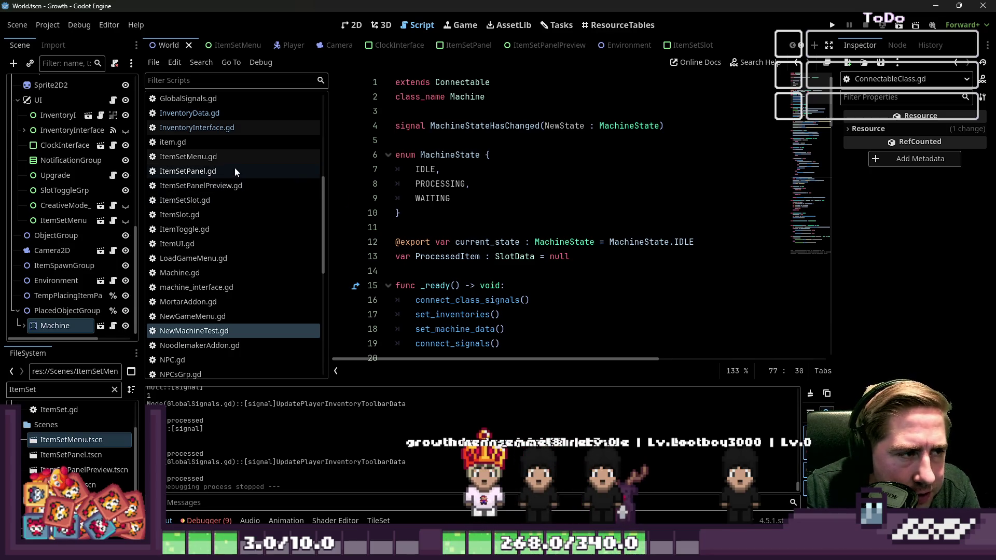
scroll(227, 157, up, 3)
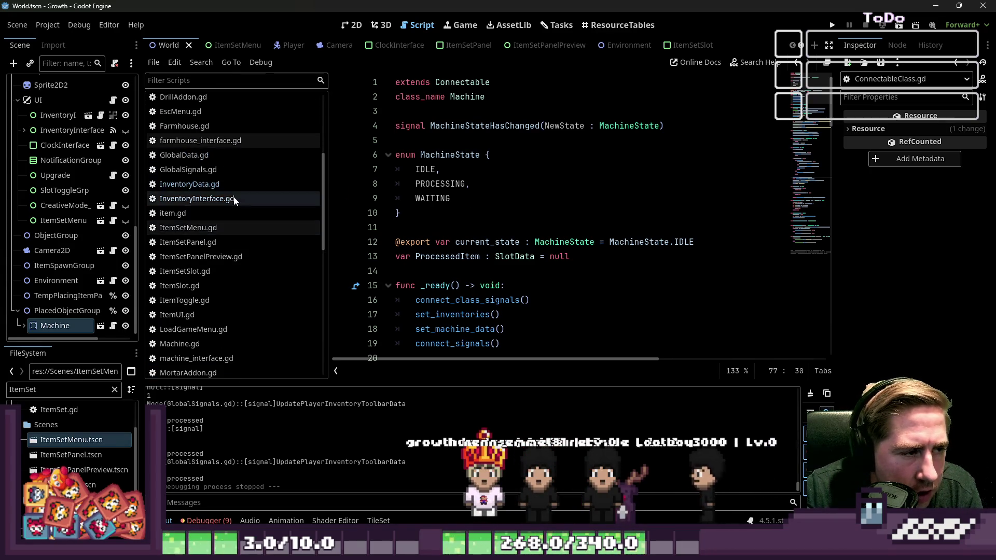
scroll(236, 238, down, 2)
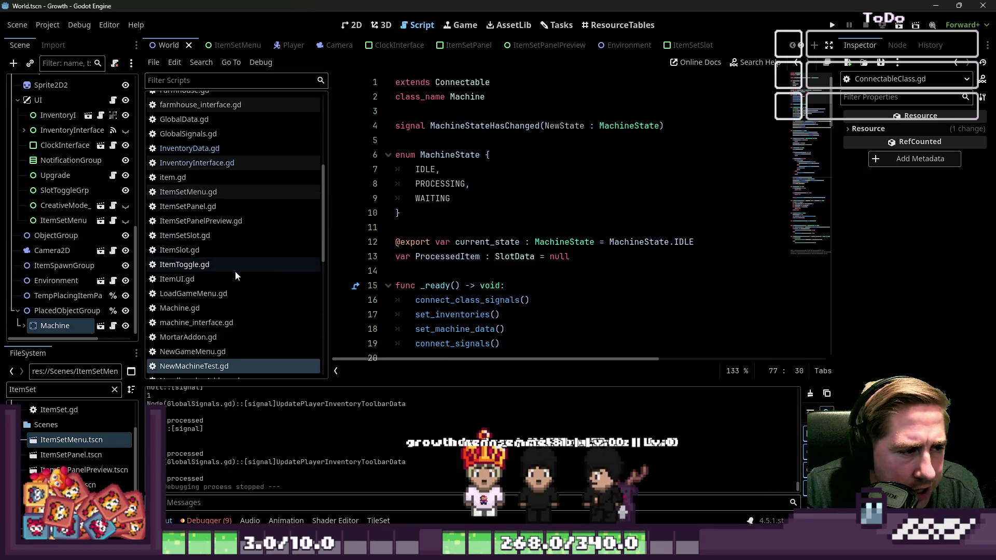
click(222, 310)
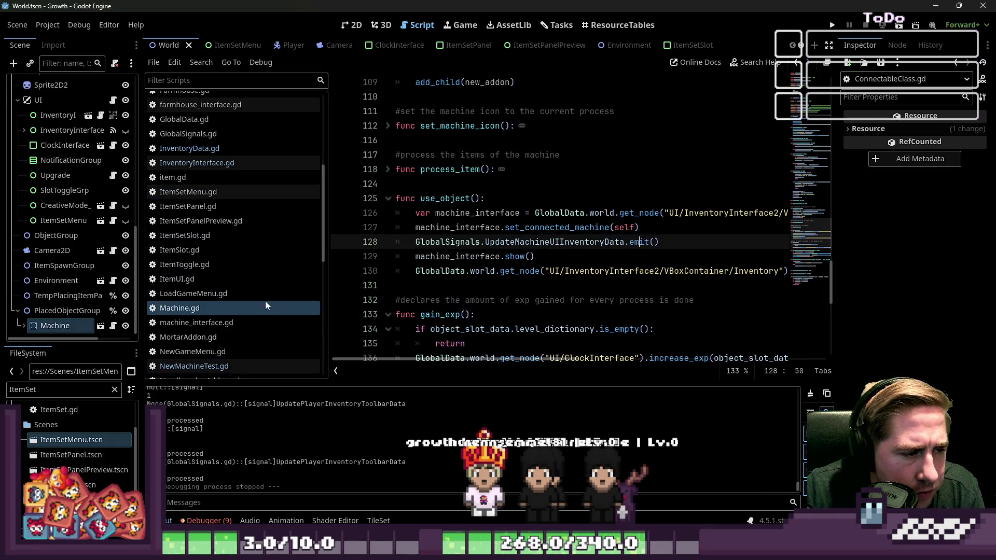
click(466, 213)
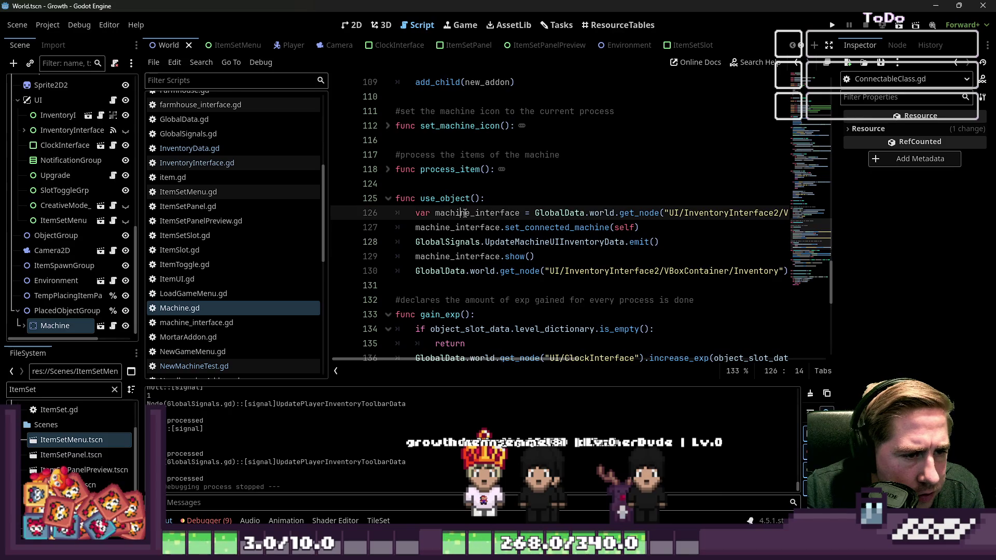
double_click(541, 228)
double_click(464, 200)
scroll(217, 272, down, 3)
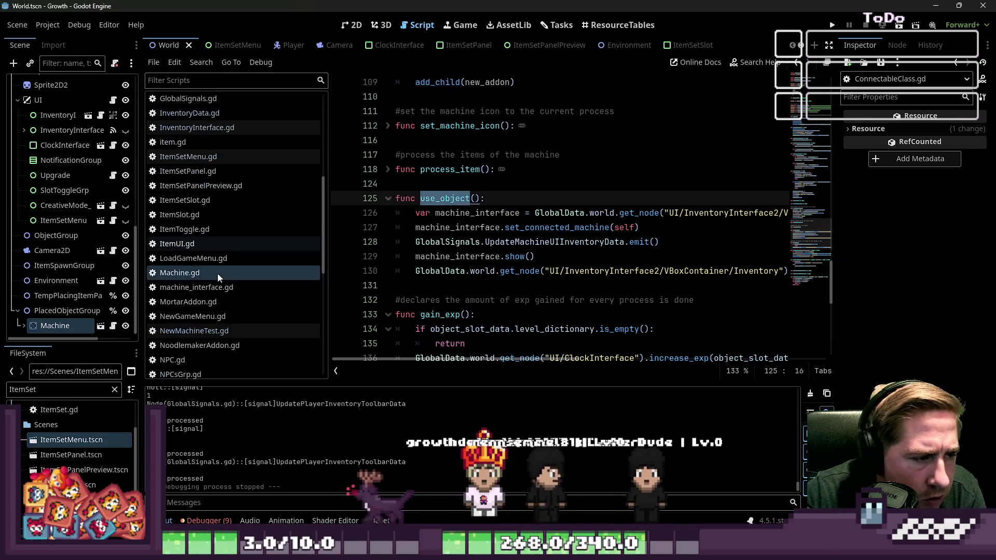
click(262, 295)
scroll(496, 259, down, 10)
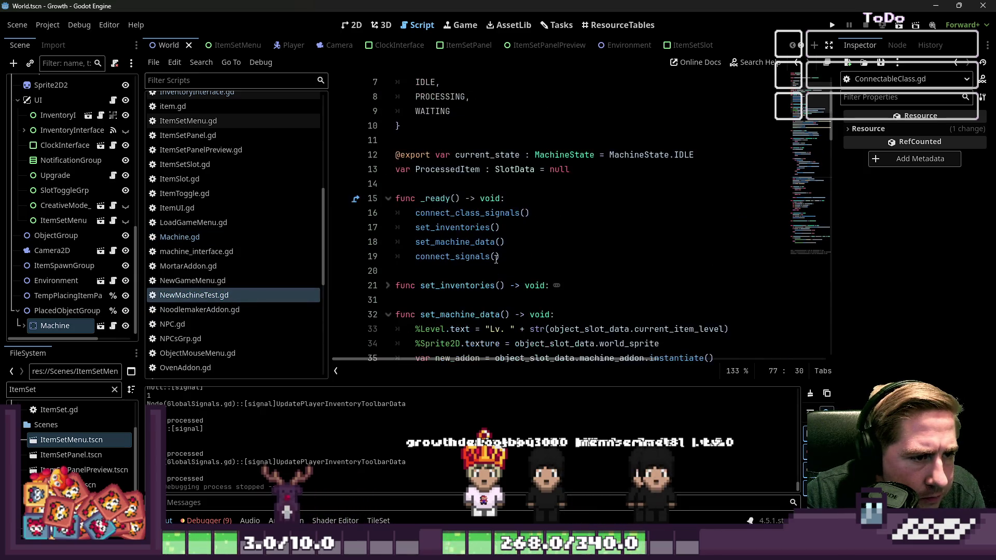
double_click(454, 171)
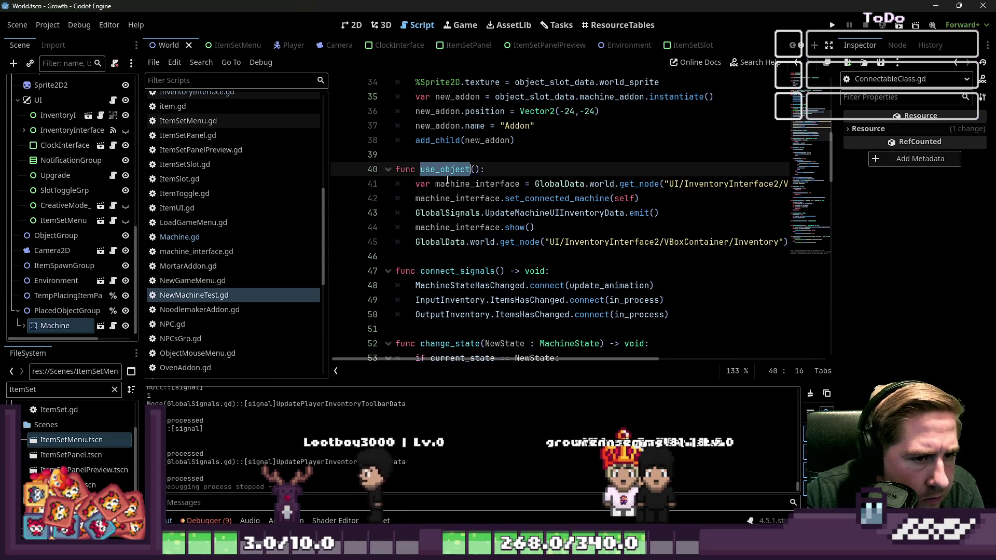
click(198, 238)
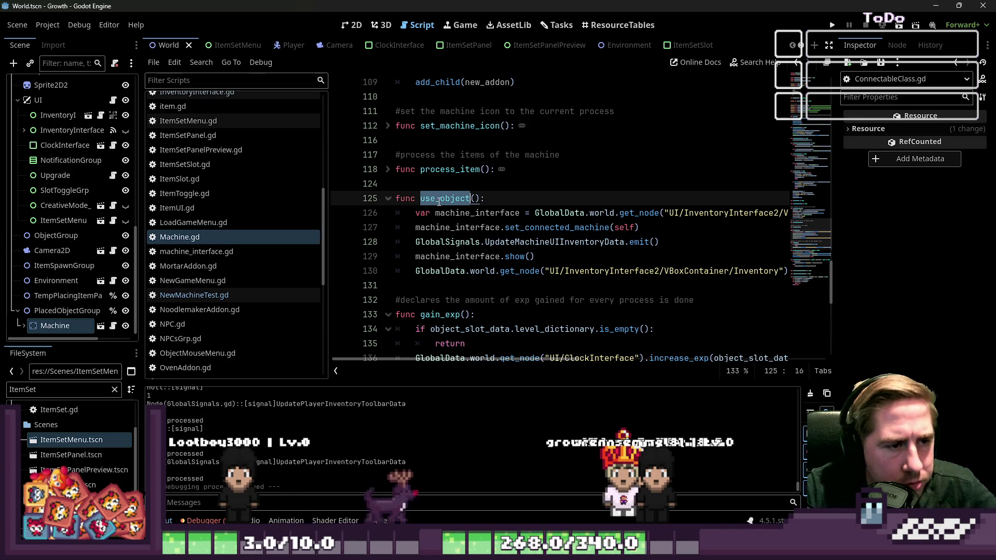
key(ctrl+f)
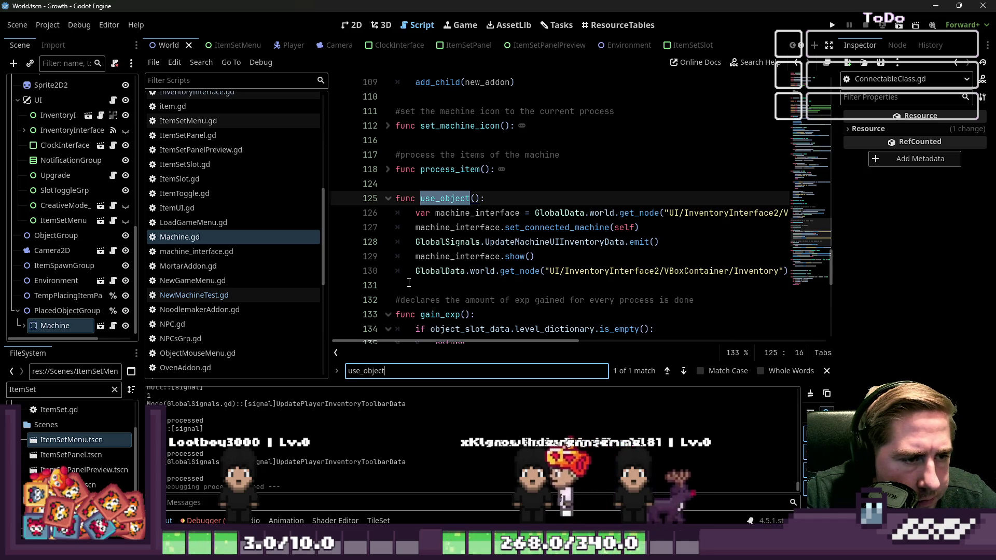
drag(456, 287, 395, 198)
key(ctrl+c)
click(200, 296)
drag(379, 256, 368, 172)
key(ctrl+v)
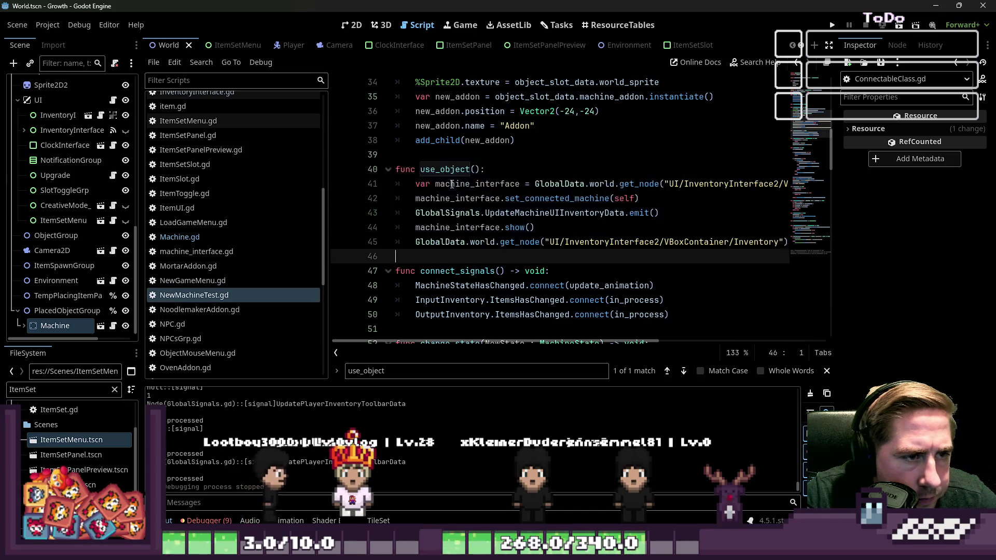
click(528, 175)
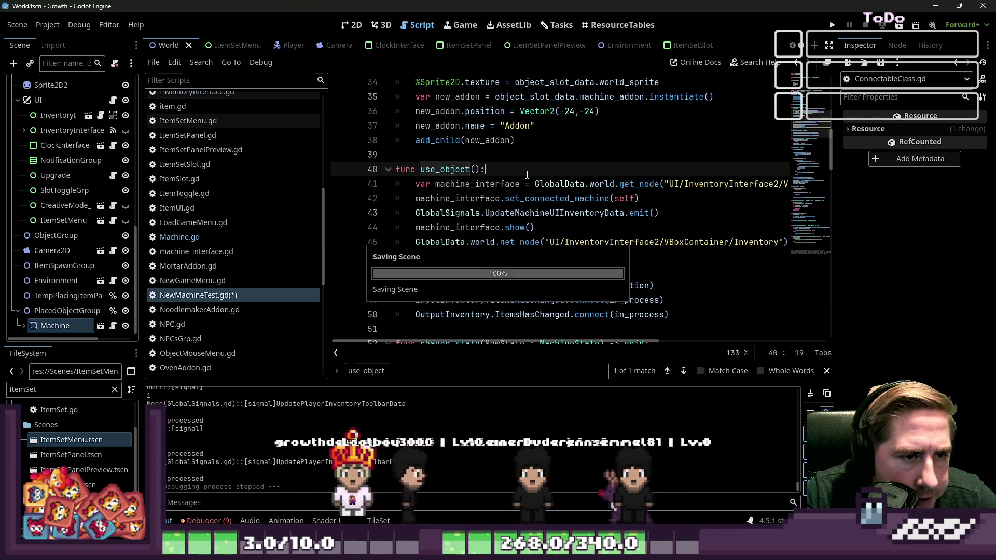
double_click(557, 198)
scroll(576, 204, down, 1)
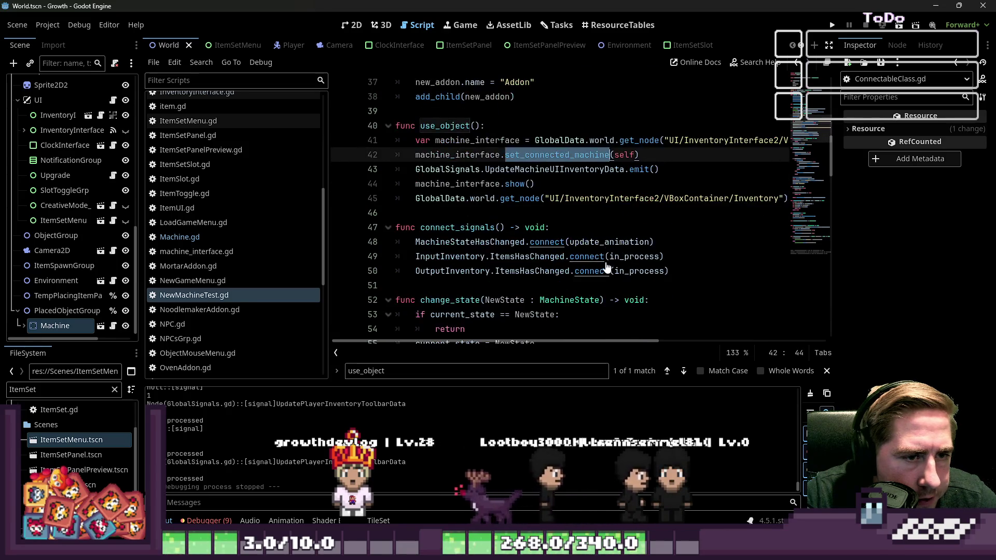
scroll(582, 209, up, 12)
scroll(581, 212, down, 10)
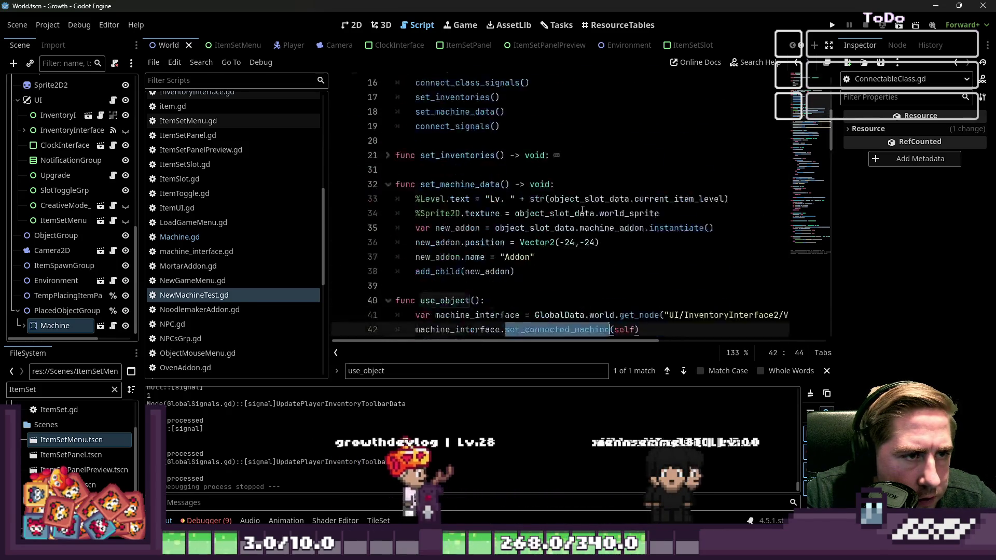
click(580, 212)
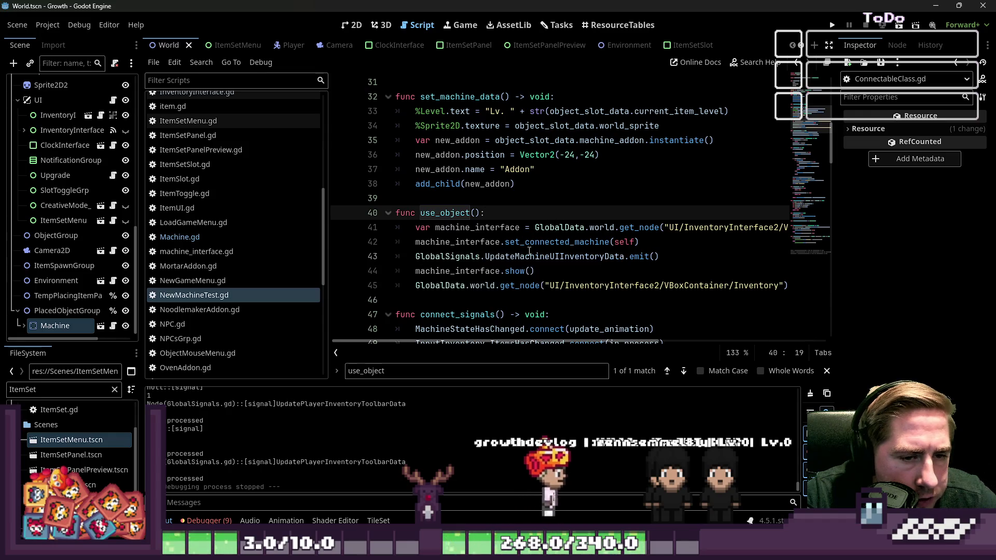
click(515, 262)
click(560, 270)
click(578, 262)
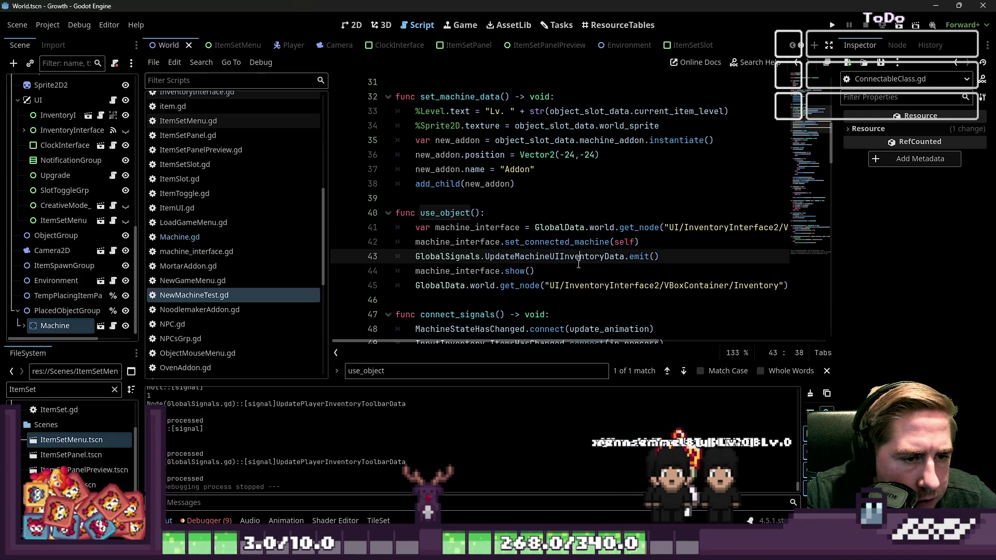
mouse_move(578, 263)
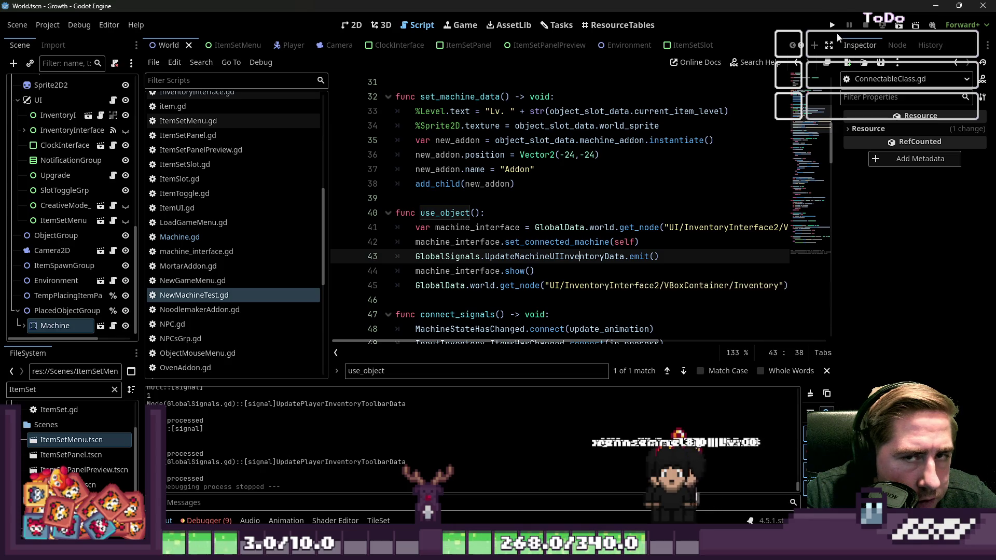
- Run the game and delete the old saved characters from the Load list
click(832, 25)
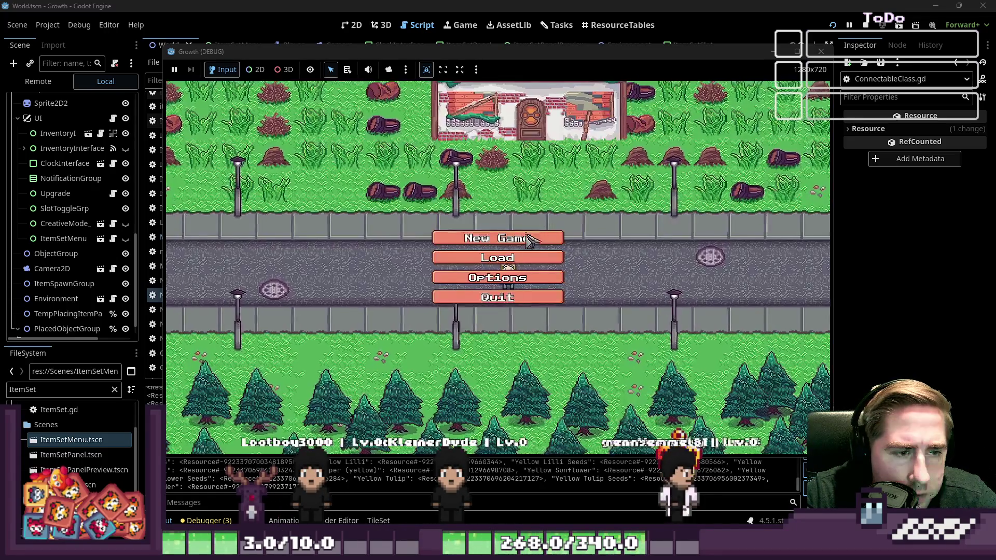
click(513, 236)
text(cxsd)
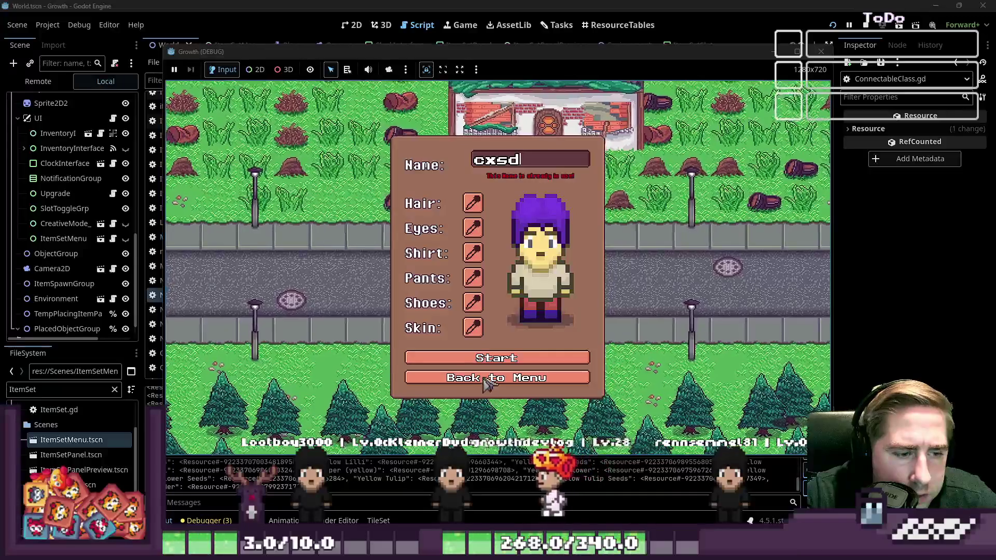
click(497, 377)
click(513, 255)
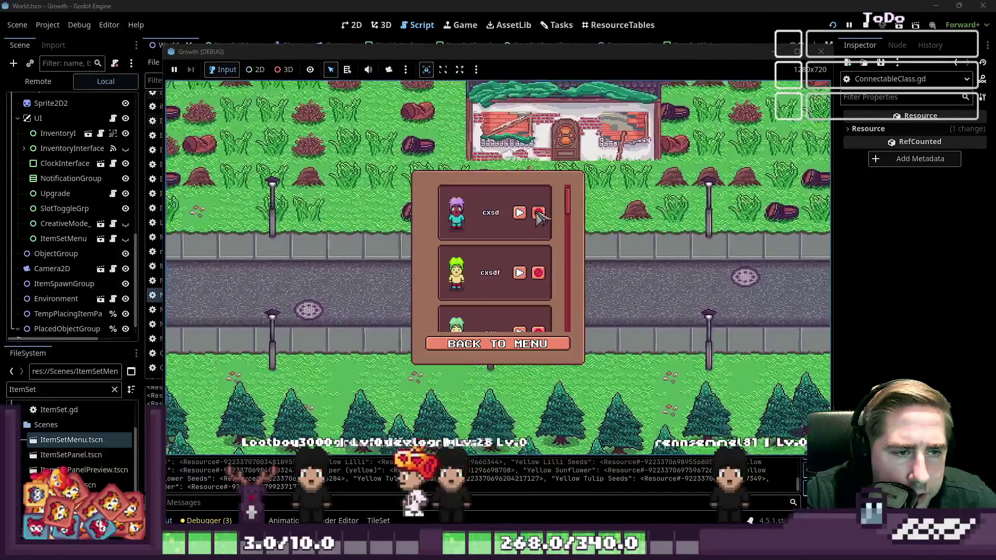
click(534, 213)
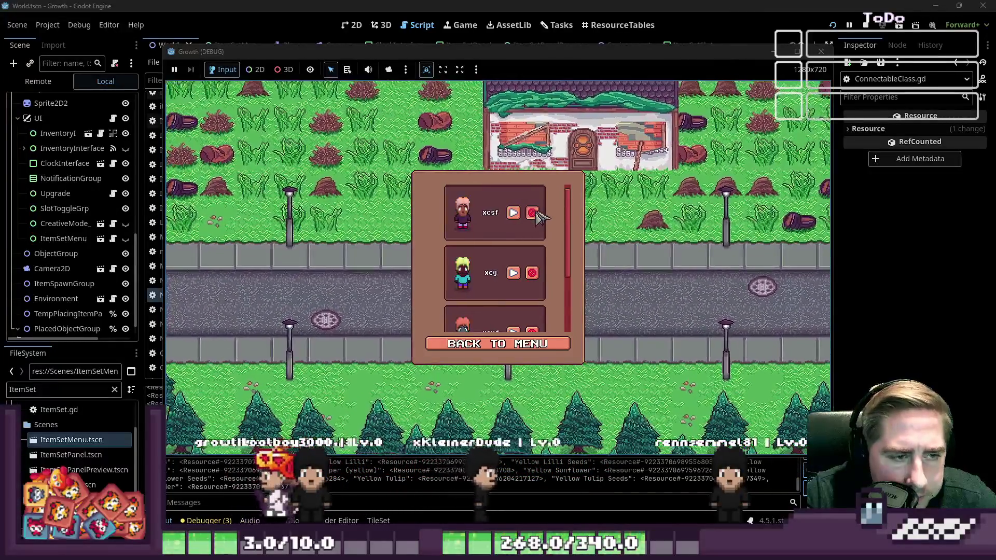
click(534, 213)
click(534, 214)
click(534, 214)
- Start a new character and open the machine's panel, hitting the overflow at line 90
click(503, 243)
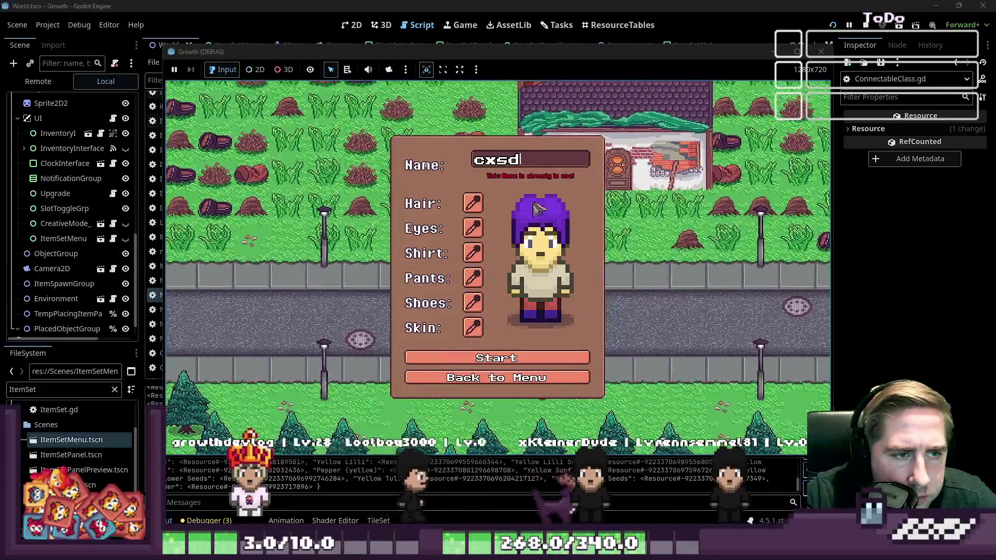
click(546, 362)
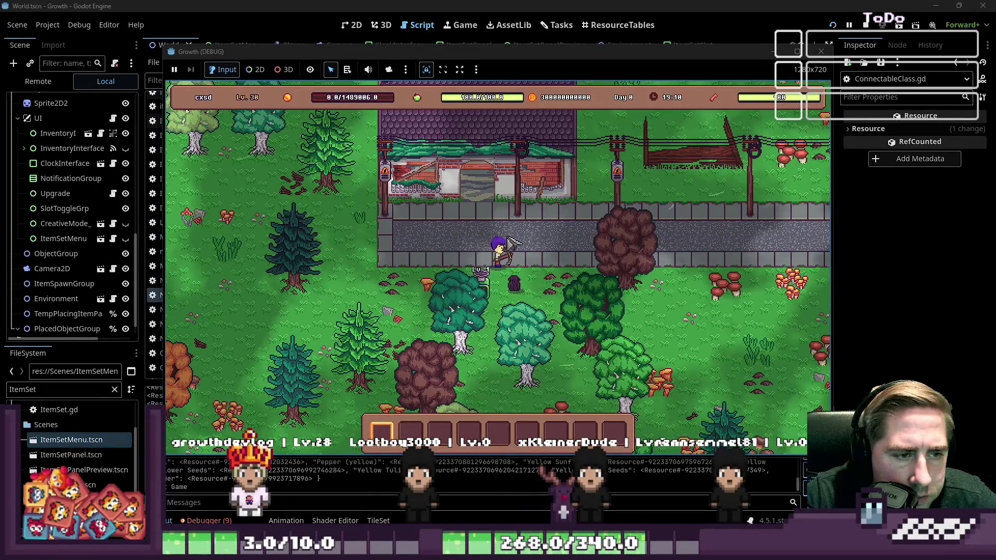
click(517, 291)
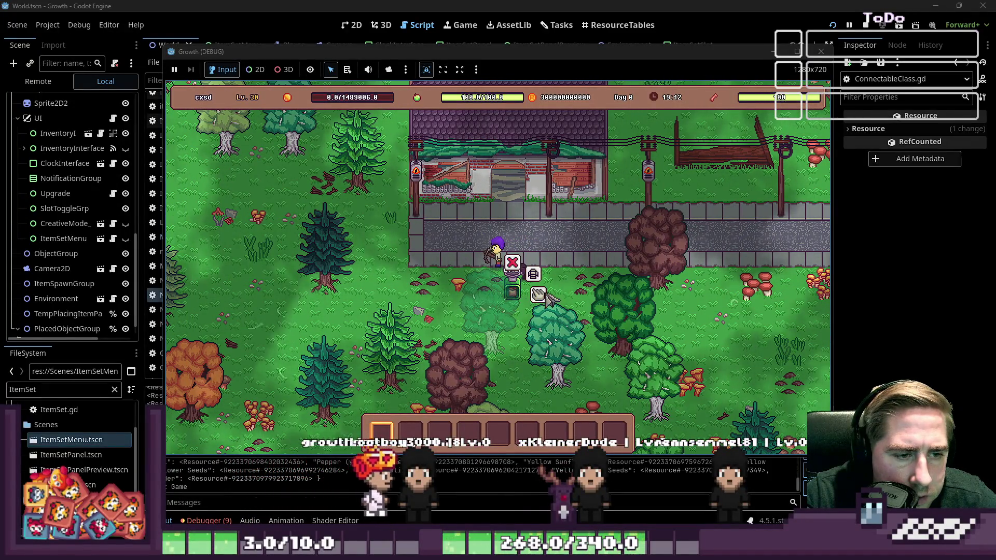
click(540, 295)
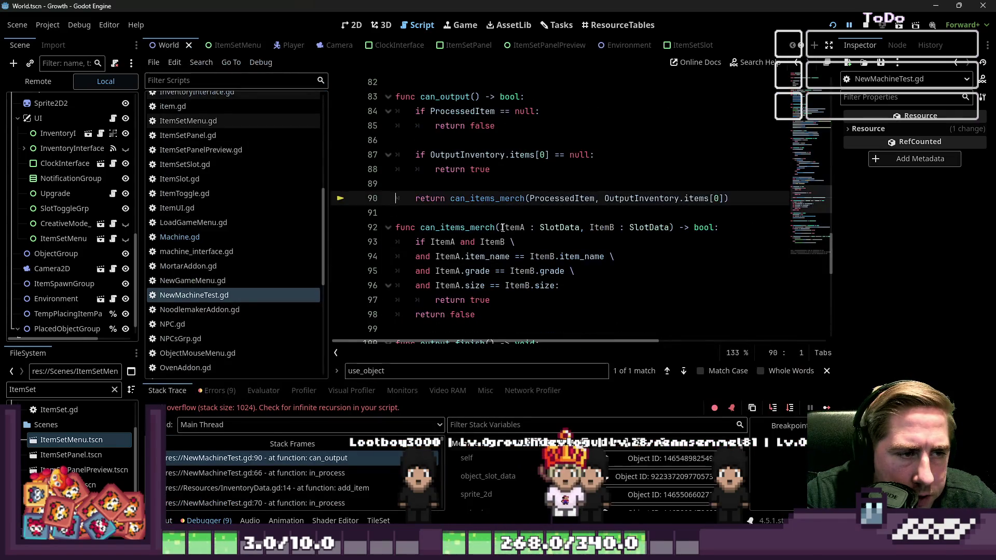
click(502, 228)
- Examine the can_items_merch call in can_output on line 90
click(483, 201)
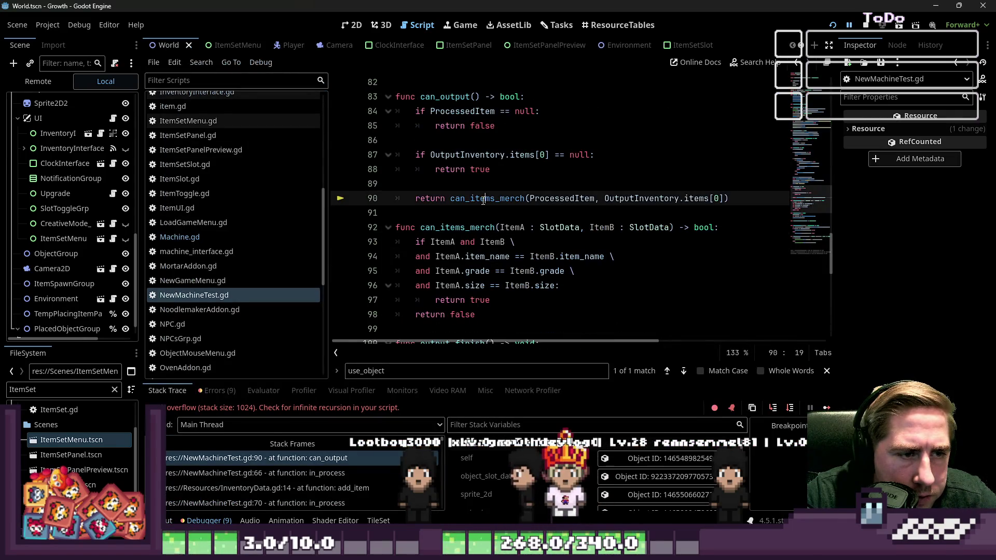
click(514, 212)
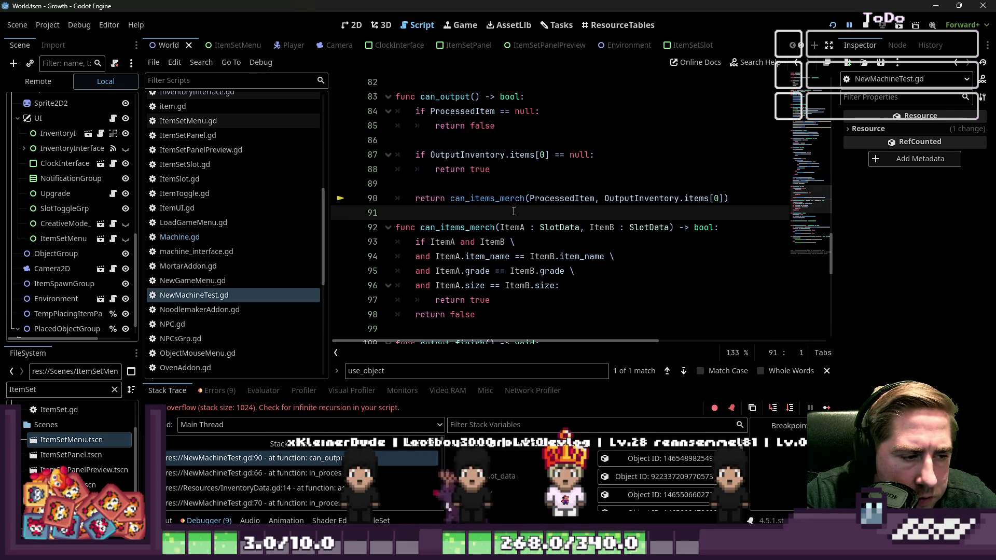
click(496, 198)
scroll(500, 205, down, 2)
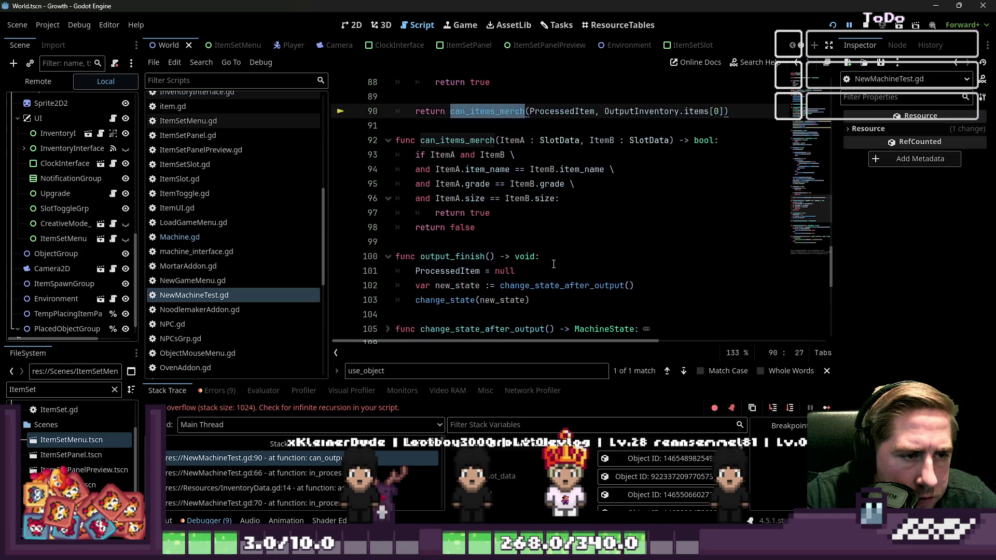
scroll(553, 256, up, 1)
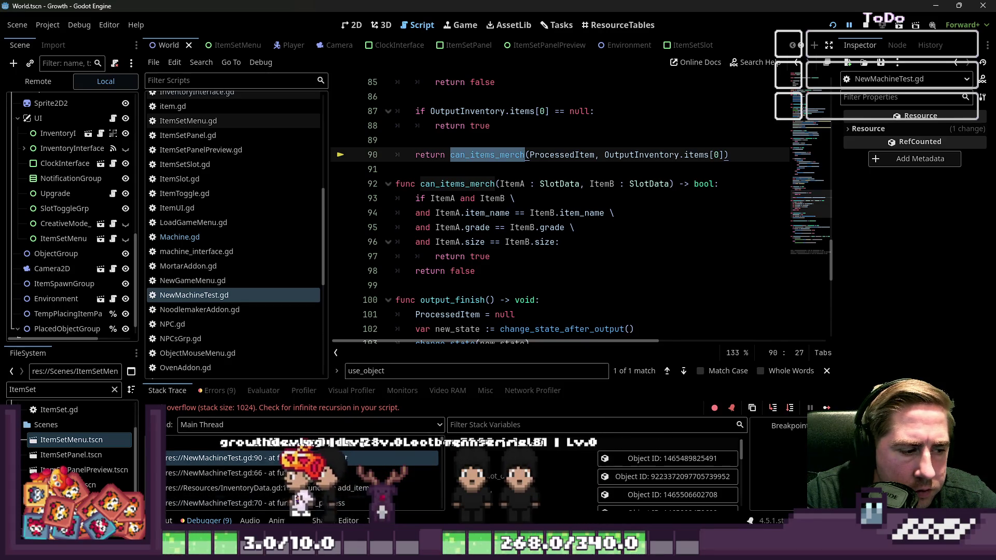
- Switch the bottom panel from Stack Trace to Output and rerun the game with F5
click(158, 520)
scroll(547, 218, up, 3)
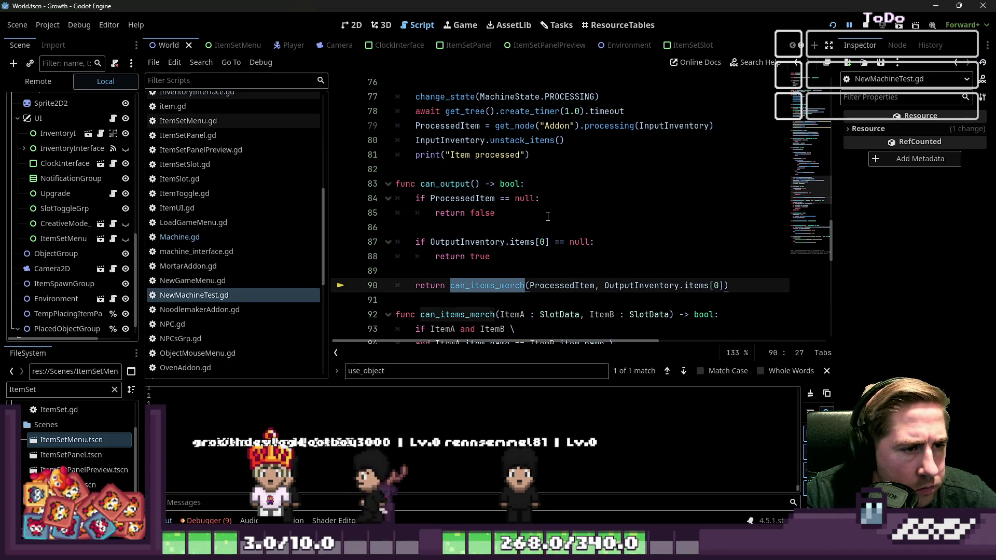
scroll(548, 216, down, 1)
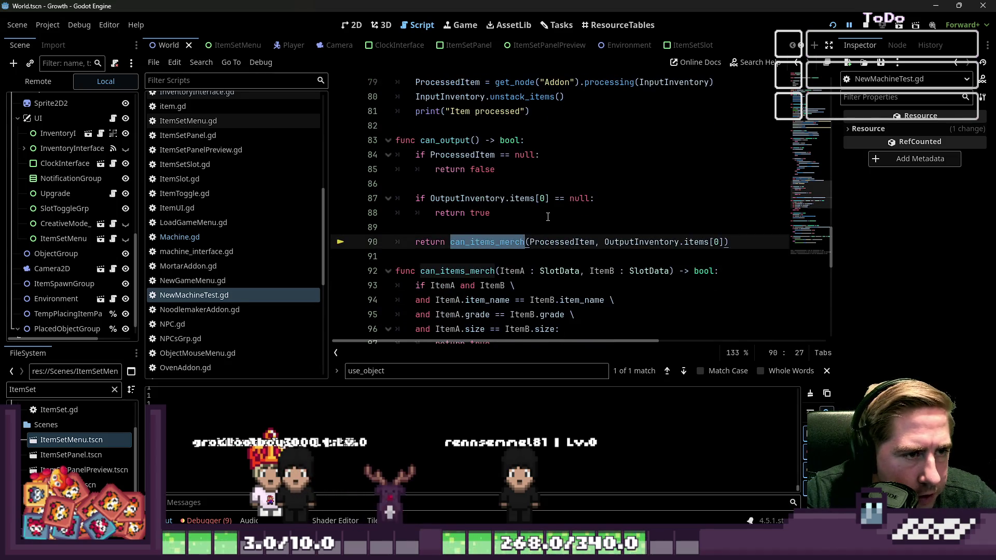
scroll(548, 216, up, 1)
scroll(548, 217, down, 1)
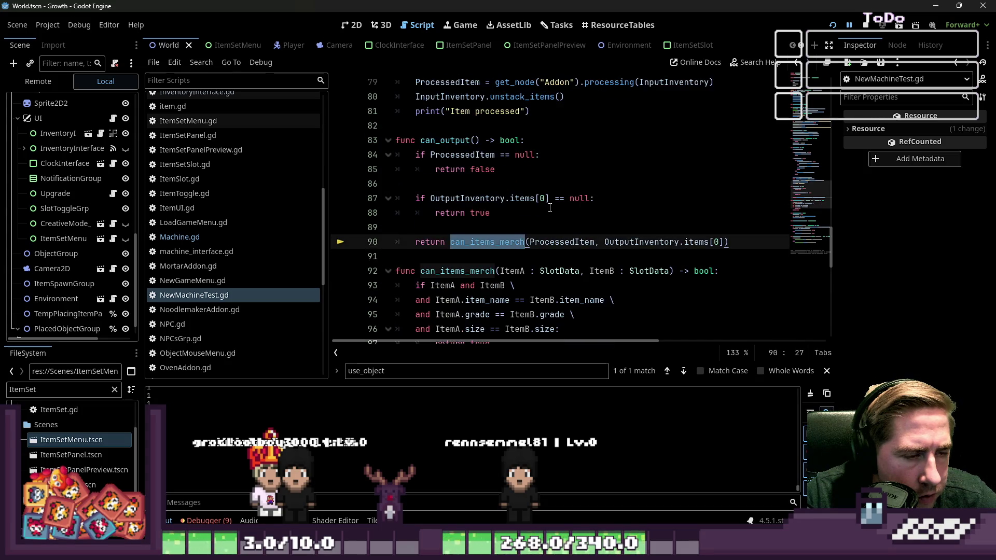
click(528, 228)
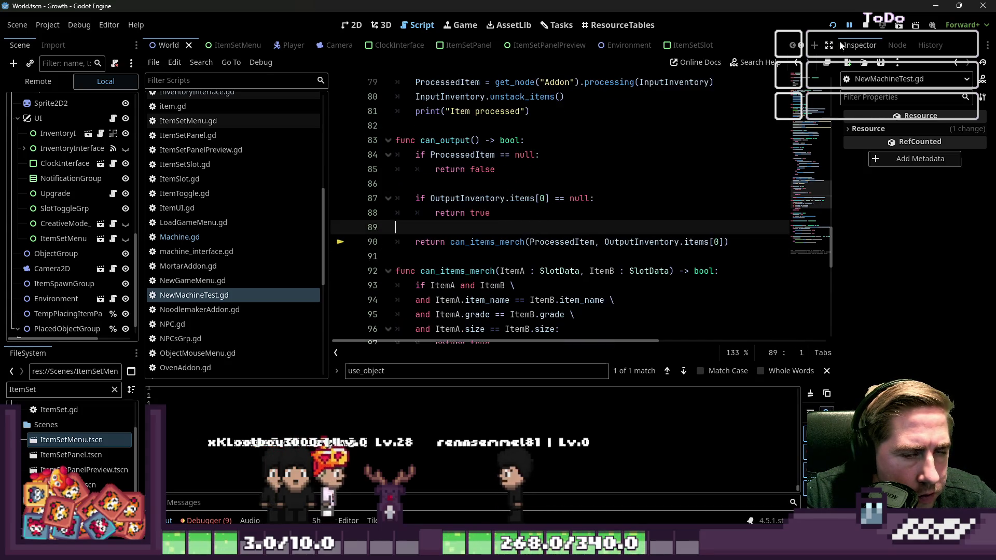
key(F5)
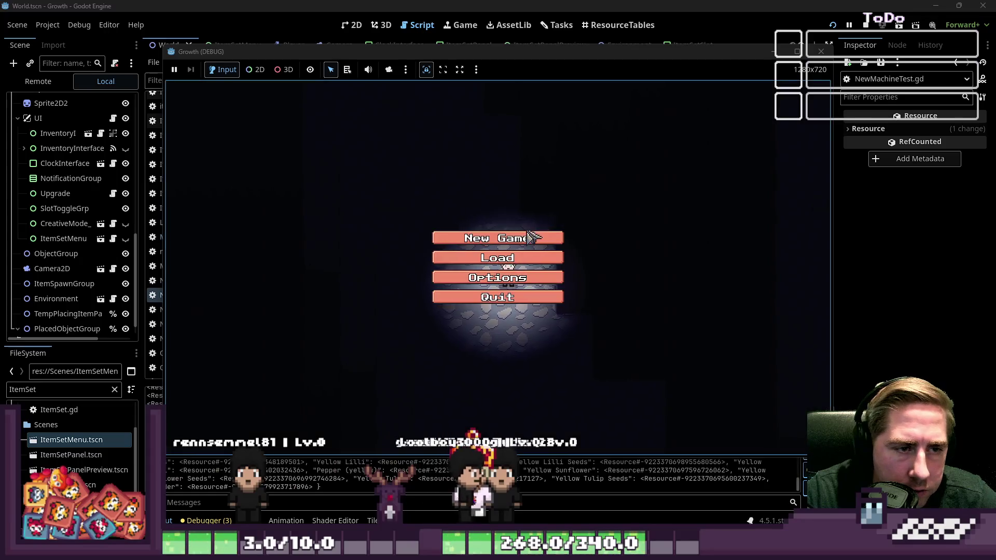
- Create a new named character, start the game and open the machine's panel
click(506, 239)
text(cxys)
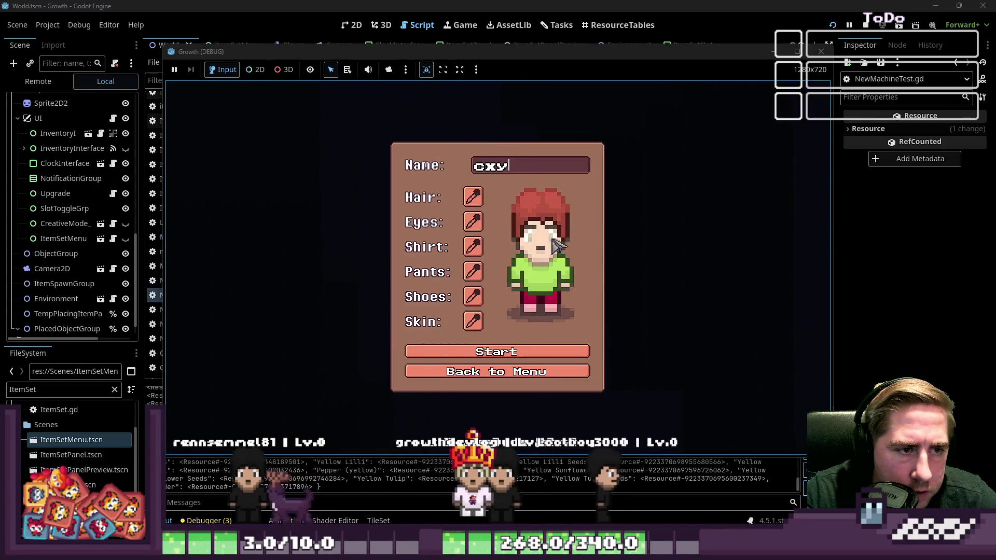
click(514, 351)
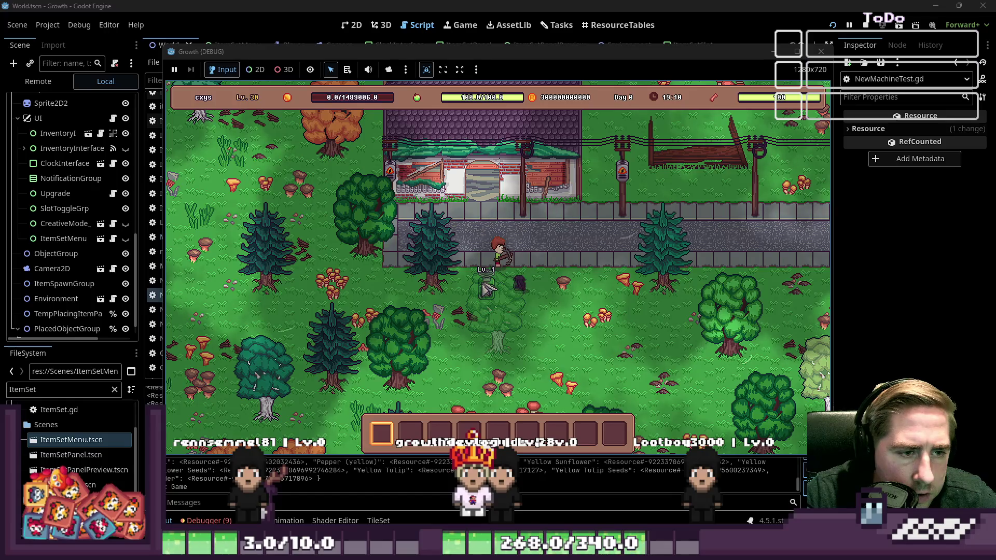
click(507, 273)
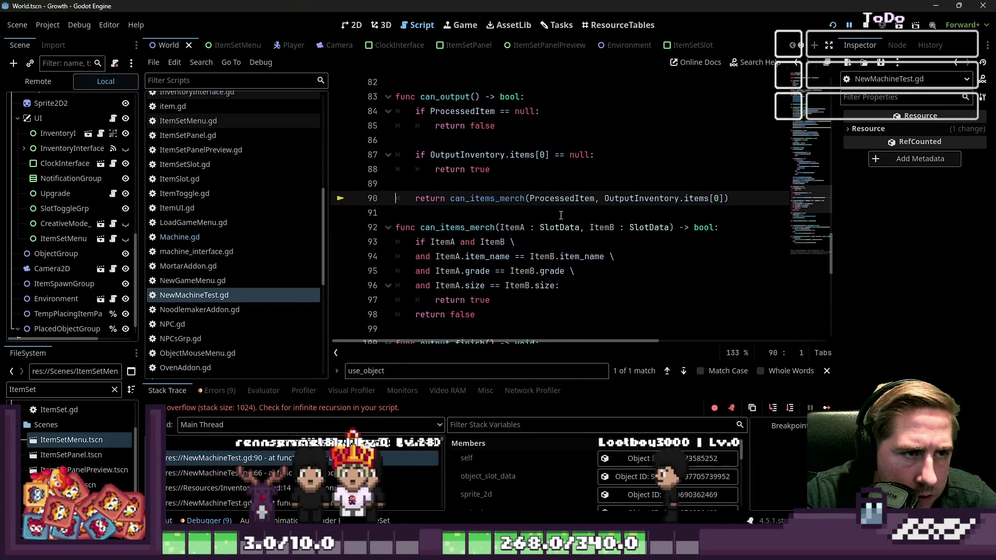
scroll(561, 216, up, 4)
double_click(444, 277)
scroll(472, 270, up, 3)
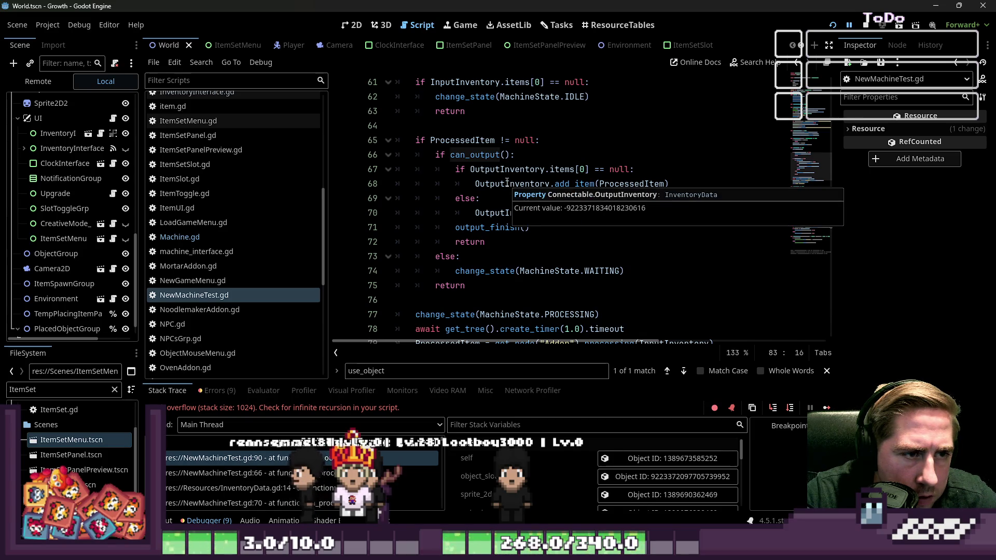
scroll(507, 181, up, 2)
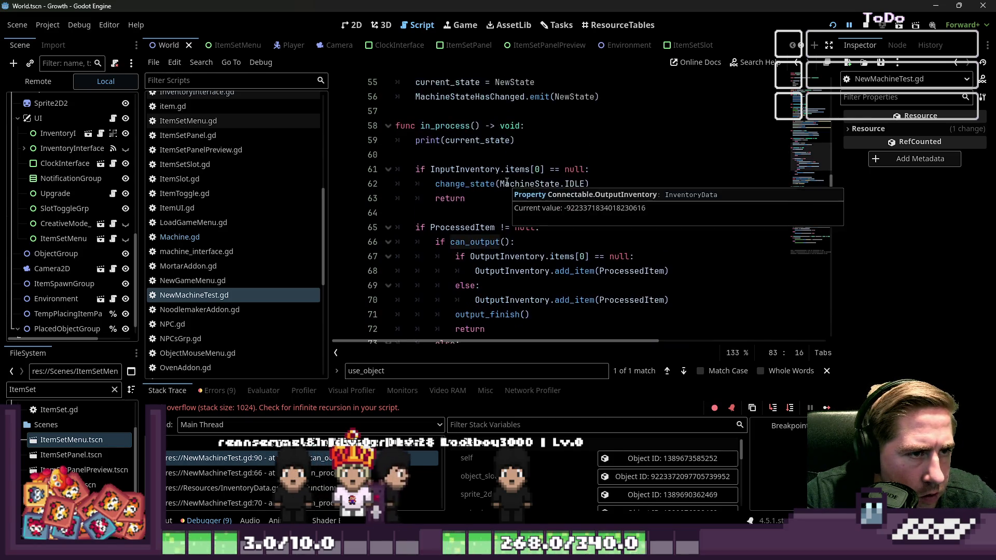
scroll(498, 151, down, 6)
scroll(492, 119, down, 3)
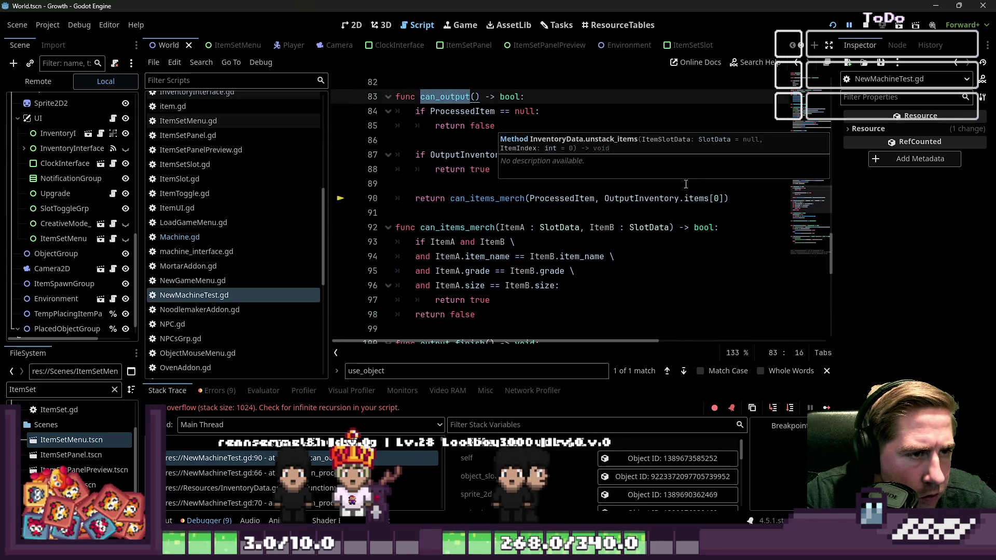
scroll(535, 175, up, 3)
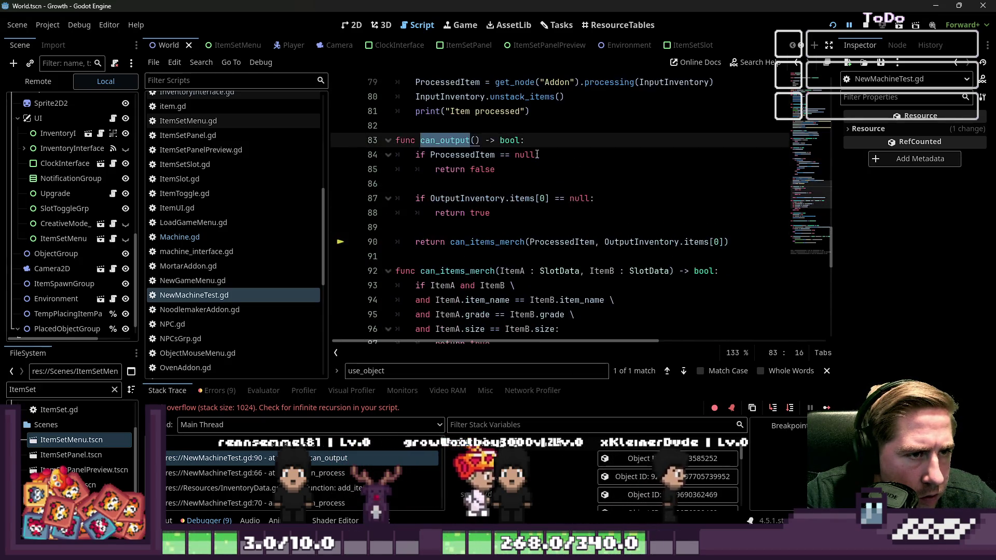
scroll(537, 156, down, 1)
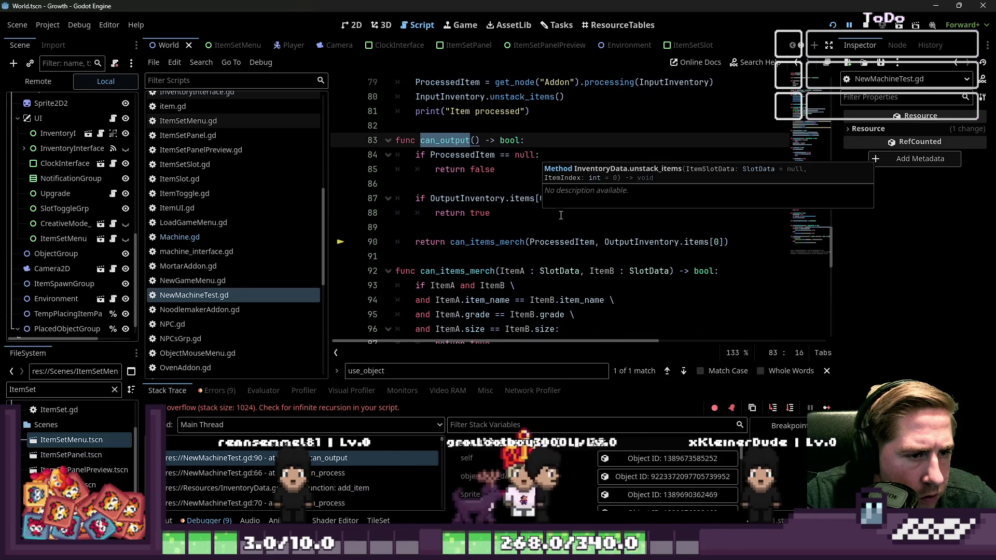
double_click(562, 242)
double_click(622, 241)
double_click(696, 241)
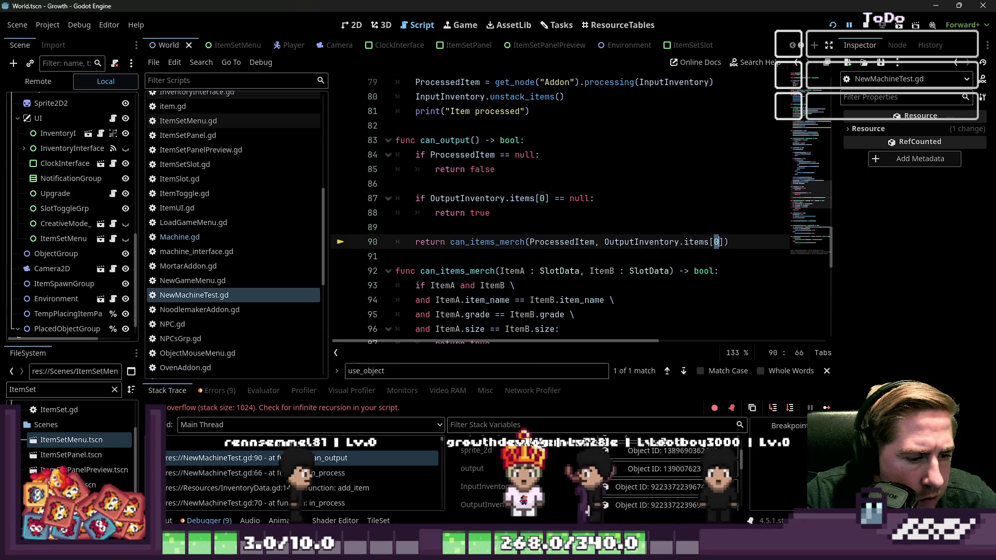
click(658, 478)
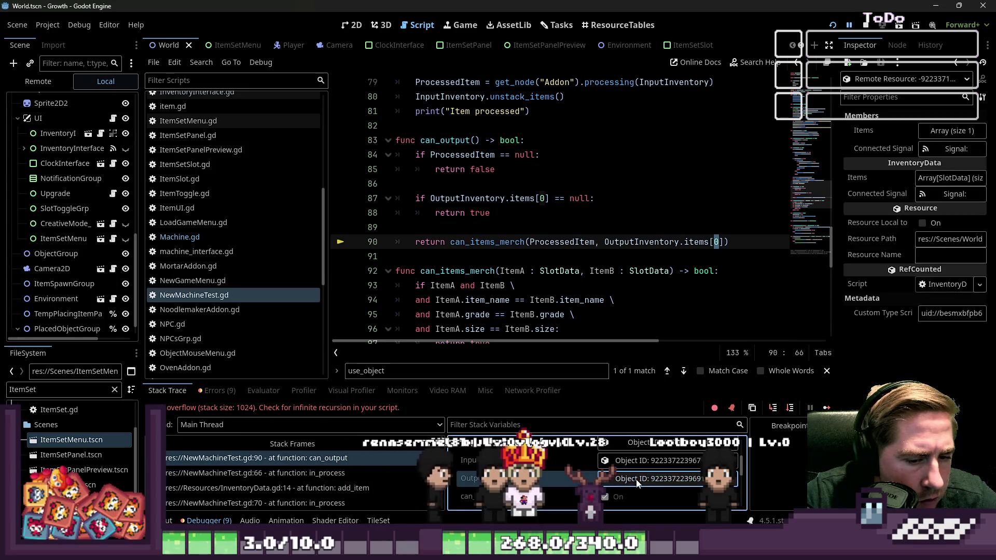
- Expand OutputInventory's Items and open element 0, revealing Apple Seeds with quantity 0
click(941, 131)
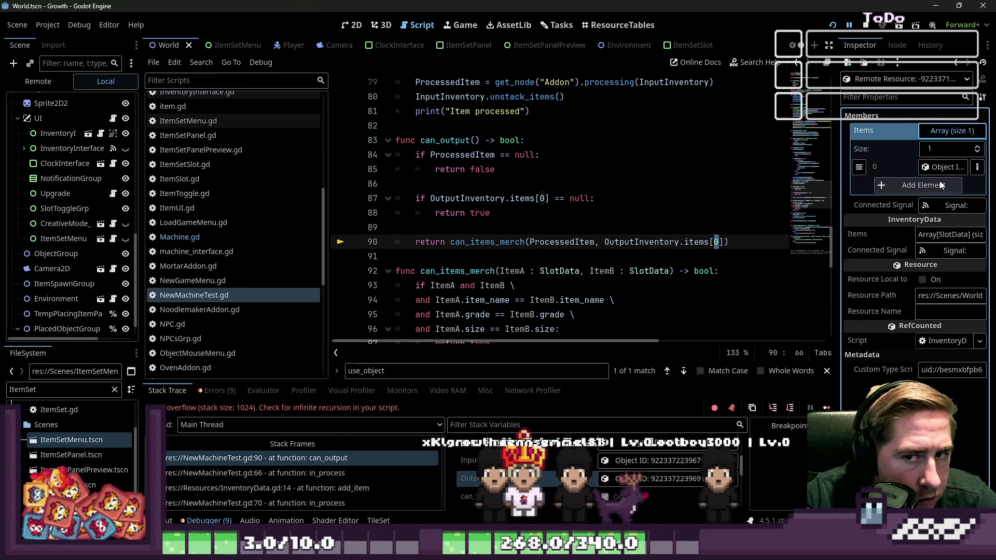
click(941, 167)
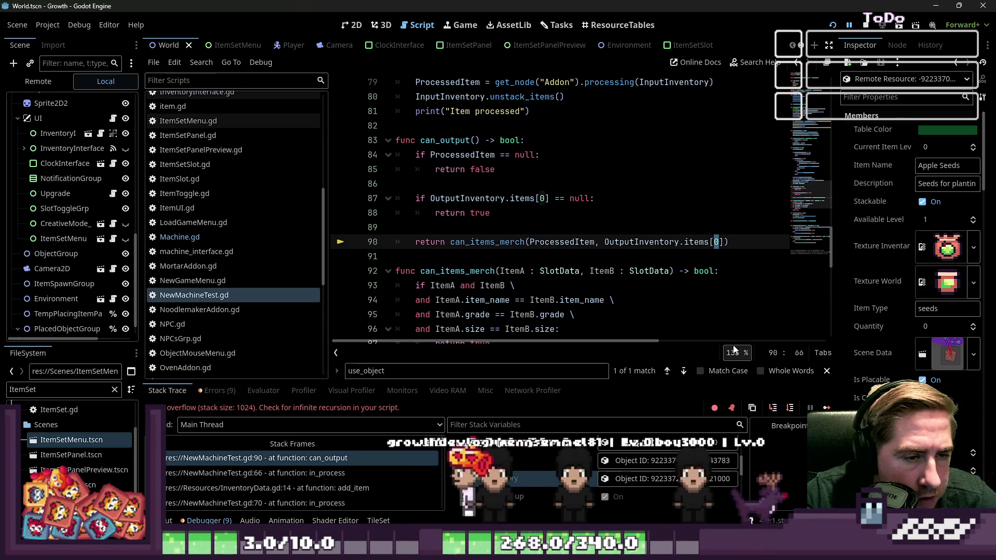
click(523, 251)
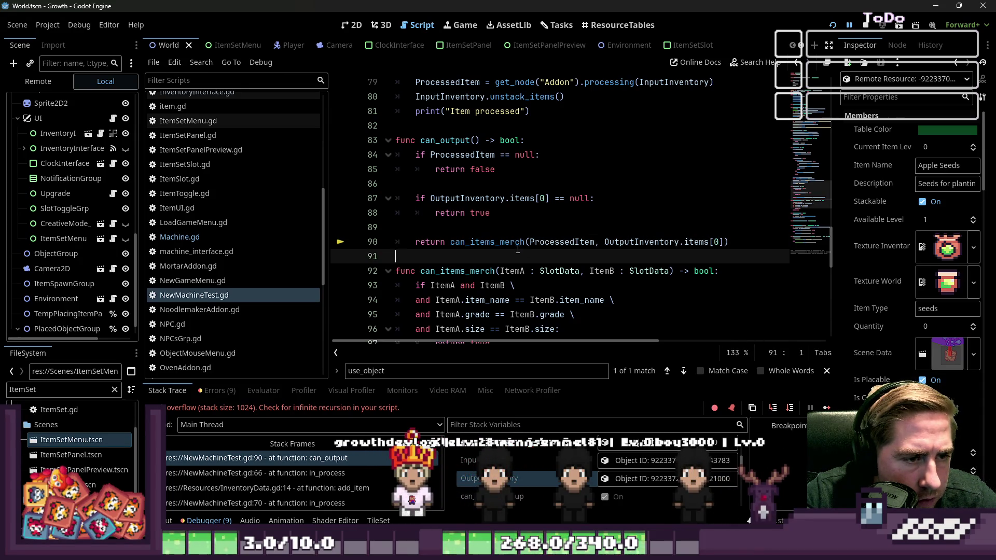
- Select can_items_merch and scroll through the script to trace where it is used
double_click(514, 243)
scroll(515, 247, down, 2)
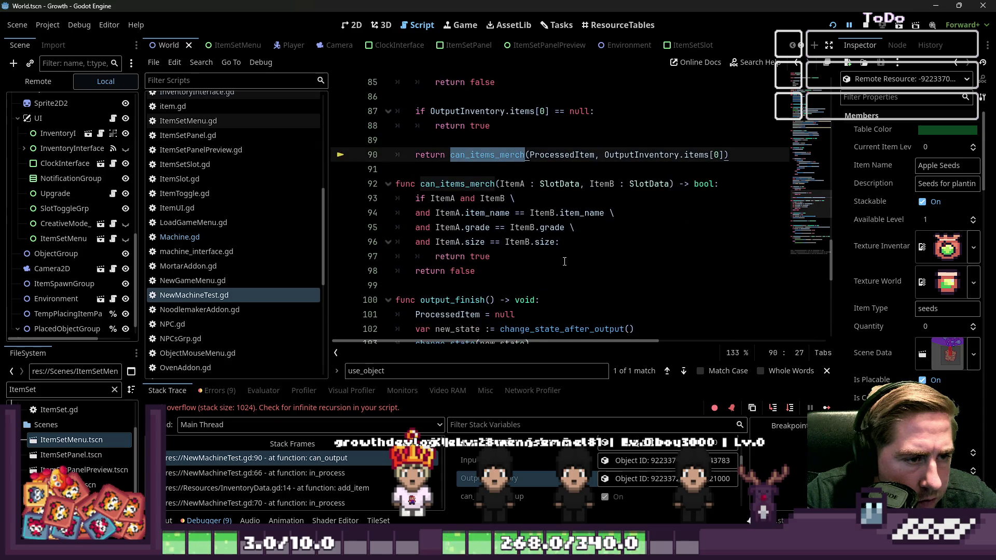
scroll(591, 478, down, 5)
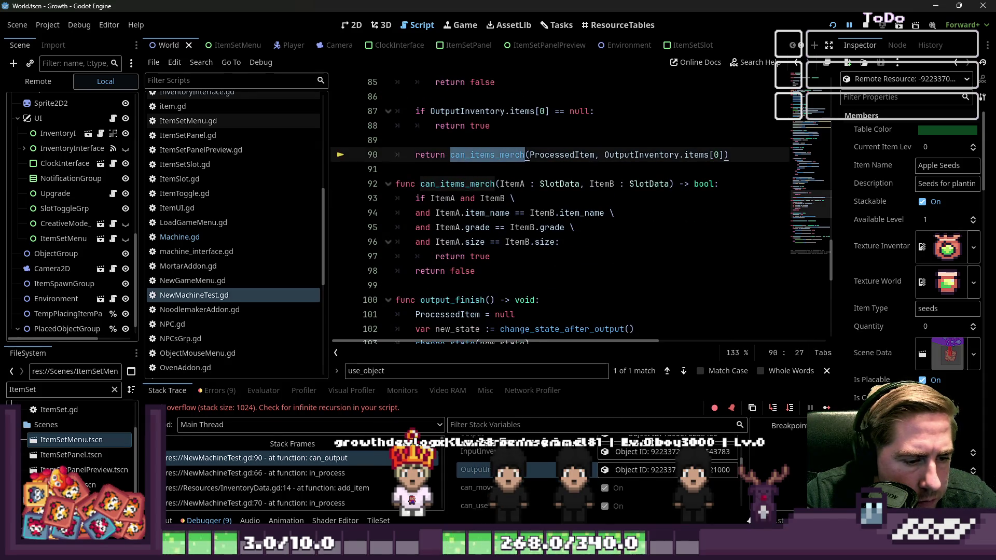
scroll(583, 450, down, 5)
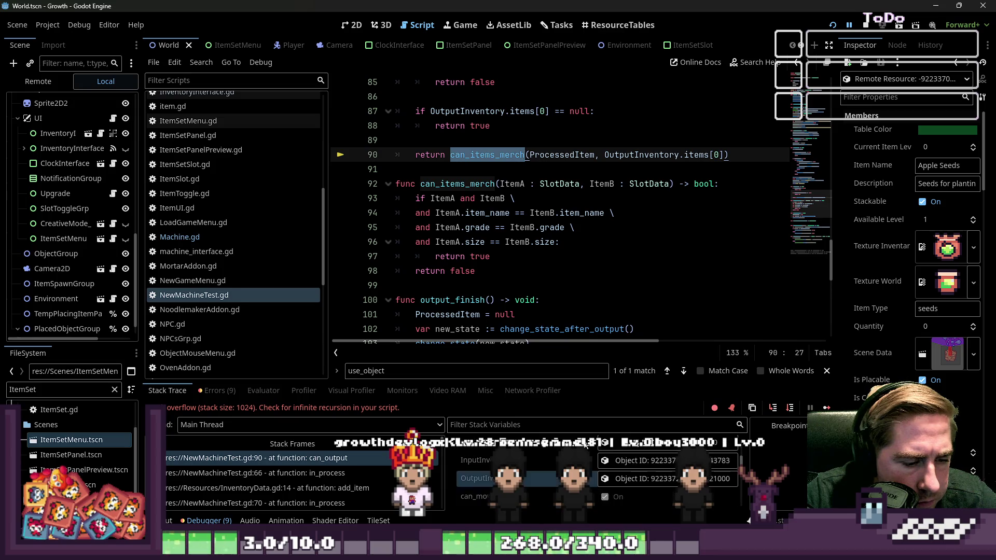
scroll(584, 454, down, 1)
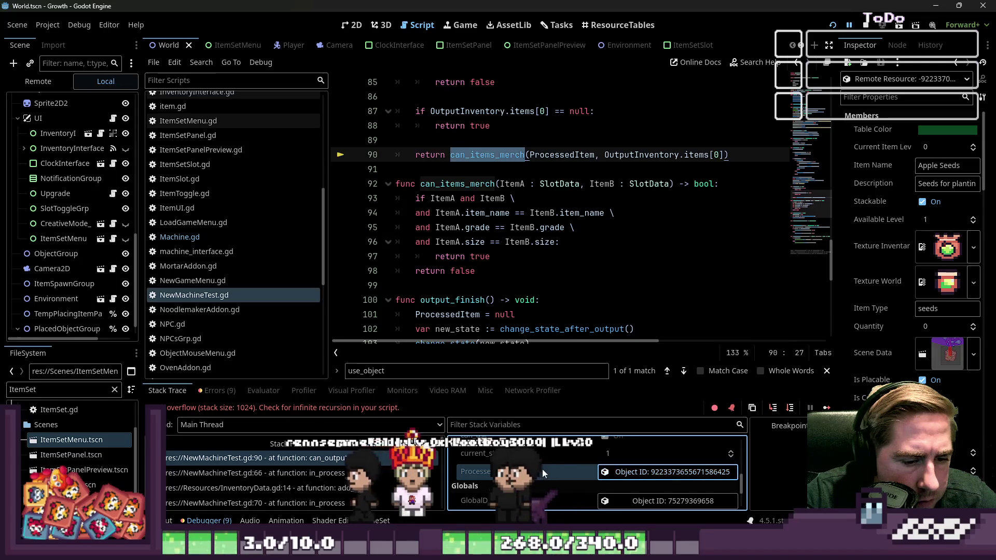
scroll(512, 245, up, 5)
scroll(512, 245, down, 3)
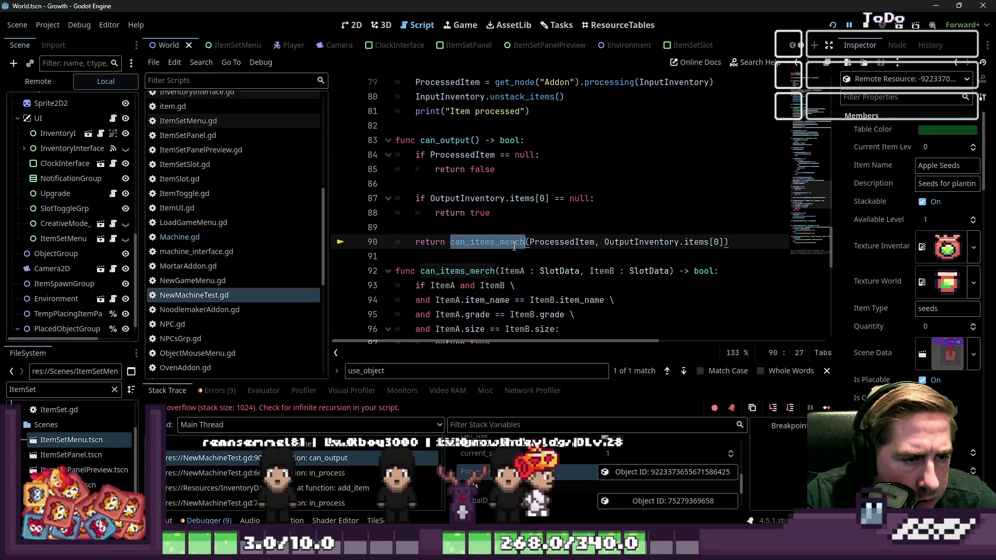
scroll(516, 253, up, 6)
scroll(519, 260, up, 2)
scroll(520, 259, down, 1)
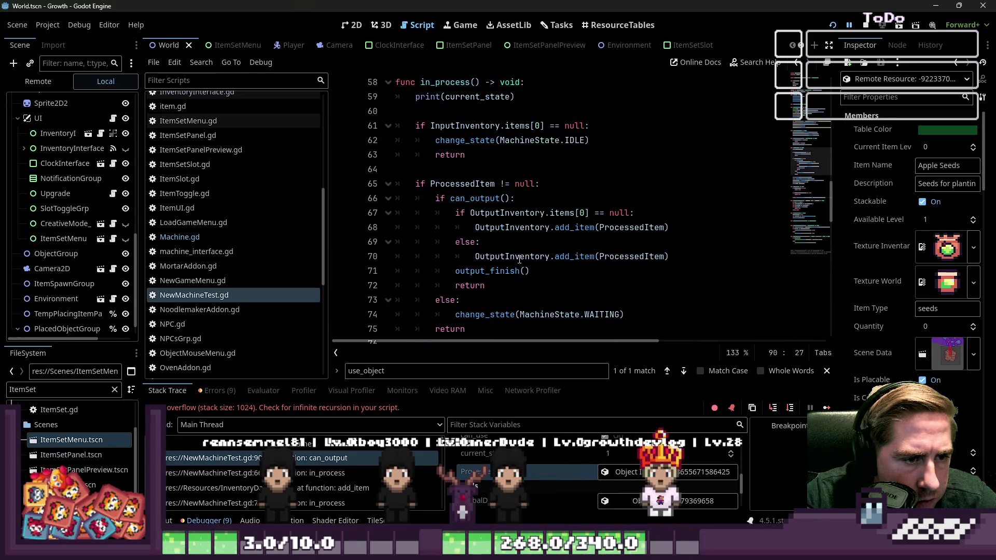
scroll(519, 259, down, 2)
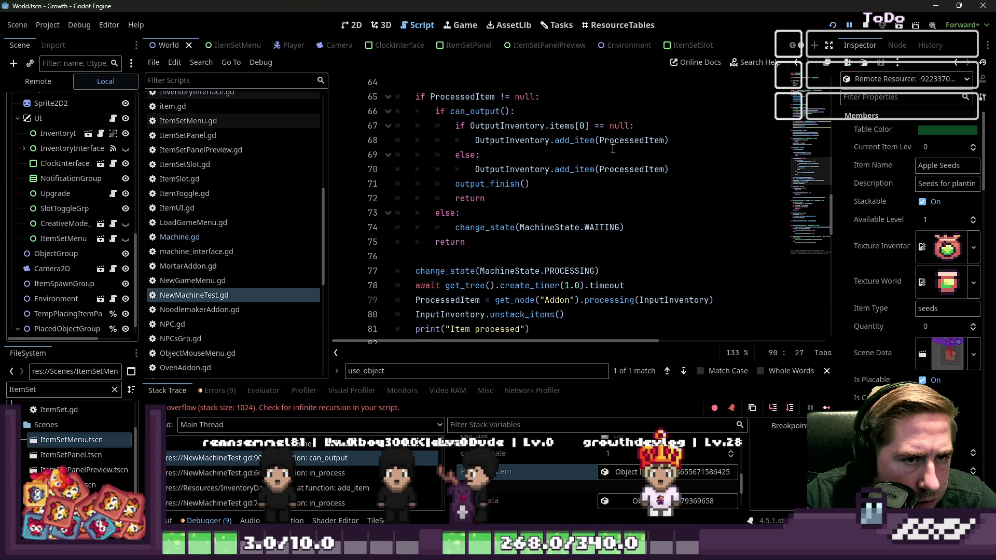
- Delete the inner empty-slot if/else on lines 67–69 so add_item always runs, then restart the game
double_click(610, 147)
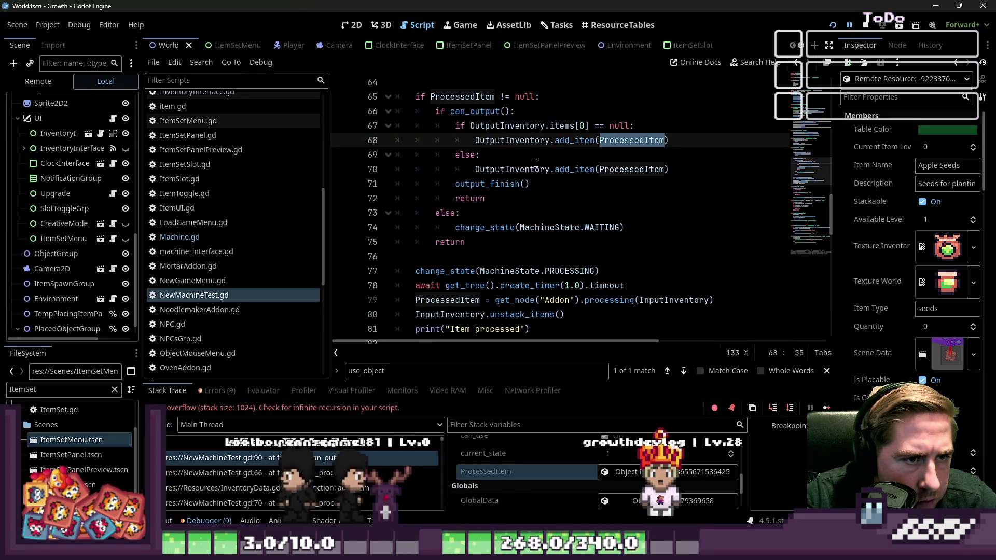
click(514, 160)
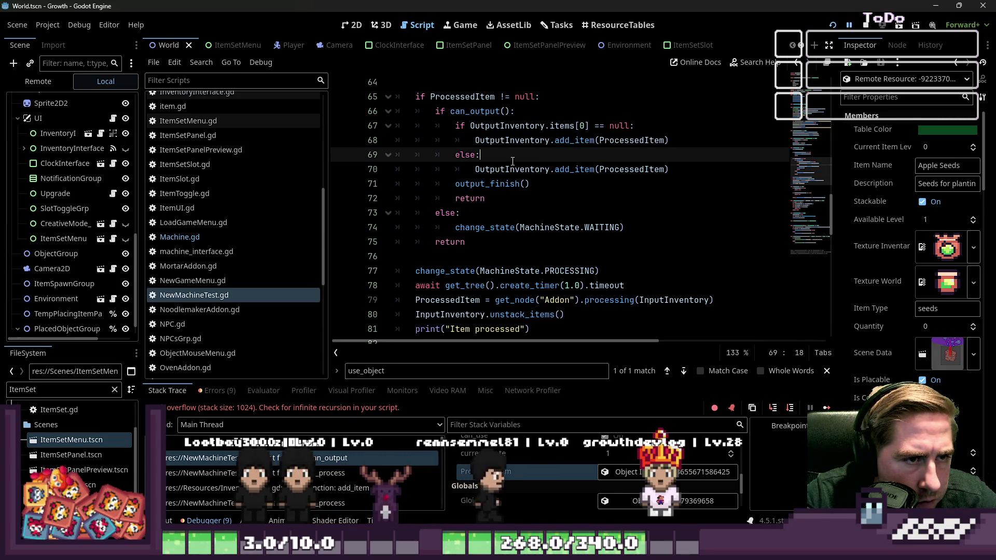
drag(513, 161, 379, 123)
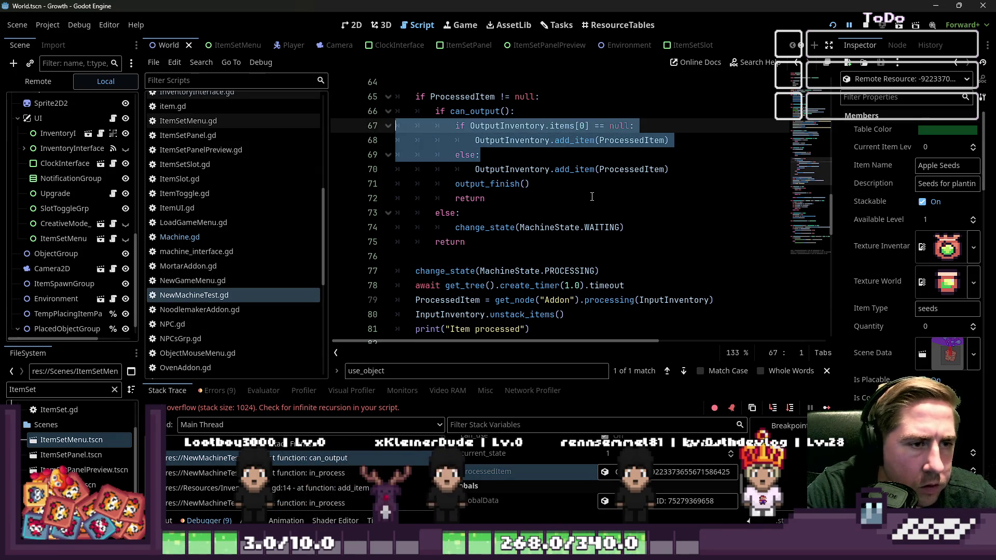
key(Delete)
key(Delete)
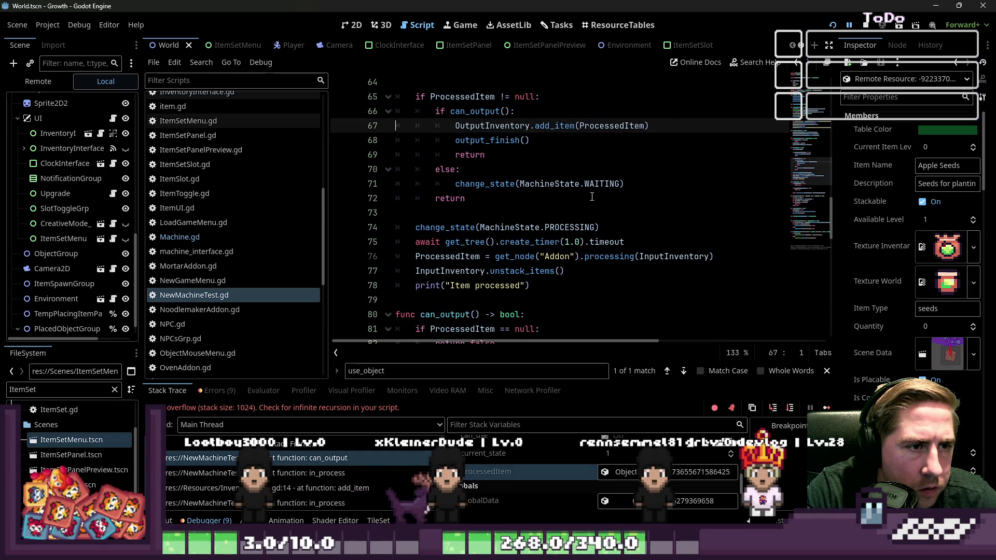
key(Down)
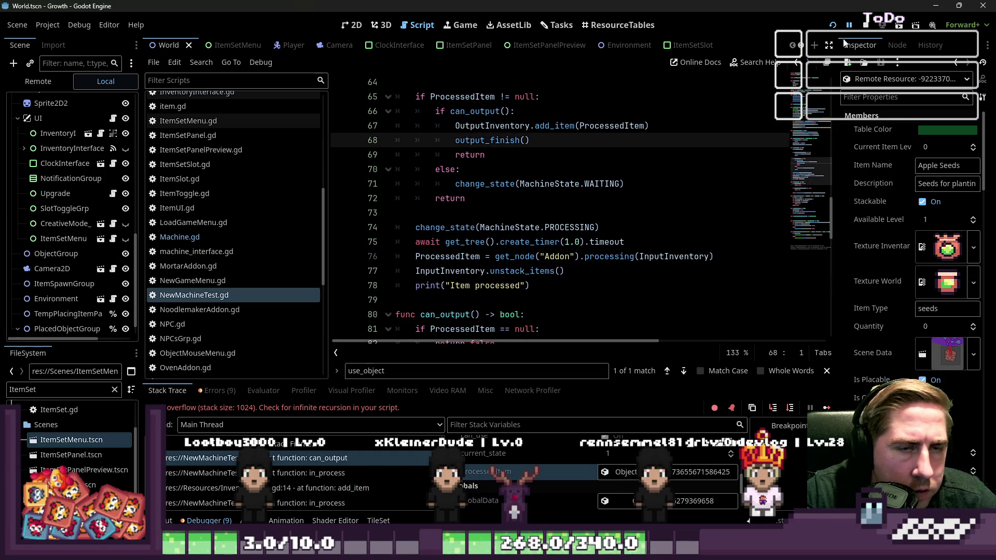
click(832, 26)
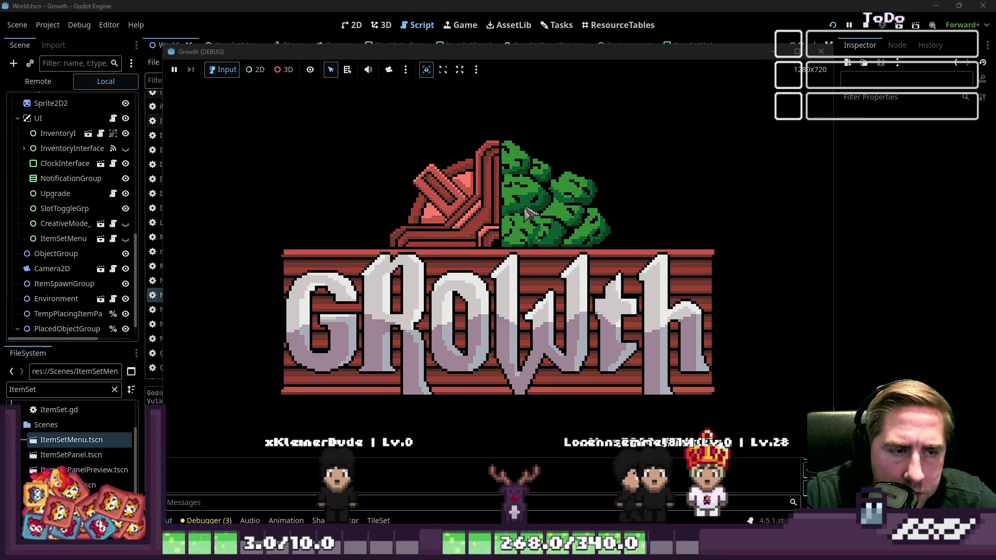
- Create a new character, start the game, open the machine and collect its output slot items
click(558, 235)
text(xcy)
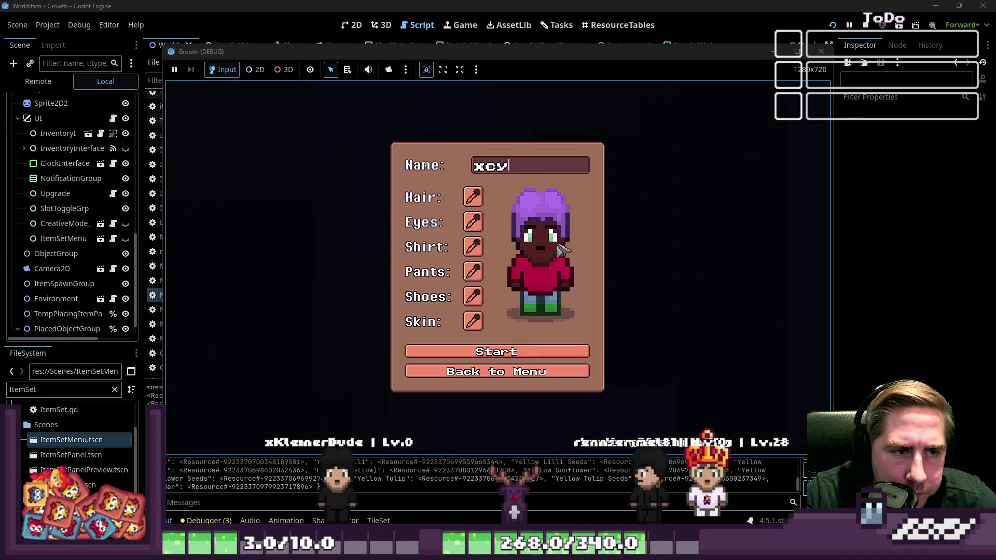
click(534, 352)
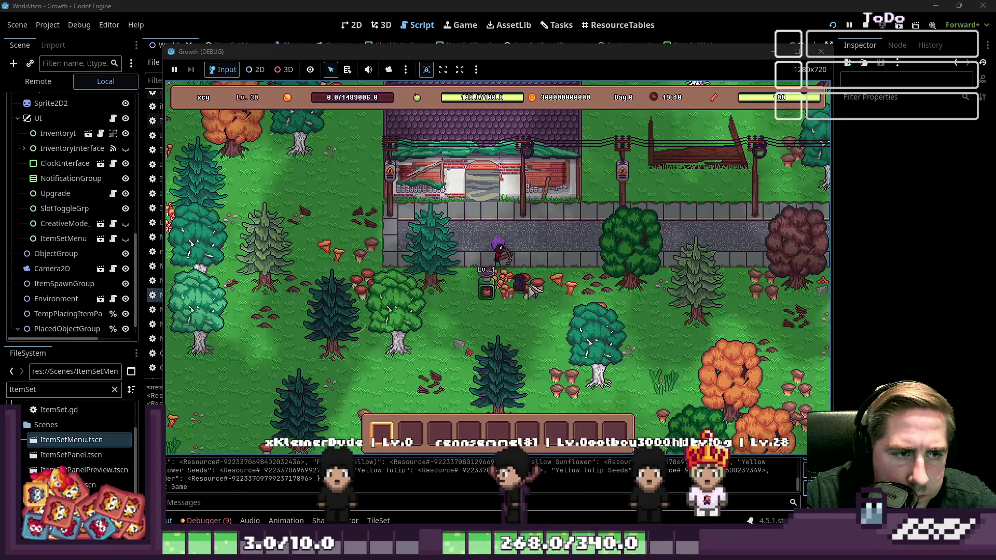
click(490, 290)
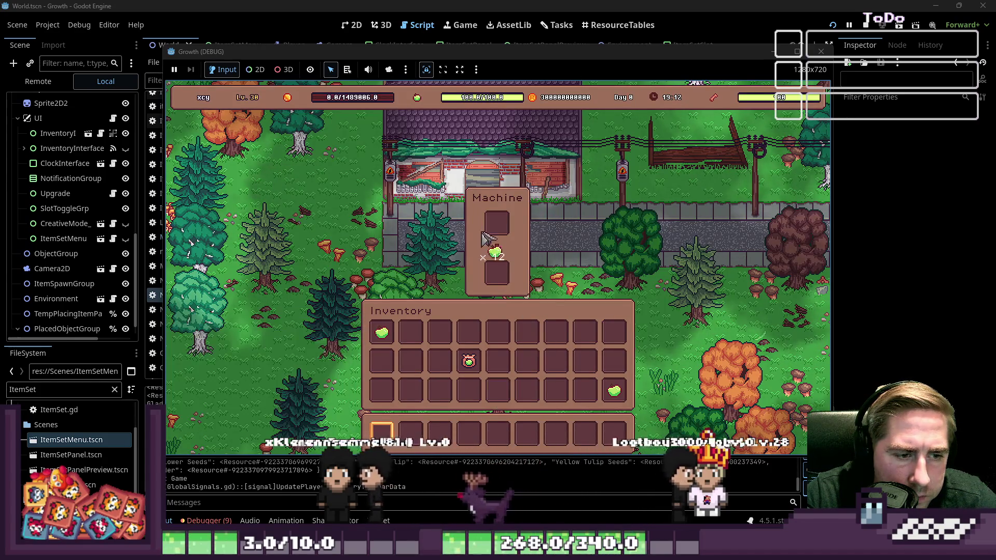
click(496, 272)
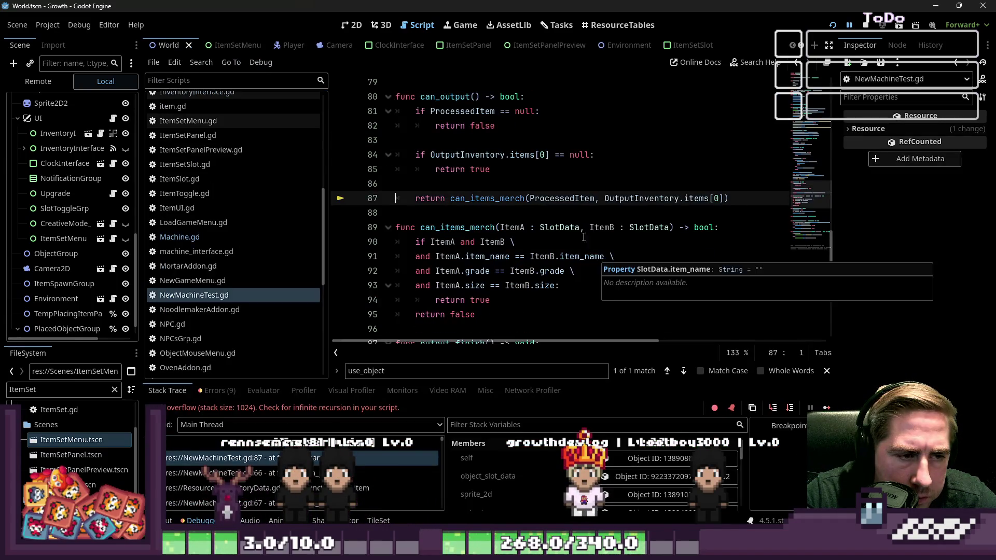
click(509, 213)
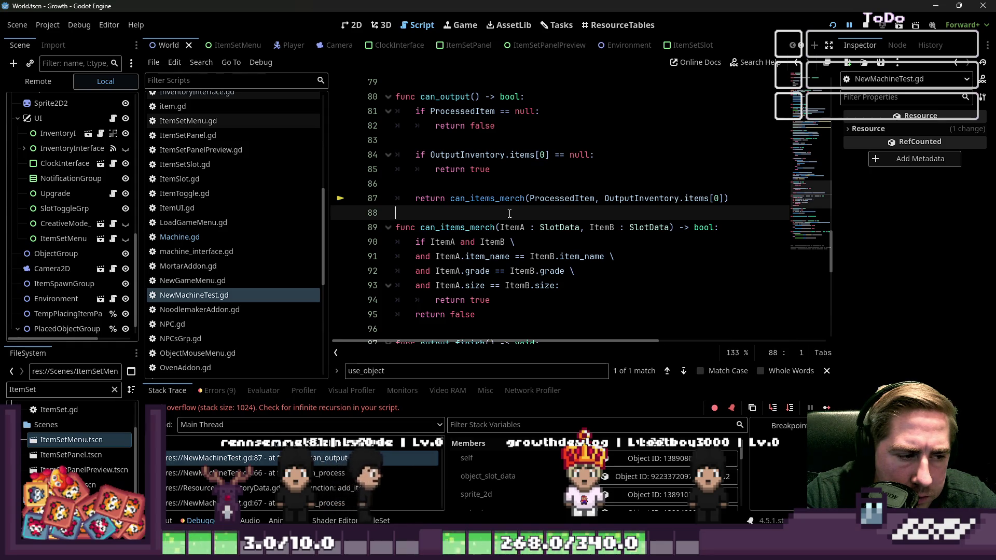
click(601, 288)
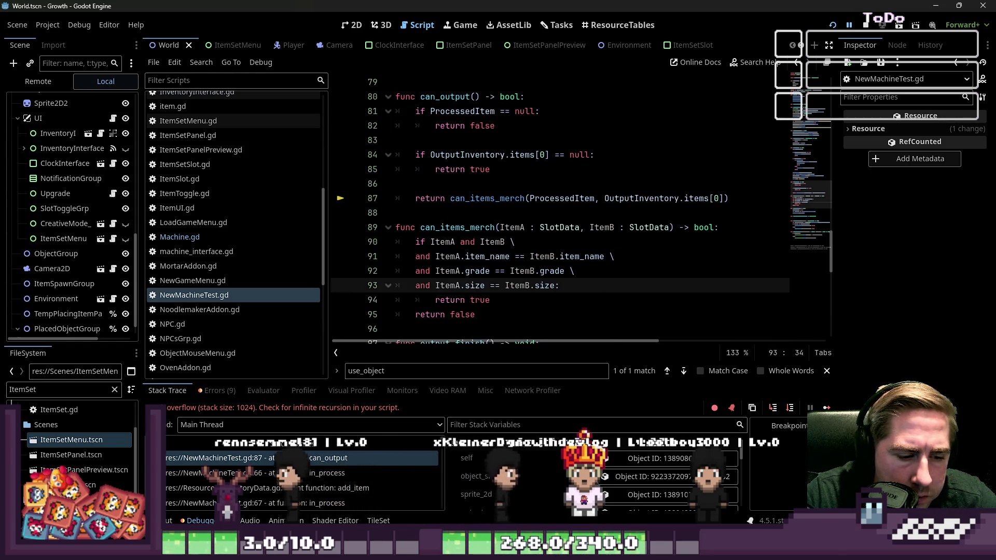
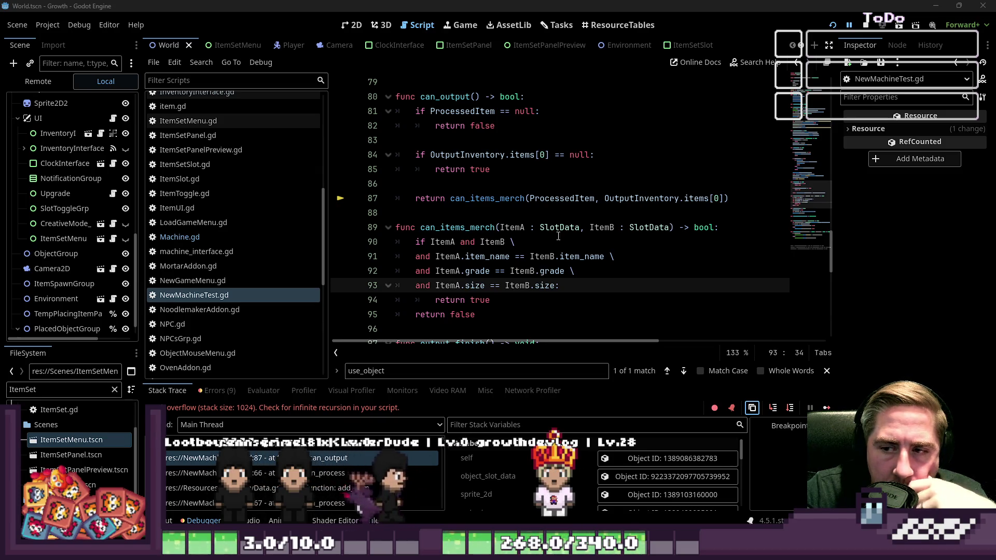
- Review can_output, the processing block and the timer await around the OutputInventory line
click(445, 198)
scroll(453, 190, up, 1)
scroll(453, 190, up, 3)
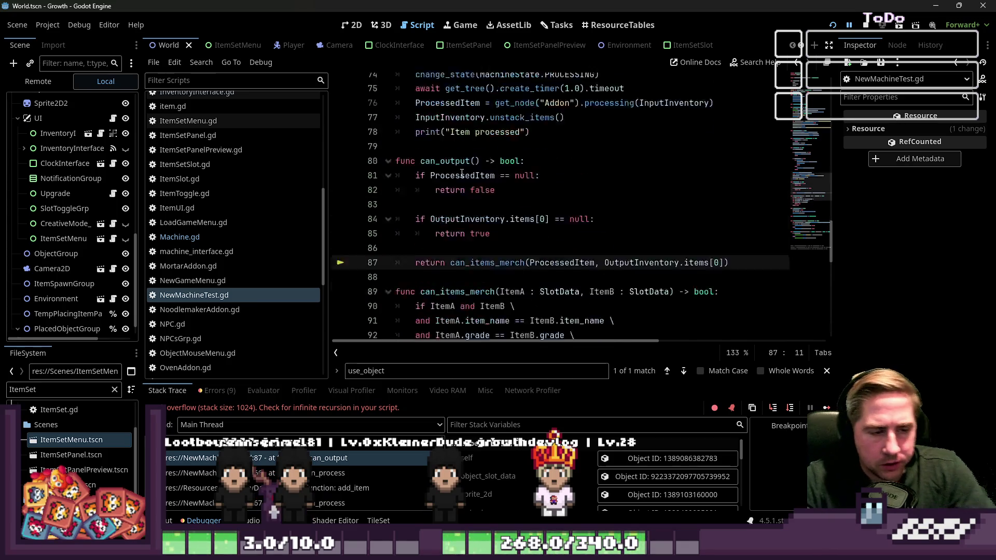
scroll(497, 184, down, 2)
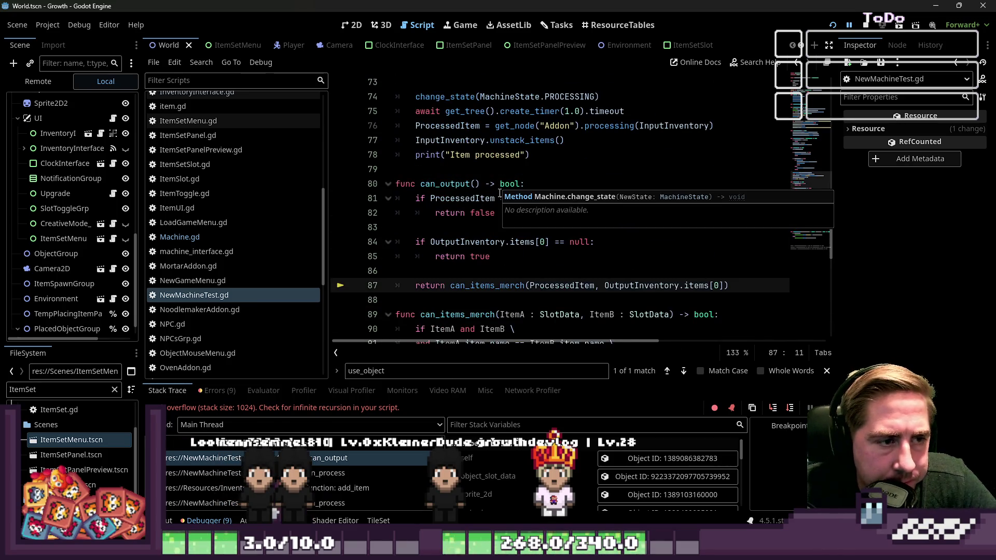
click(550, 169)
scroll(548, 201, up, 2)
click(617, 198)
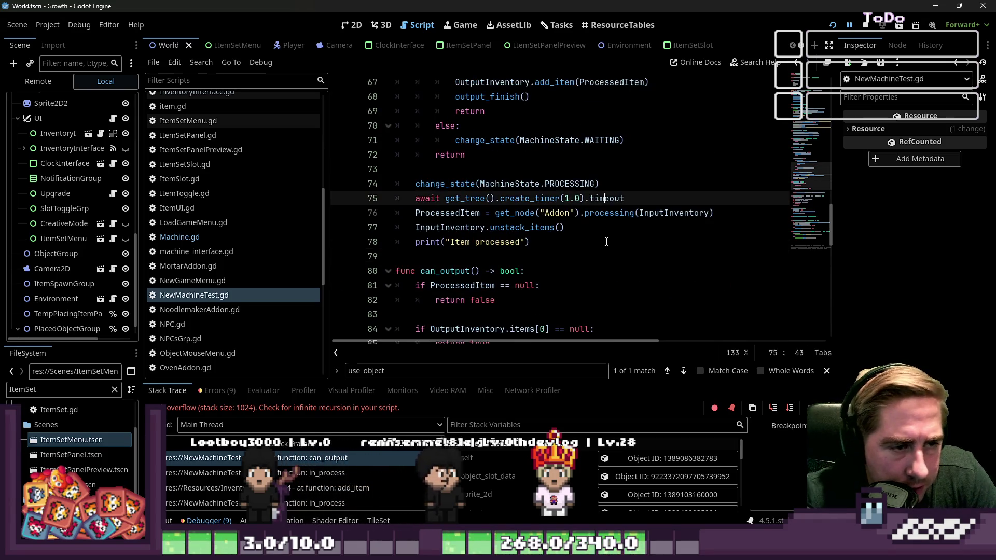
scroll(603, 242, up, 1)
scroll(603, 242, up, 1)
double_click(488, 169)
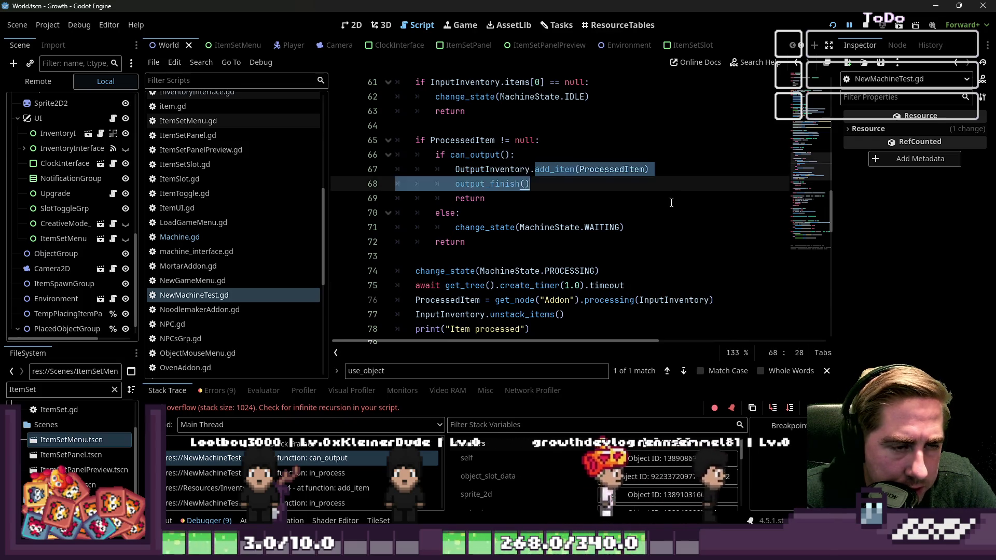
- Inspect the in_process function name and the InputInventory code on line 77
click(569, 210)
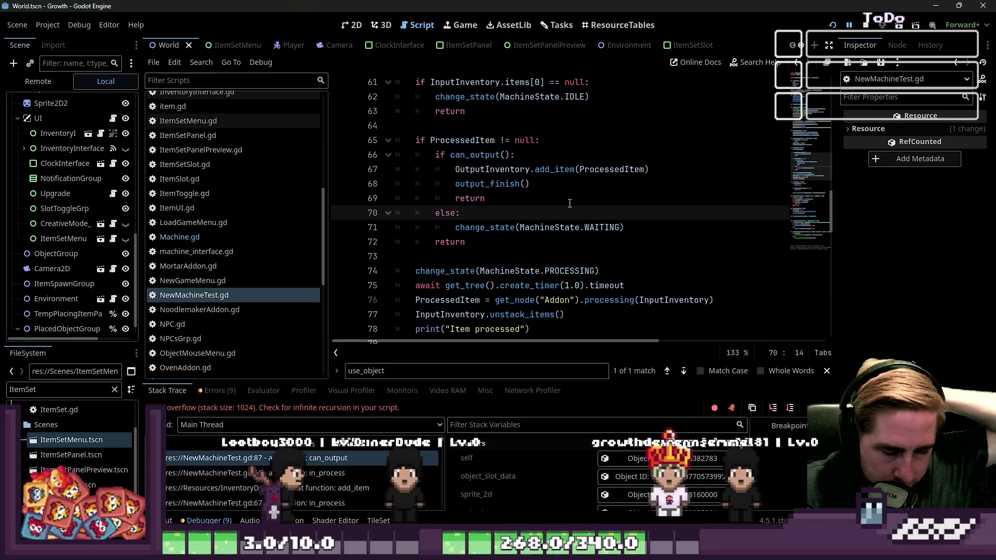
scroll(519, 171, up, 2)
double_click(443, 126)
scroll(520, 187, down, 2)
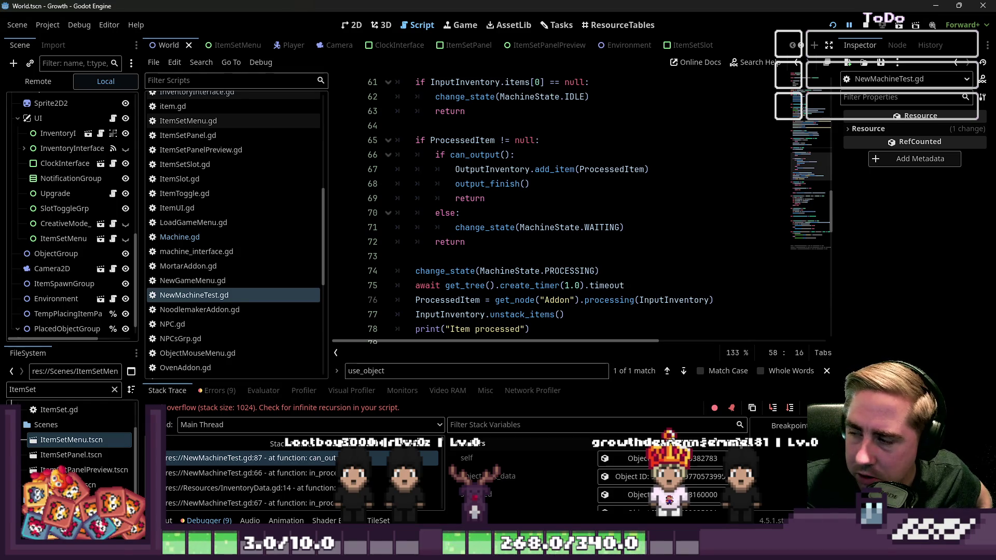
scroll(501, 193, down, 1)
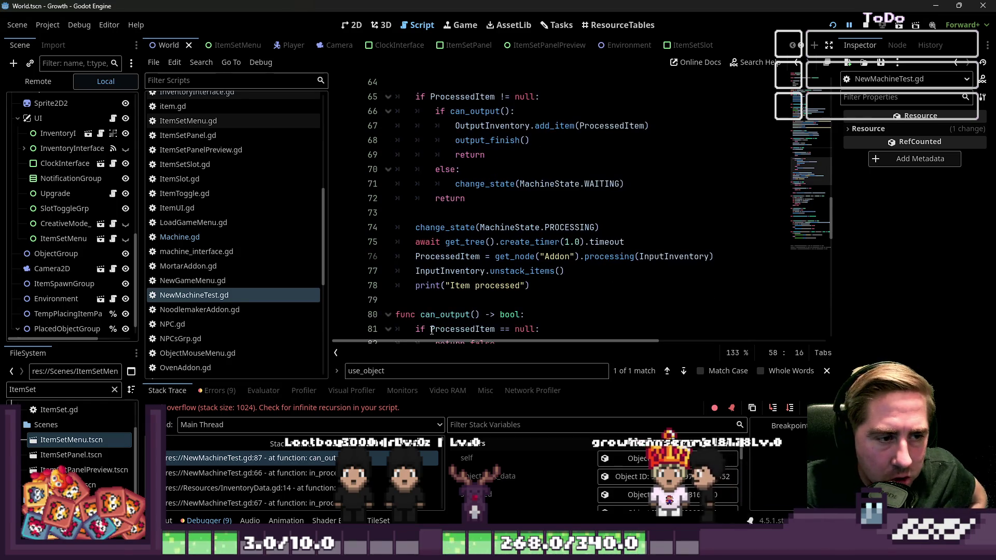
double_click(452, 271)
click(623, 274)
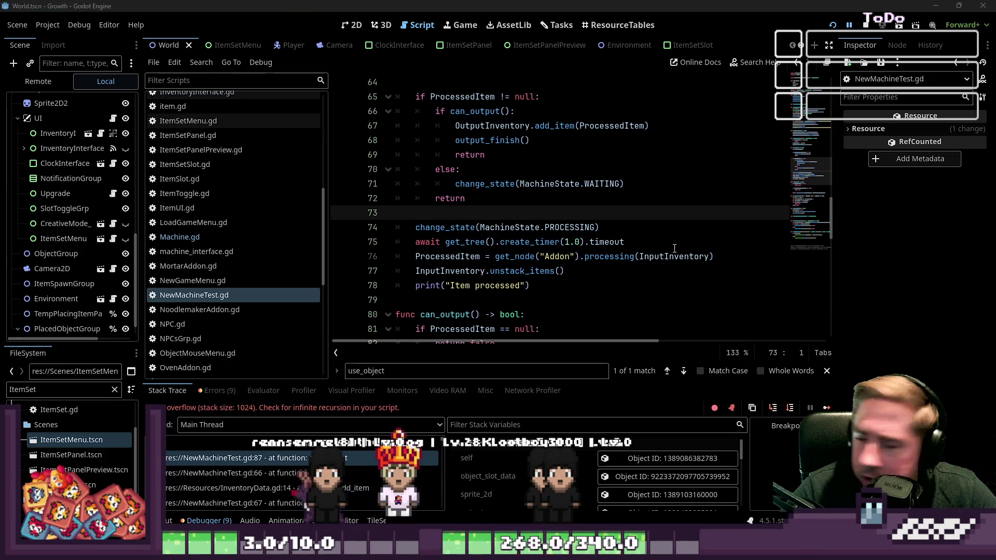
- Add 'in_process_bool = true' right after change_state(PROCESSING) in in_process
click(526, 306)
scroll(582, 236, down, 1)
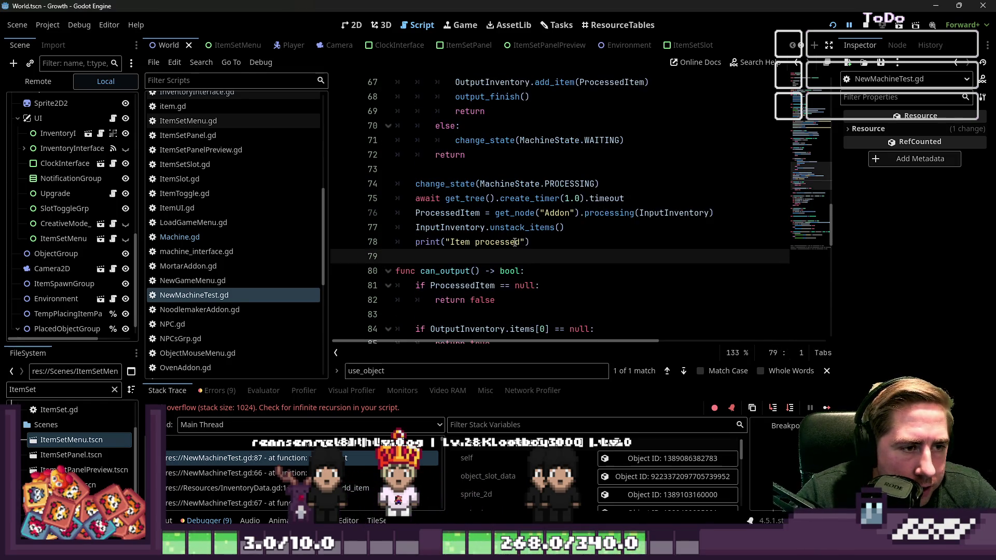
scroll(513, 241, up, 6)
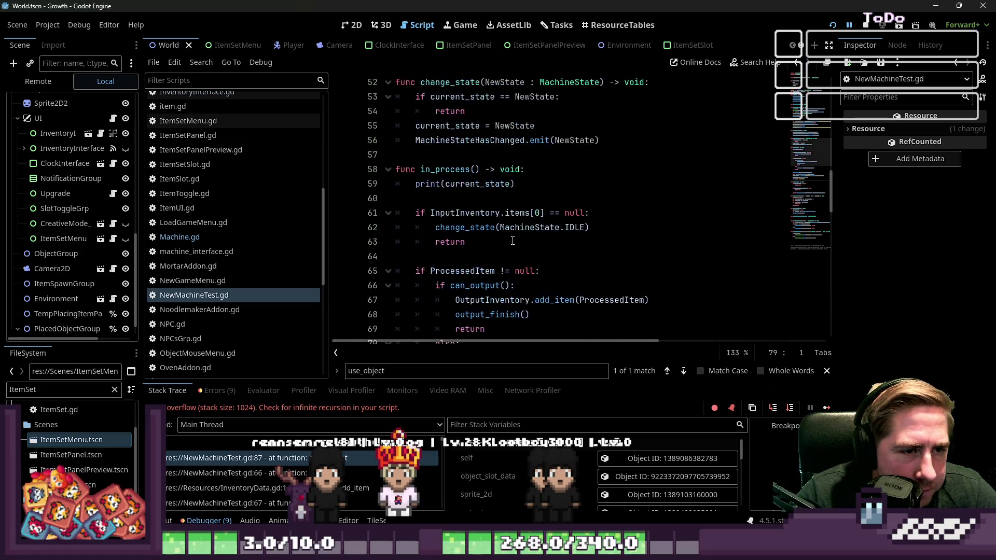
click(479, 236)
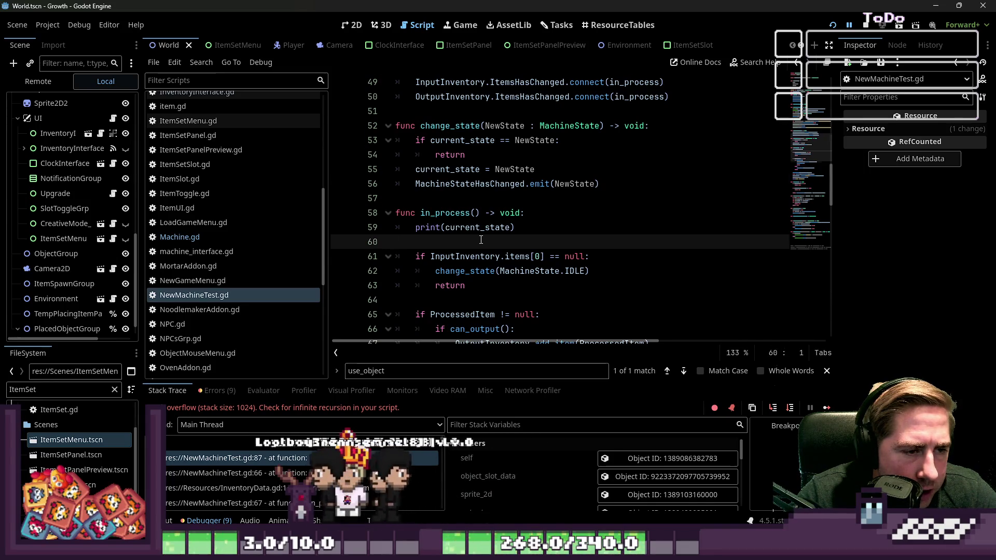
scroll(481, 240, down, 8)
scroll(481, 240, up, 1)
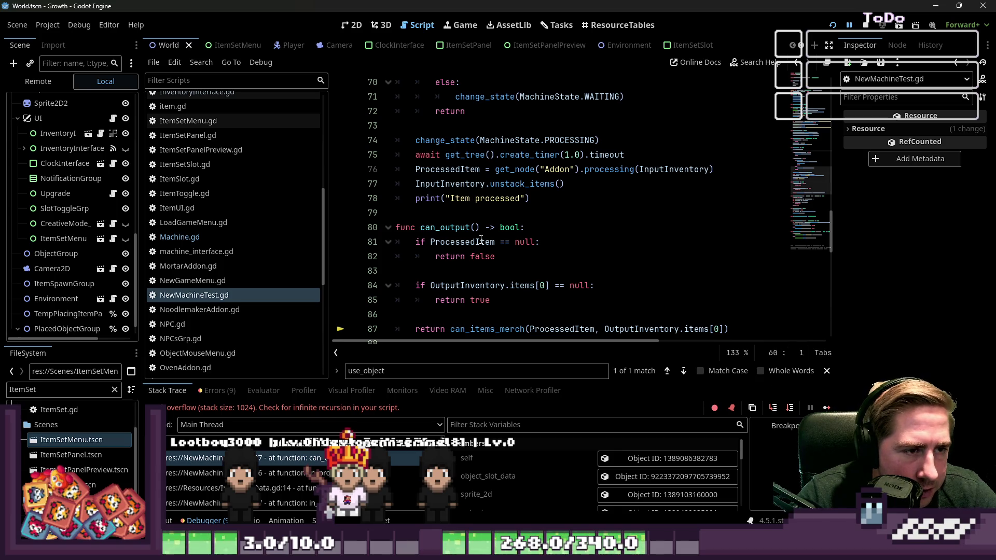
scroll(481, 239, up, 1)
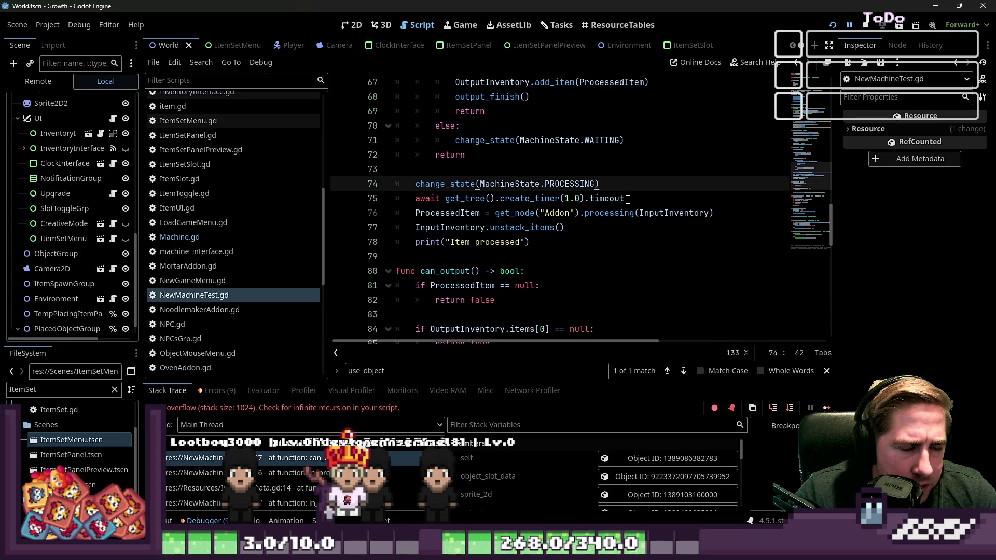
key(Return)
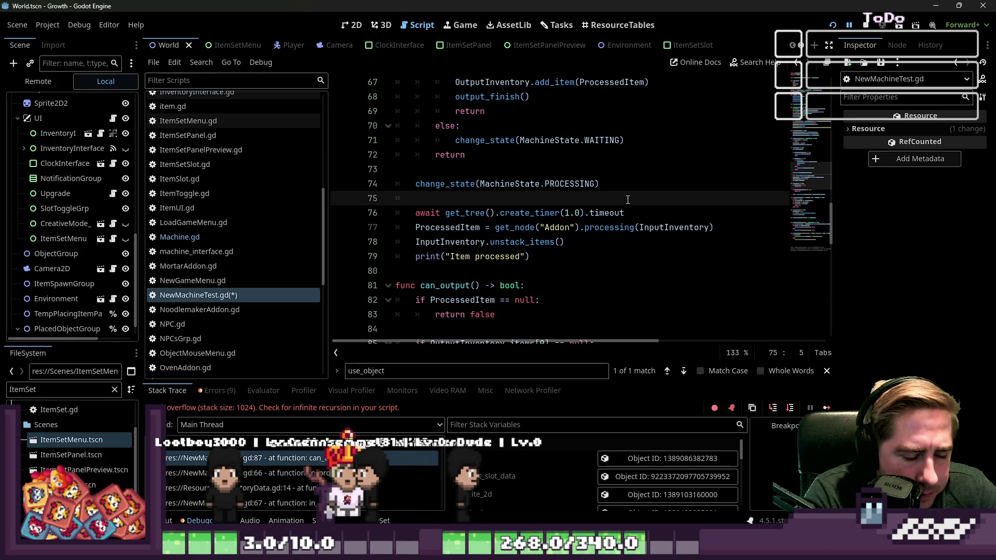
text(_i)
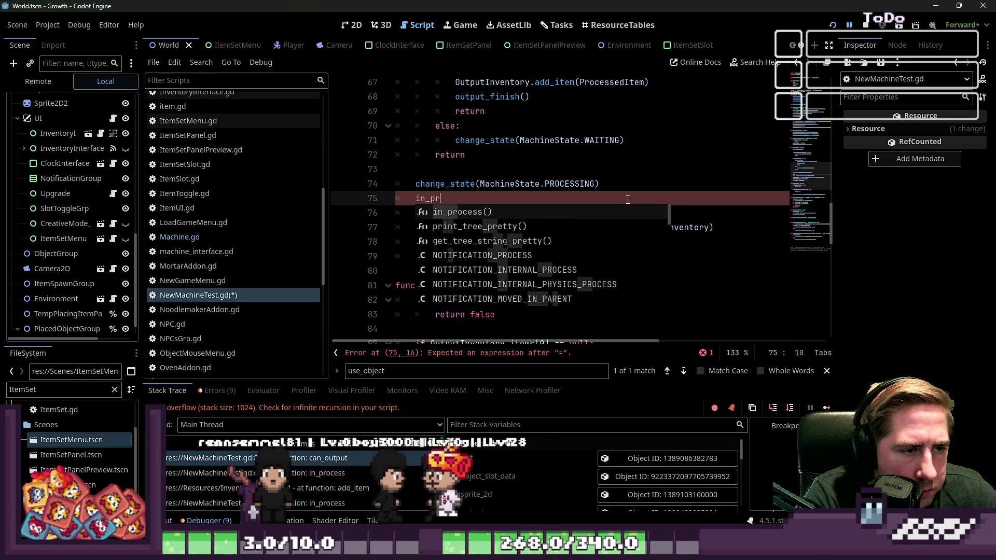
text(ocess_bool = true)
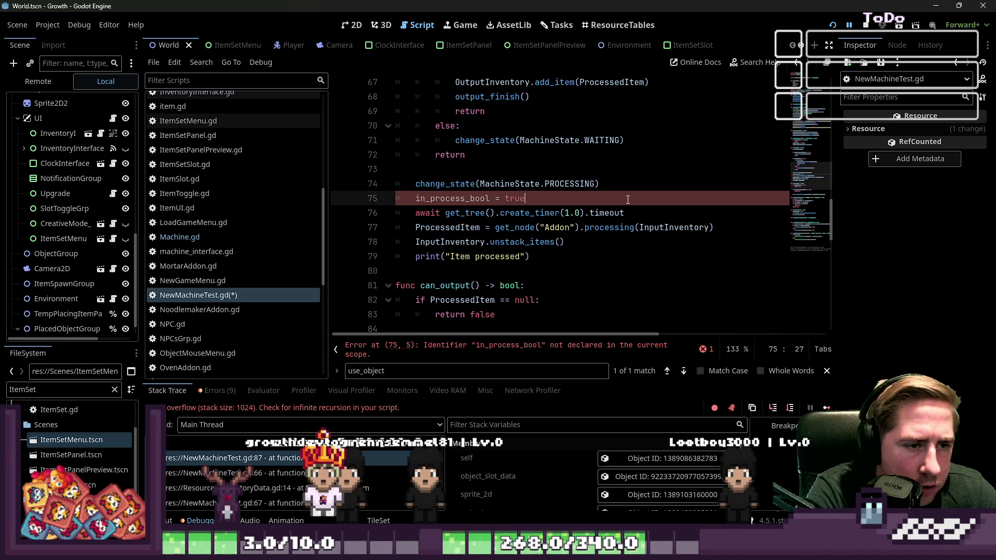
- Add 'in_process_bool = false' after unstack_items() and delete the 'Item processed' print
key(Down)
key(Down)
key(Down)
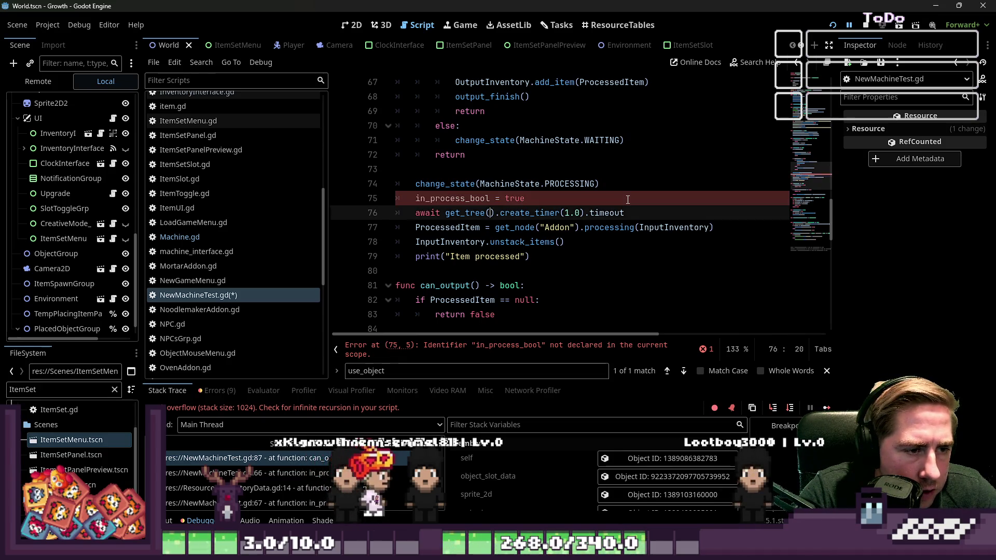
key(ctrl+Right)
key(Return)
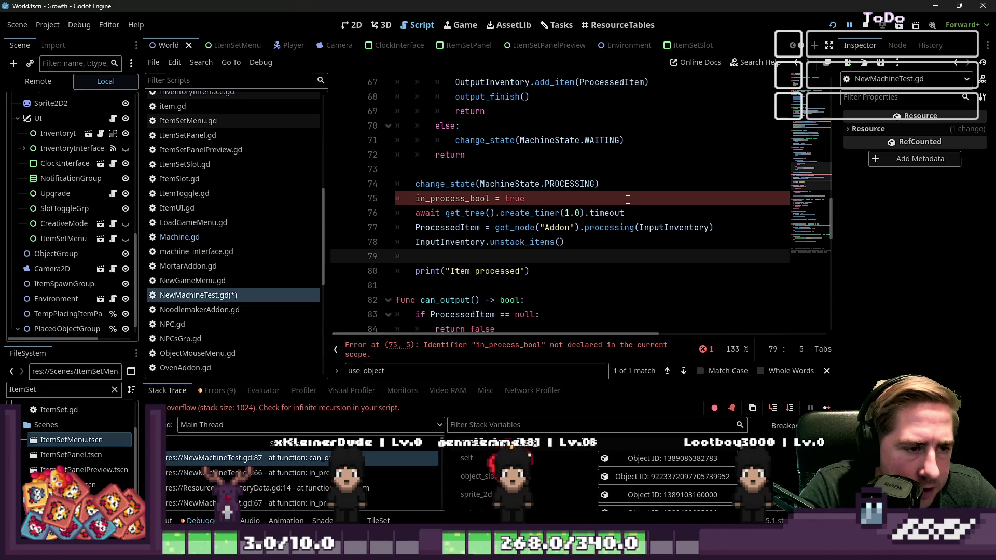
key(shift+Down)
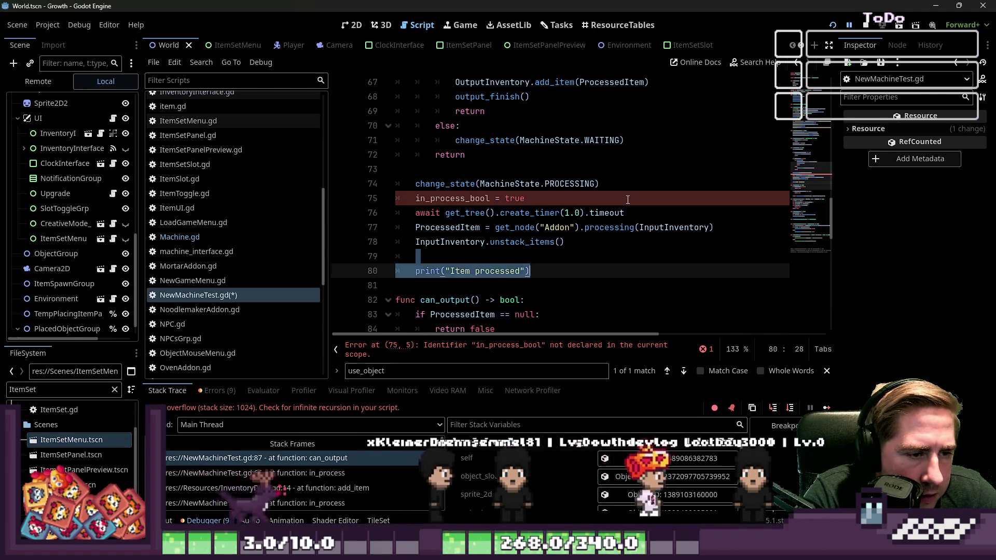
key(BackSpace)
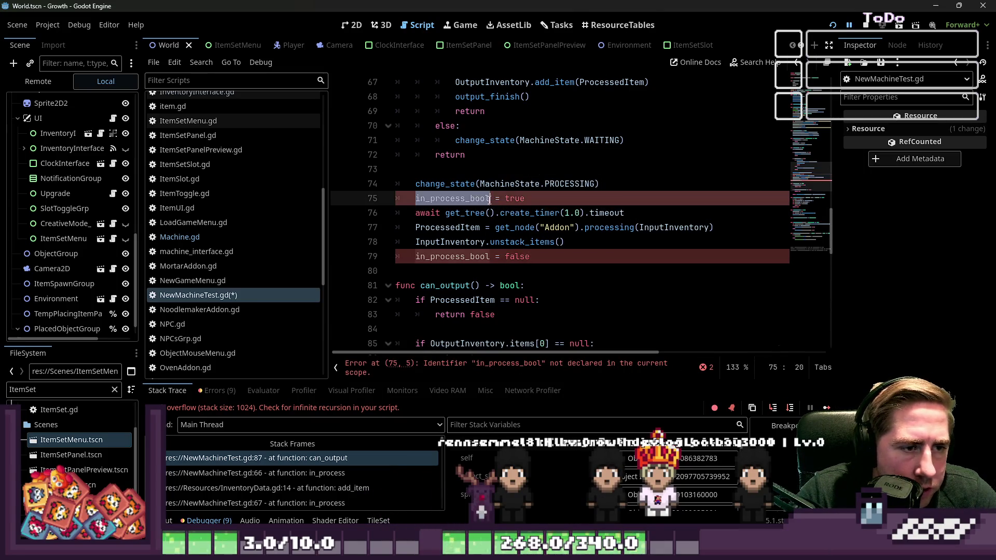
scroll(492, 205, up, 20)
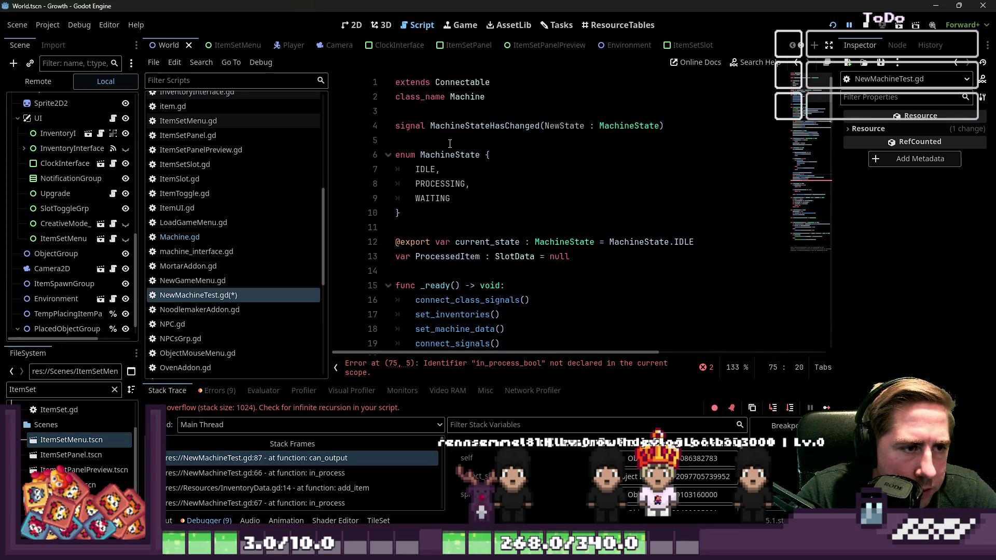
- Declare 'var in_process_bool := false' on line 14
key(Down)
key(Down)
key(Down)
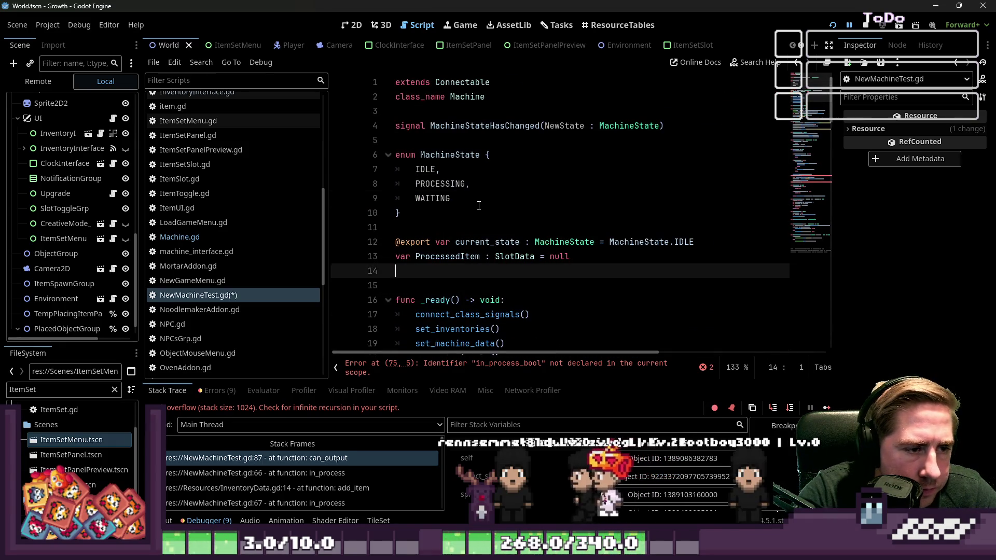
key(BackSpace)
key(BackSpace)
text(ar in_process_bool := false)
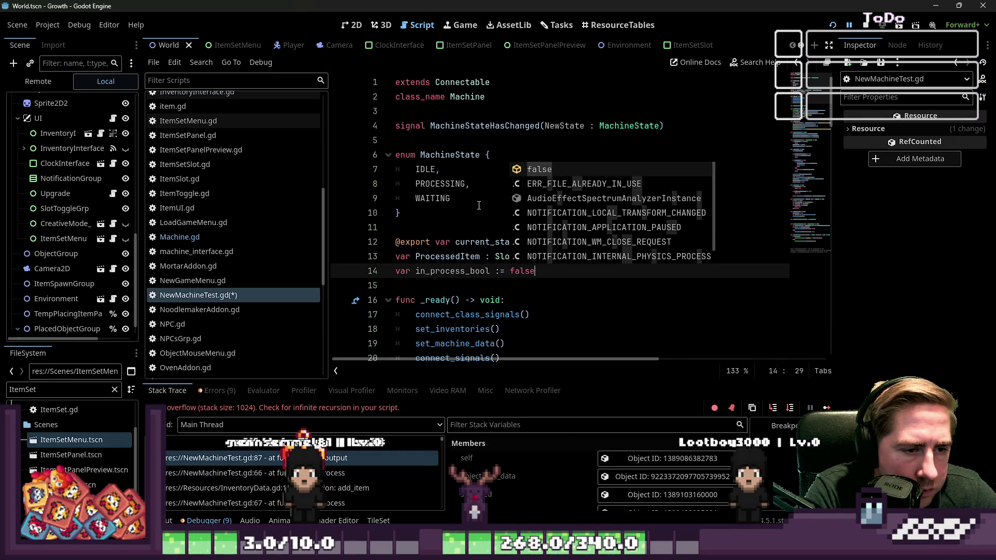
key(Escape)
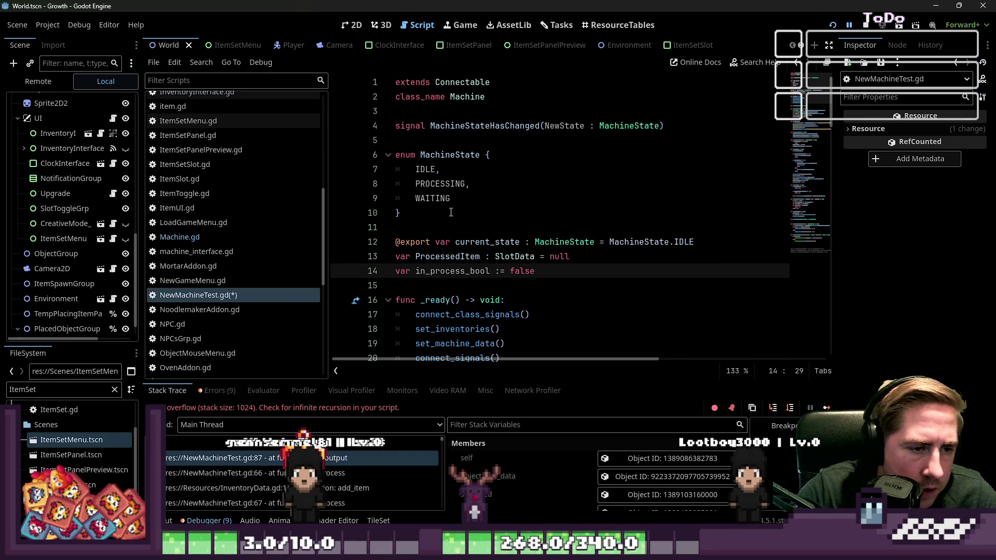
- Insert 'if in_process_bool: return' at the top of in_process
scroll(512, 267, down, 20)
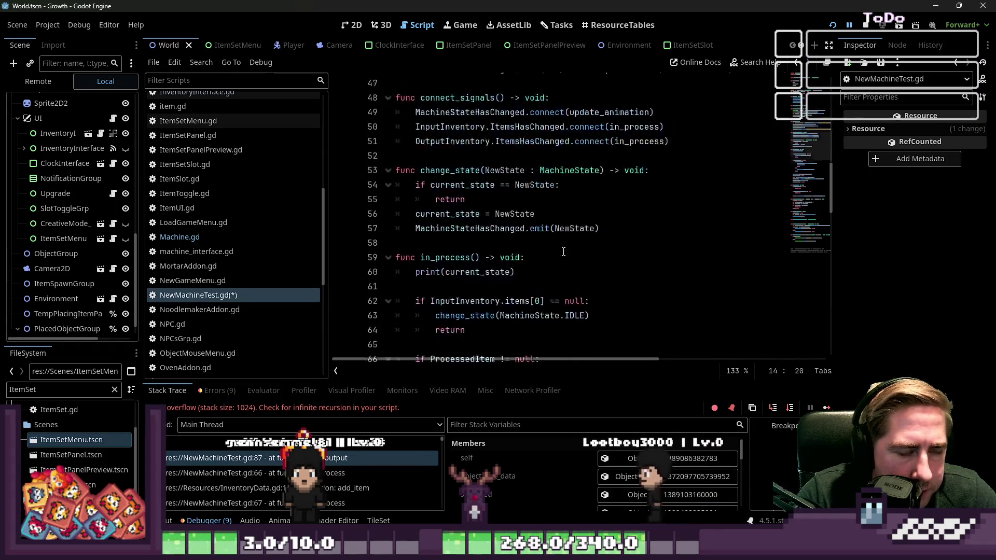
click(452, 243)
scroll(455, 242, up, 3)
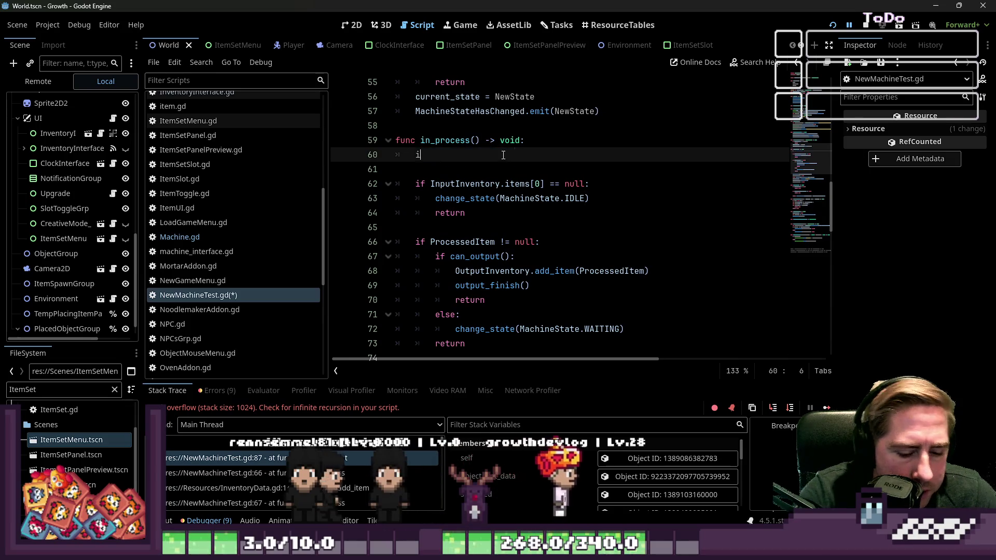
key(Return)
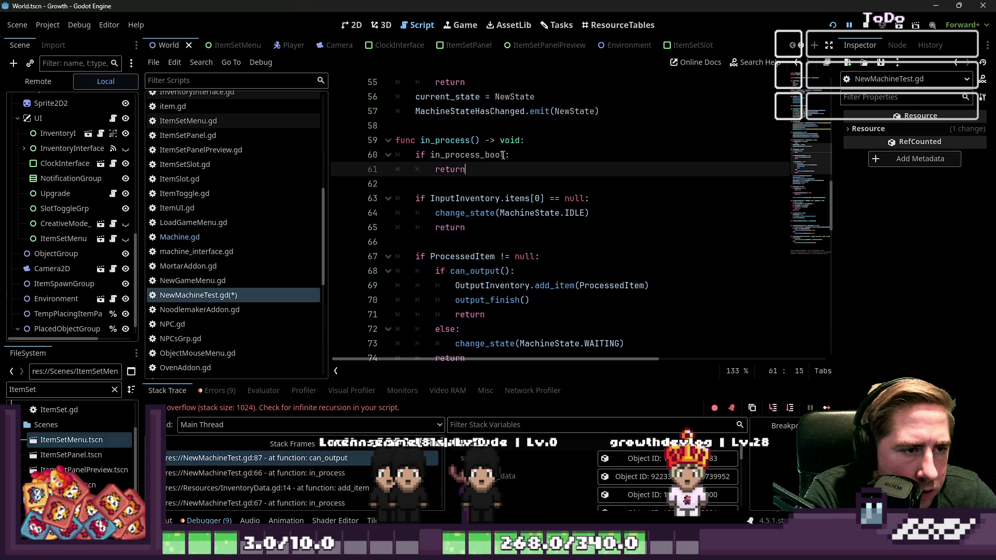
key(Down)
key(Tab)
key(Tab)
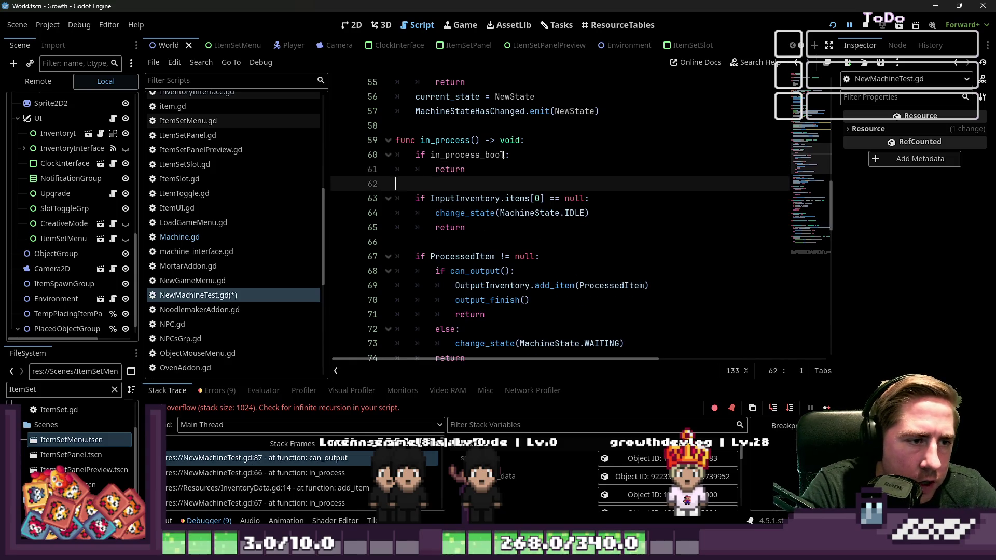
- Save the script and stop the running game
key(Up)
key(Up)
key(Up)
key(End)
click(865, 25)
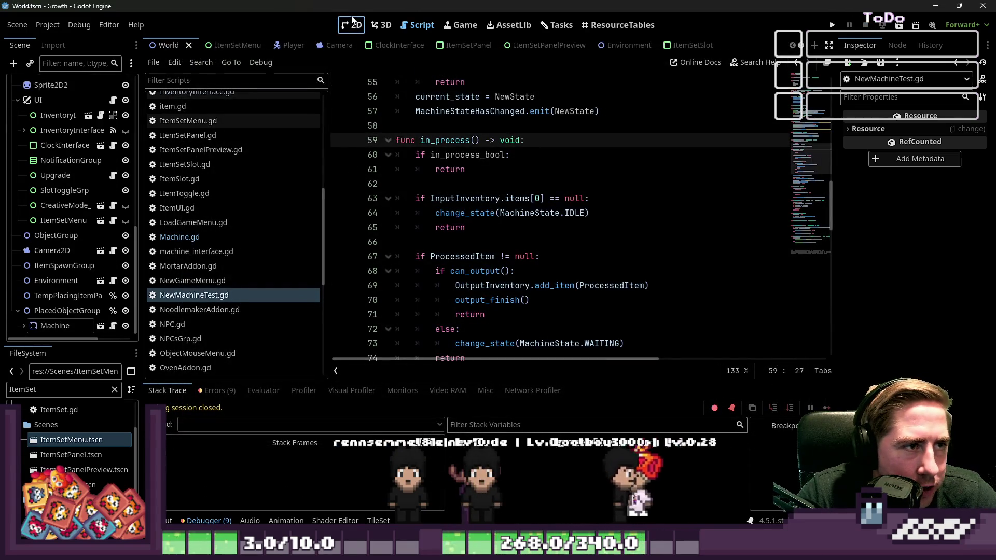
- Switch to machine_interface.gd from the script list and place the caret in connect_signals
scroll(108, 122, up, 10)
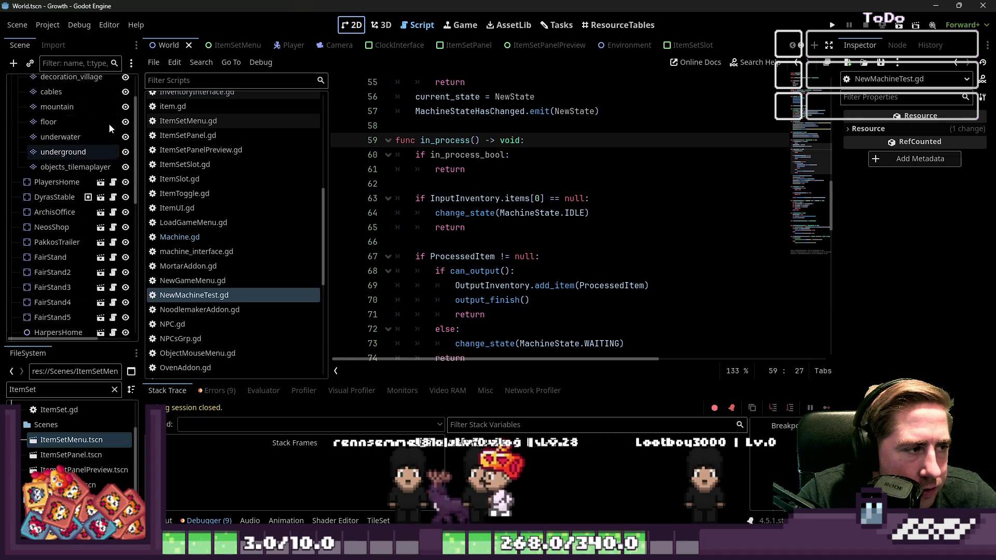
scroll(245, 174, down, 2)
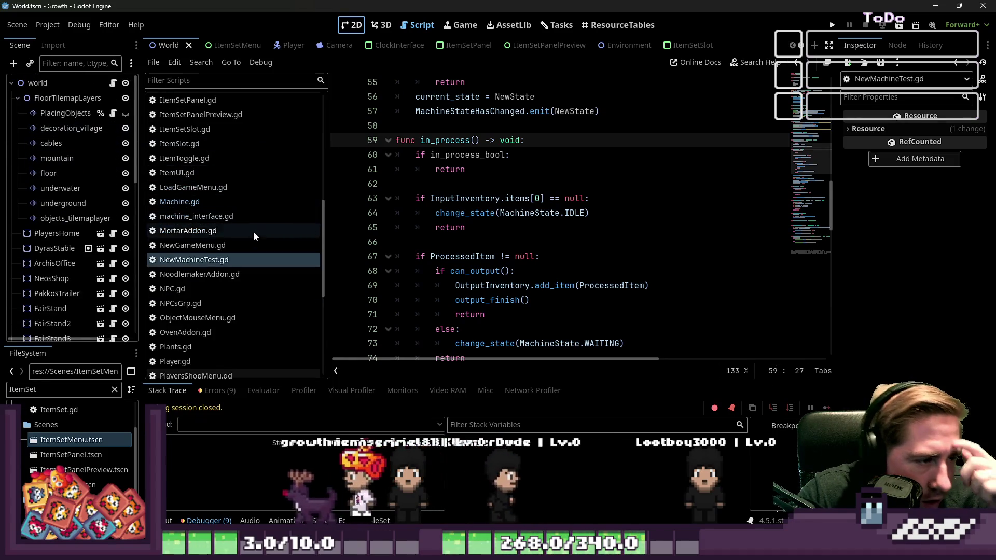
click(238, 272)
click(226, 262)
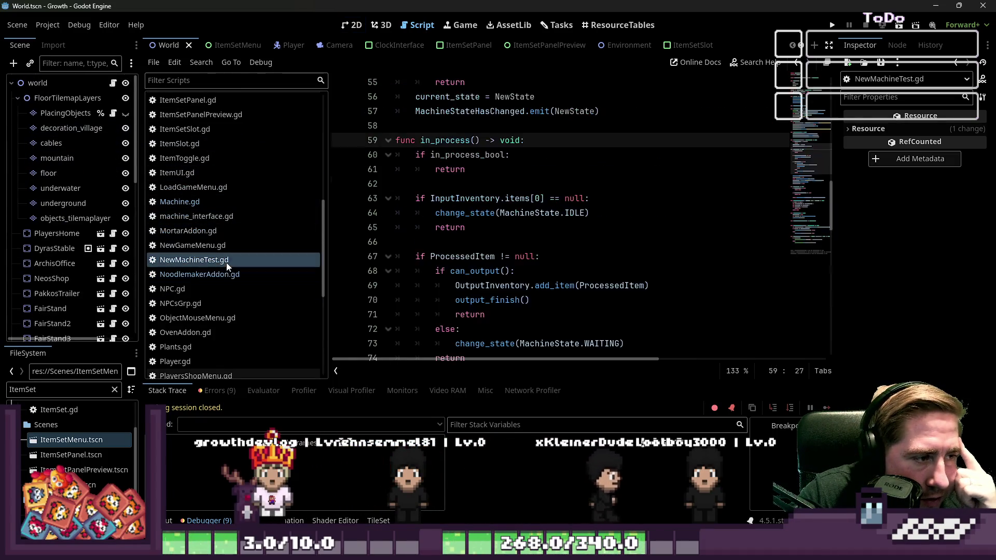
click(223, 216)
click(496, 208)
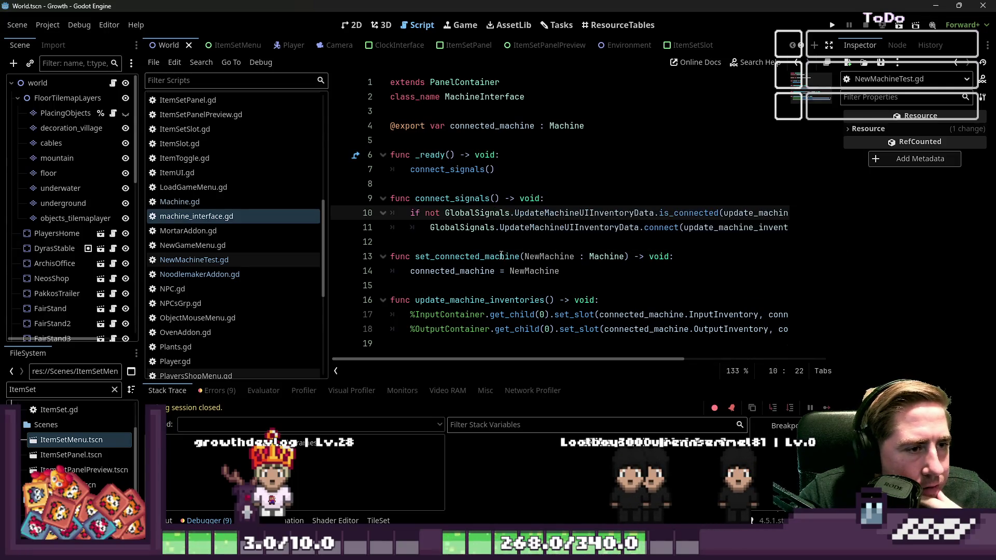
- Inspect set_connected_machine, update_machine_inventories and connect_signals, then return to NewMachineTest.gd
double_click(458, 259)
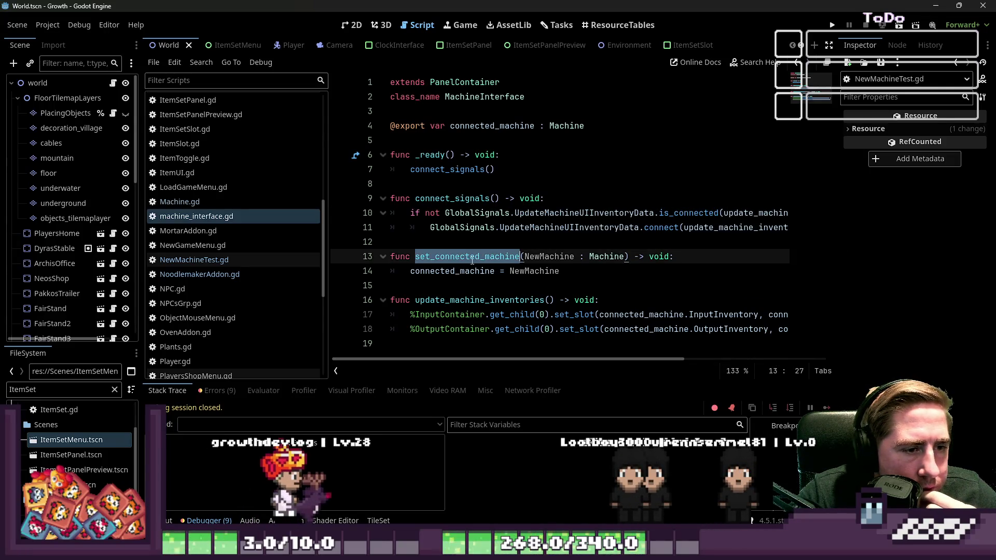
double_click(460, 301)
mouse_move(557, 358)
mouse_down()
mouse_move(685, 358)
mouse_move(557, 358)
mouse_up()
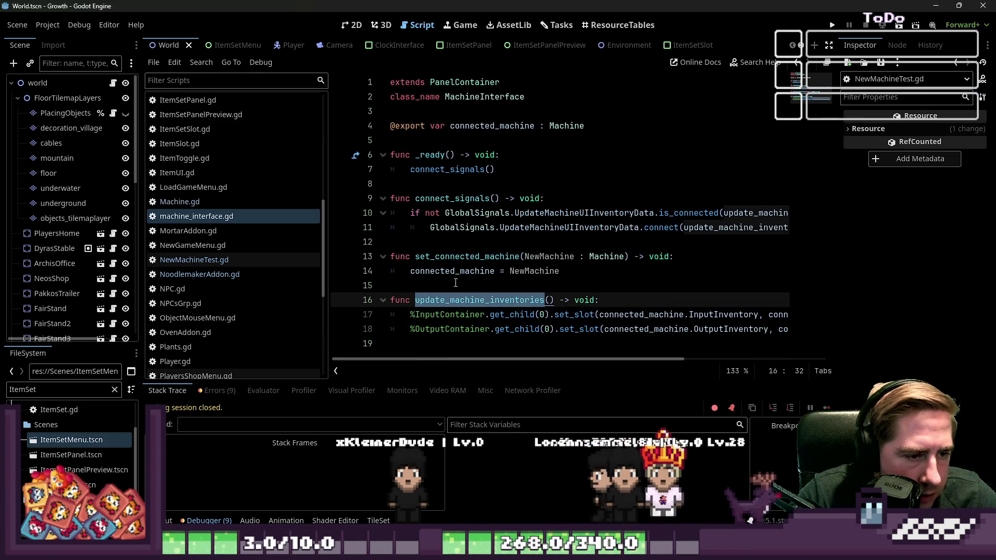
double_click(459, 258)
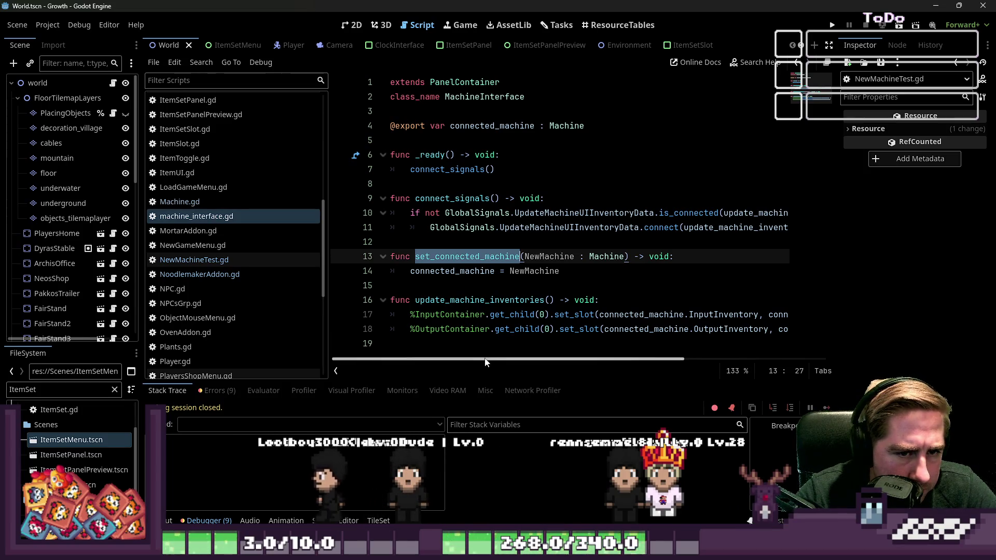
mouse_move(486, 363)
mouse_down()
mouse_move(573, 363)
mouse_move(456, 365)
mouse_up()
double_click(454, 198)
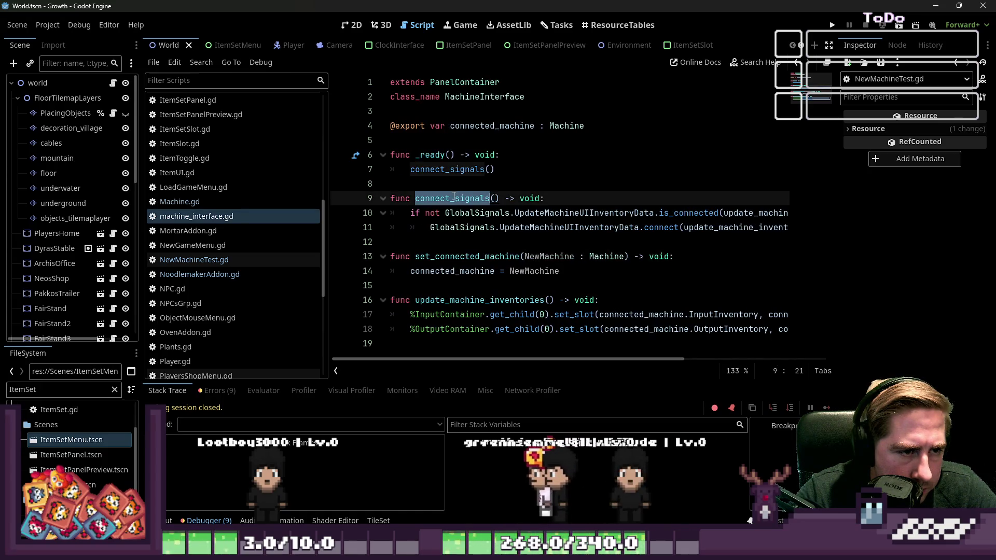
double_click(458, 301)
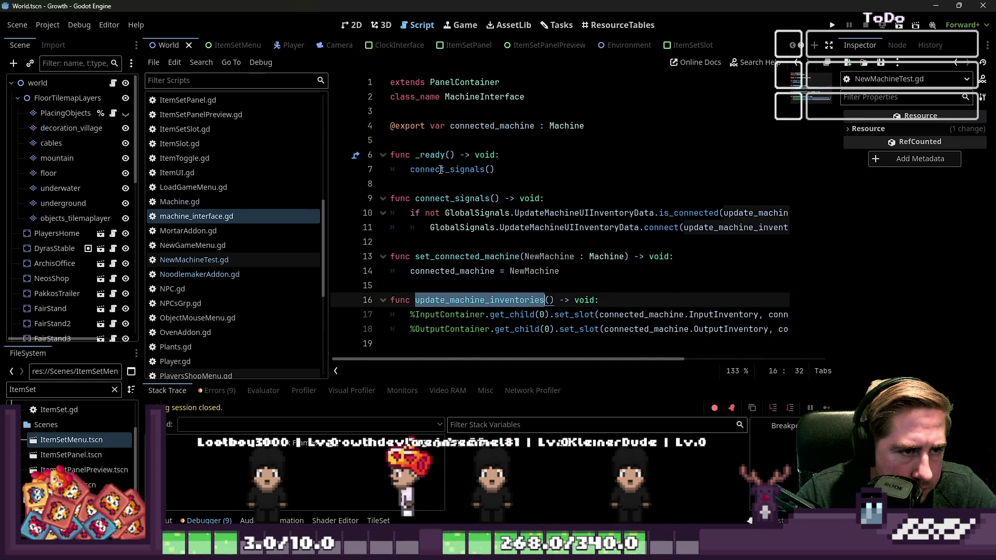
double_click(447, 199)
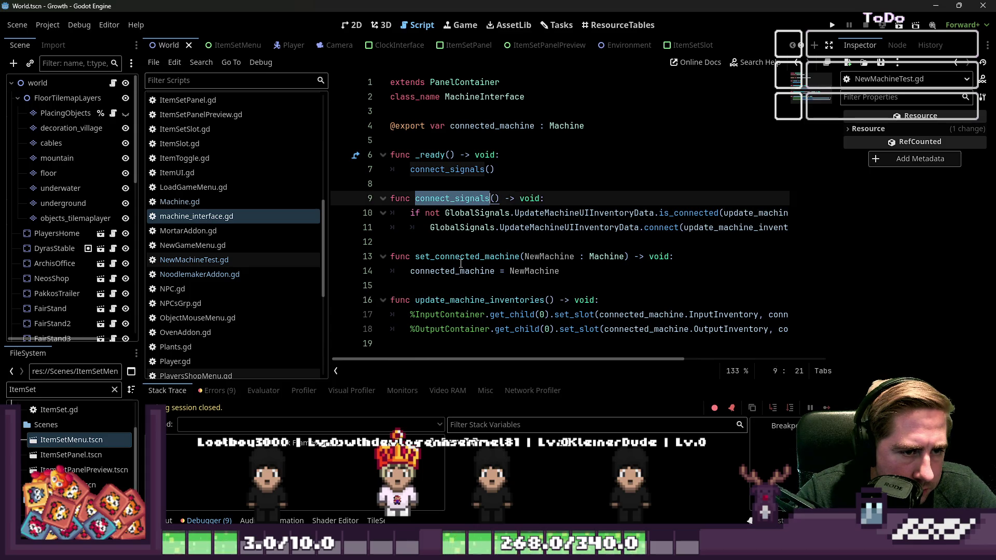
mouse_move(534, 358)
mouse_down()
mouse_move(599, 362)
mouse_move(508, 364)
mouse_up()
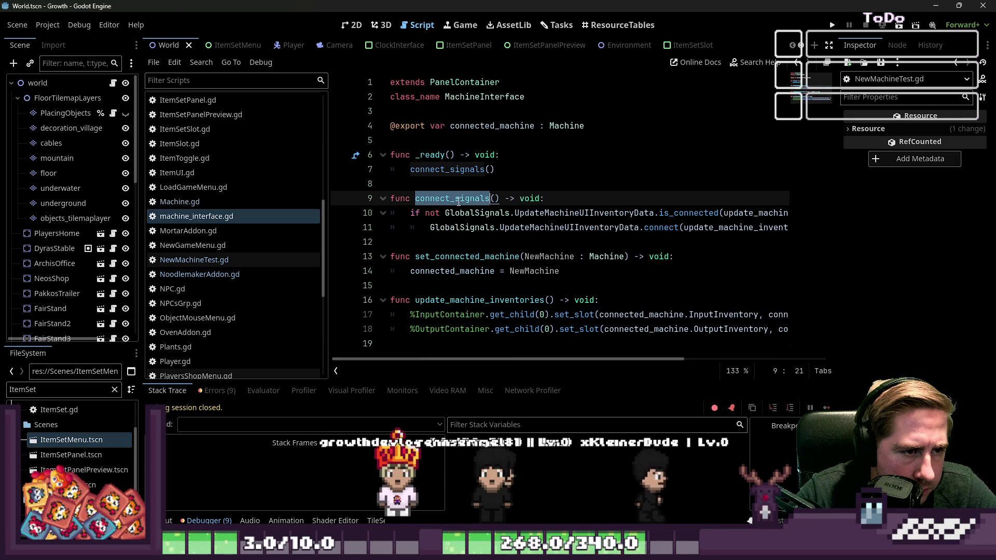
double_click(456, 256)
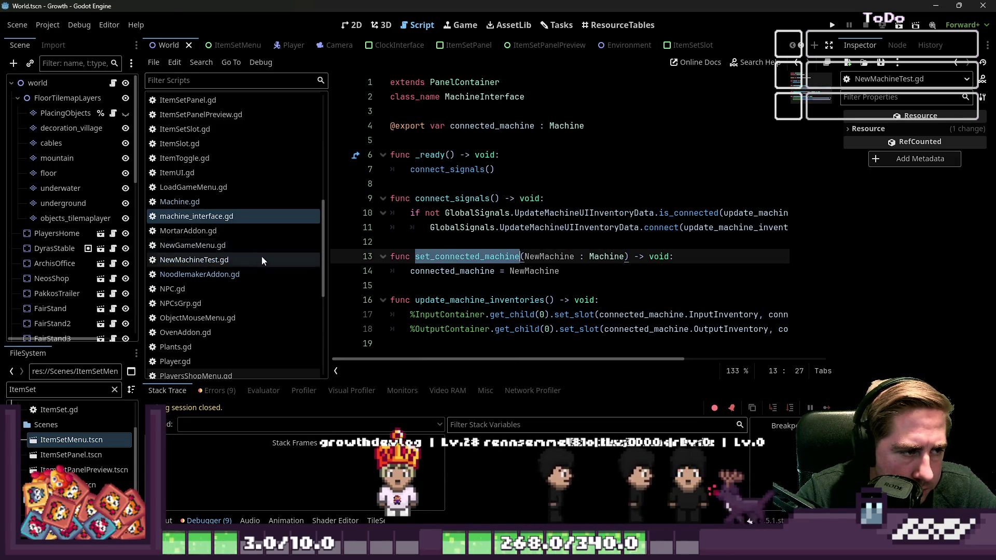
click(246, 260)
scroll(486, 261, down, 15)
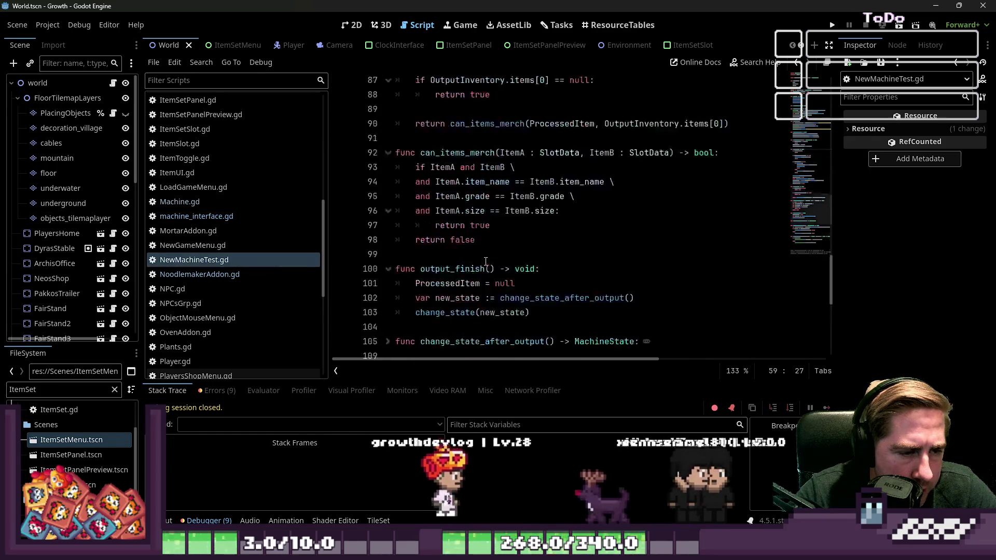
scroll(485, 261, up, 20)
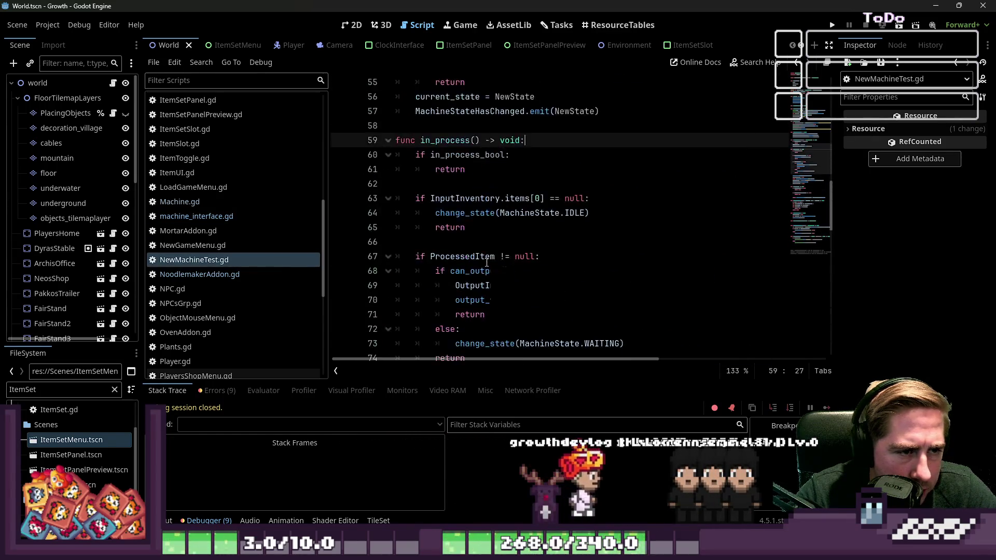
scroll(486, 262, up, 10)
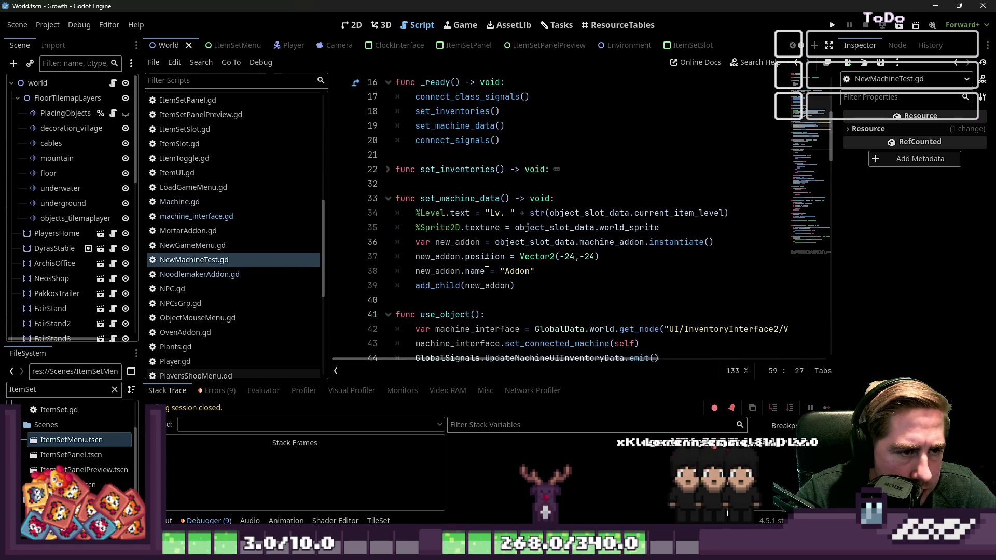
double_click(553, 240)
double_click(643, 242)
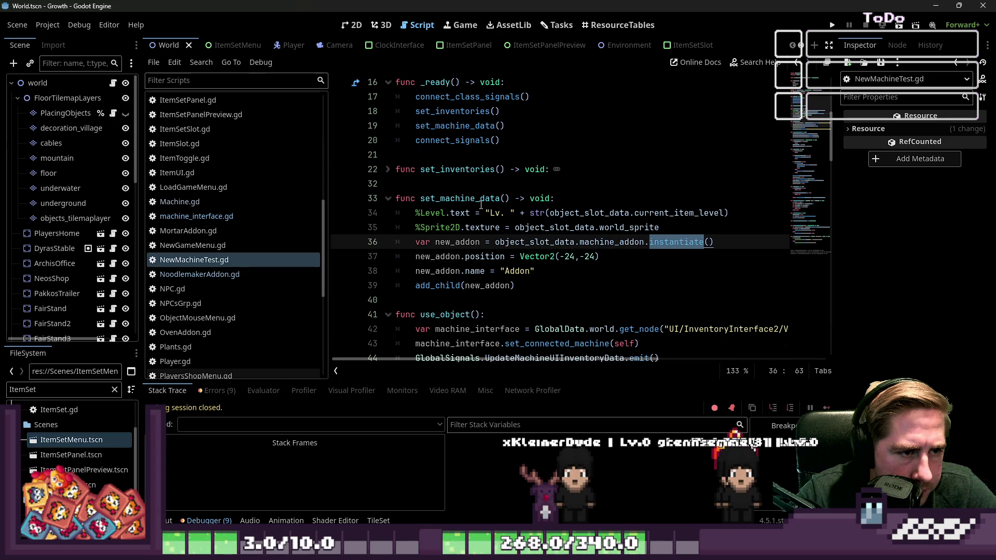
click(481, 204)
scroll(481, 204, up, 4)
scroll(481, 205, down, 20)
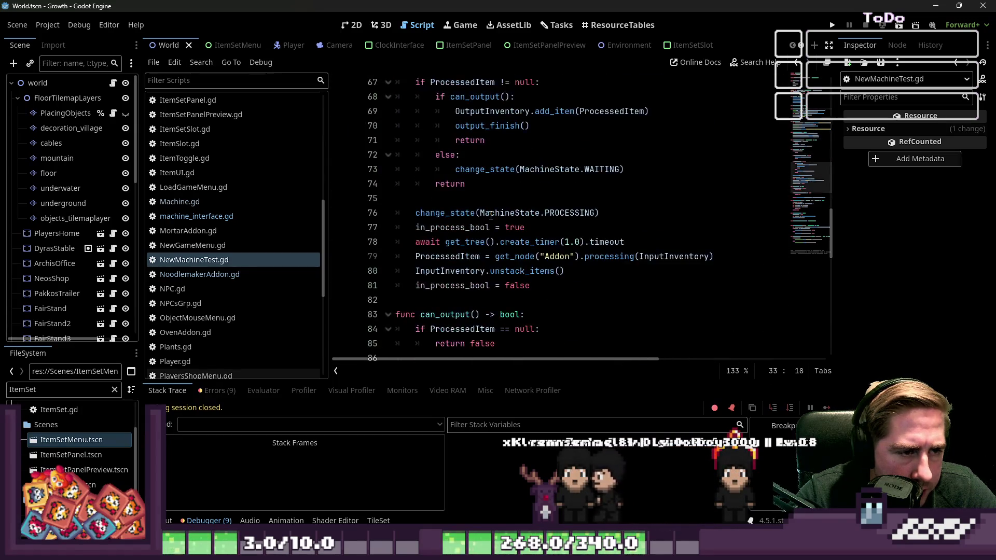
scroll(491, 216, down, 4)
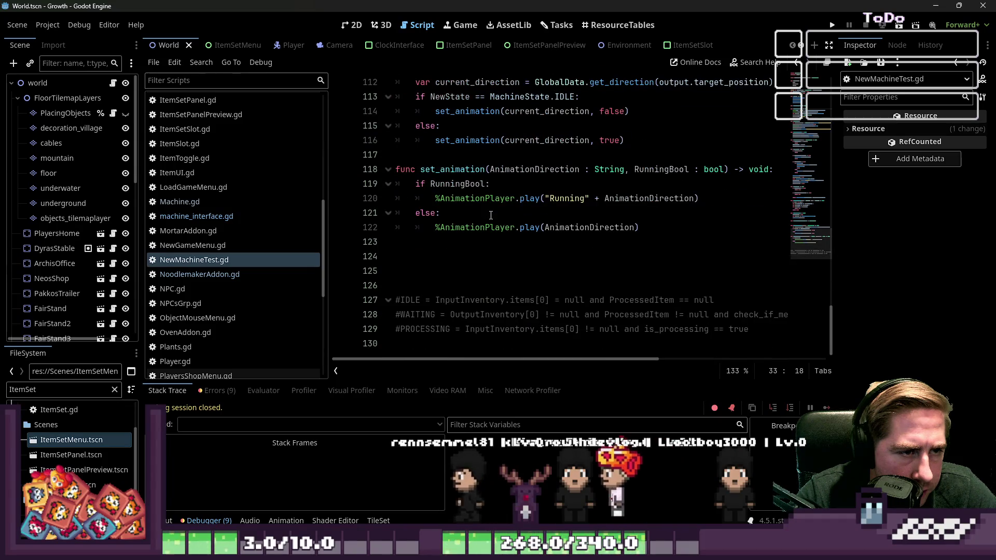
scroll(491, 216, up, 7)
scroll(490, 216, up, 13)
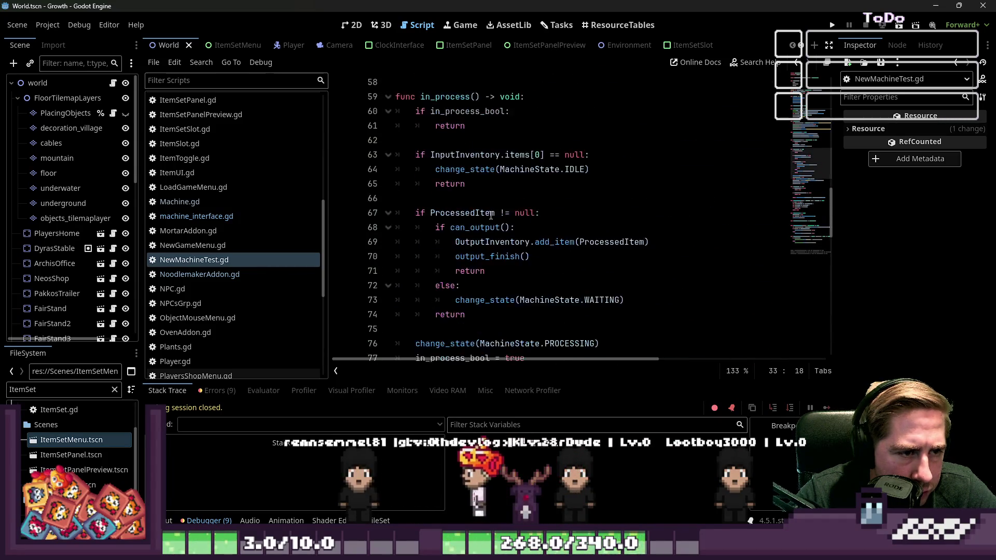
scroll(490, 215, up, 2)
click(491, 227)
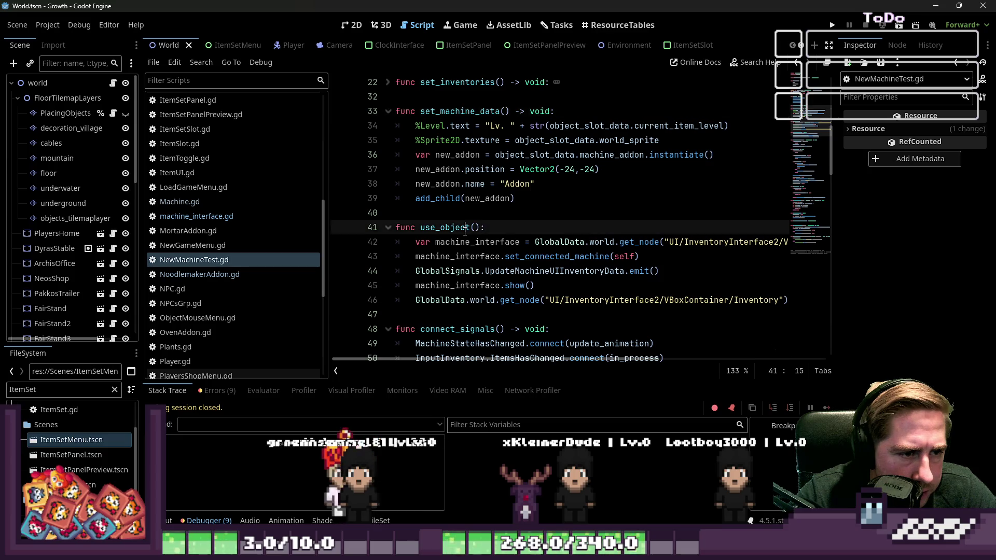
click(501, 256)
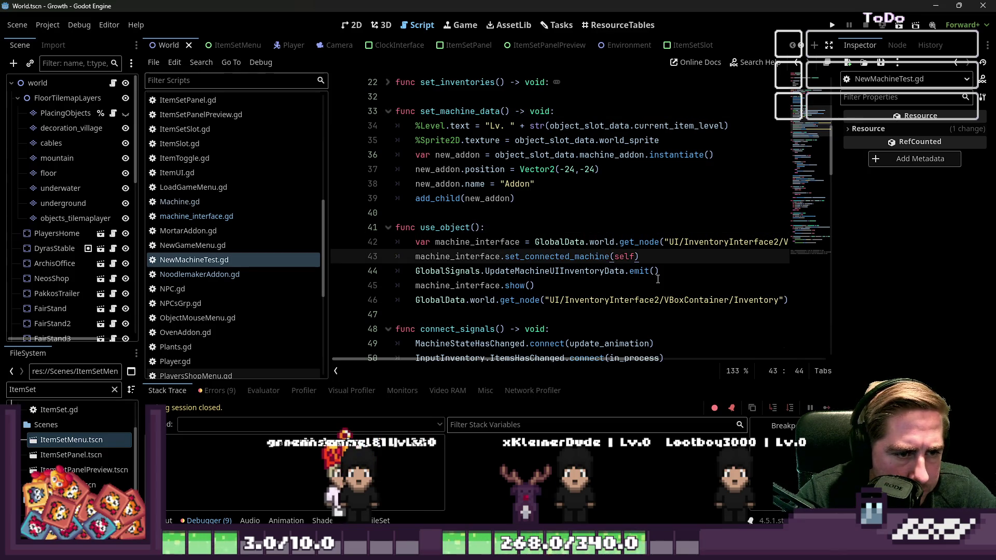
double_click(555, 271)
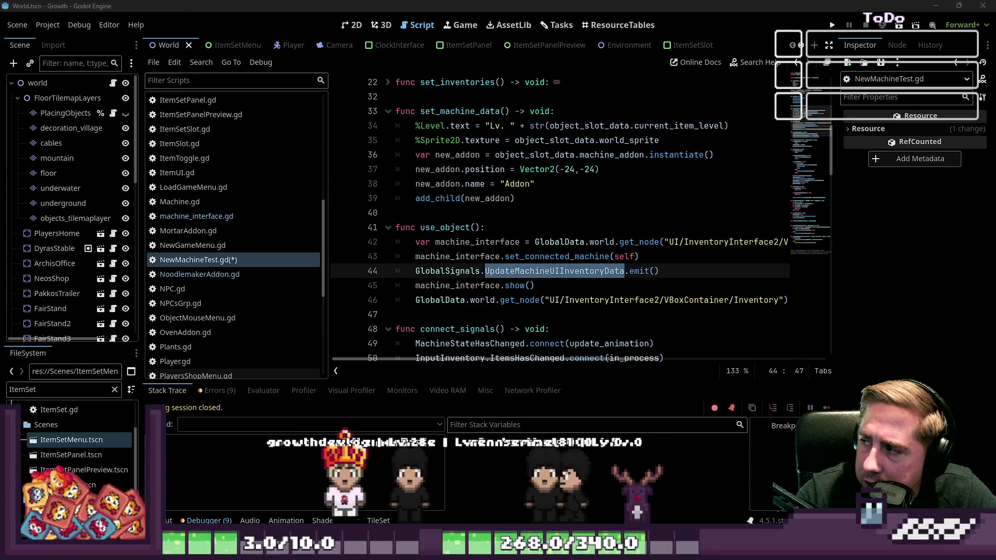
double_click(457, 285)
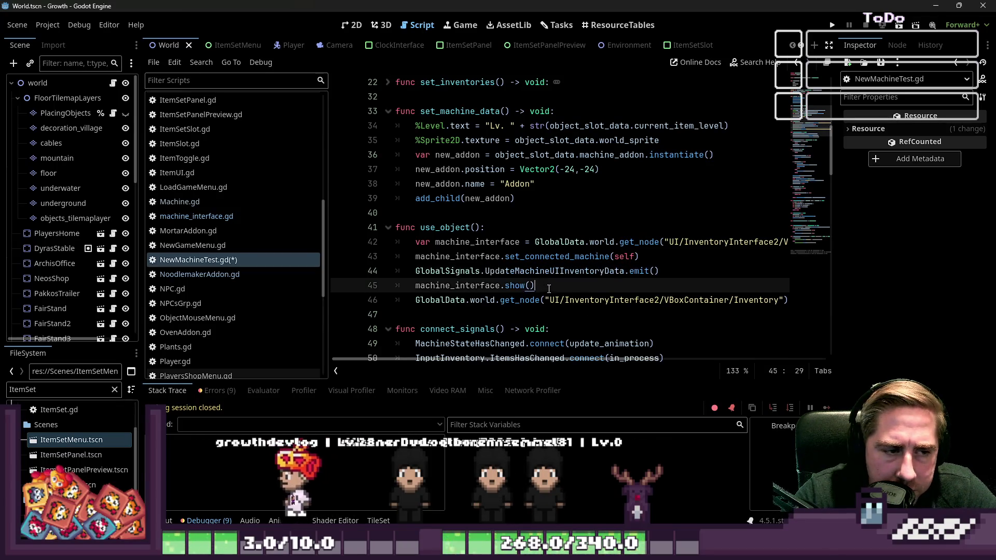
mouse_move(525, 351)
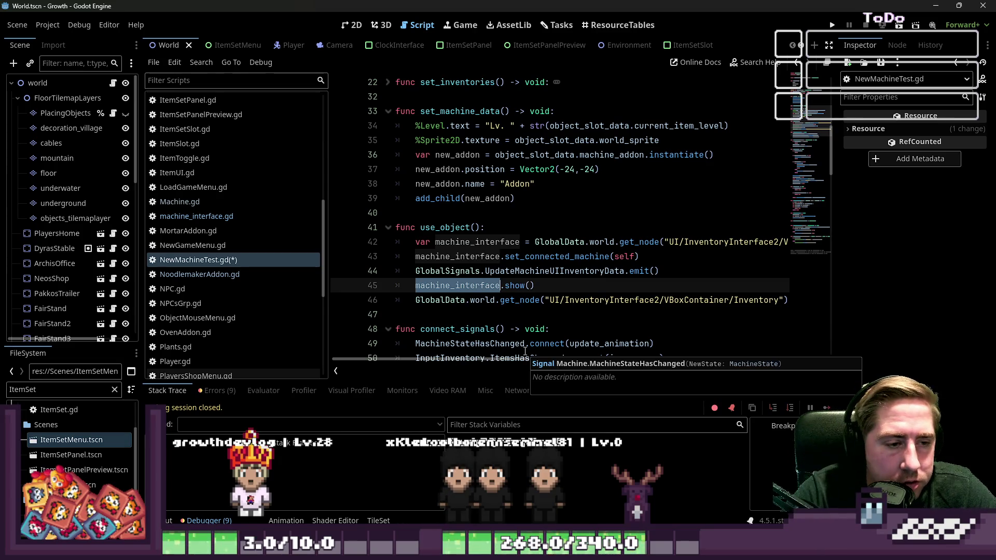
key(Down)
key(End)
key(Up)
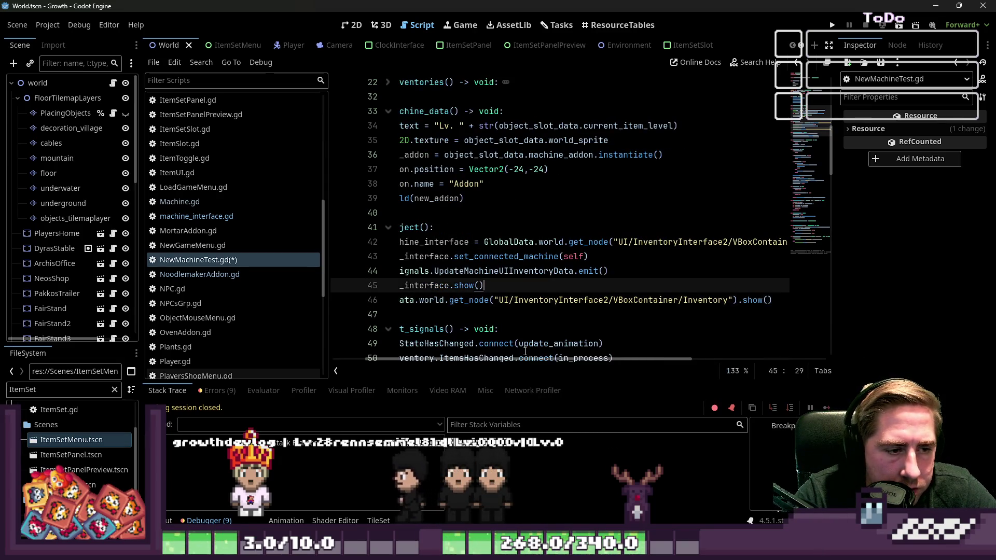
key(Down)
key(Home)
key(Home)
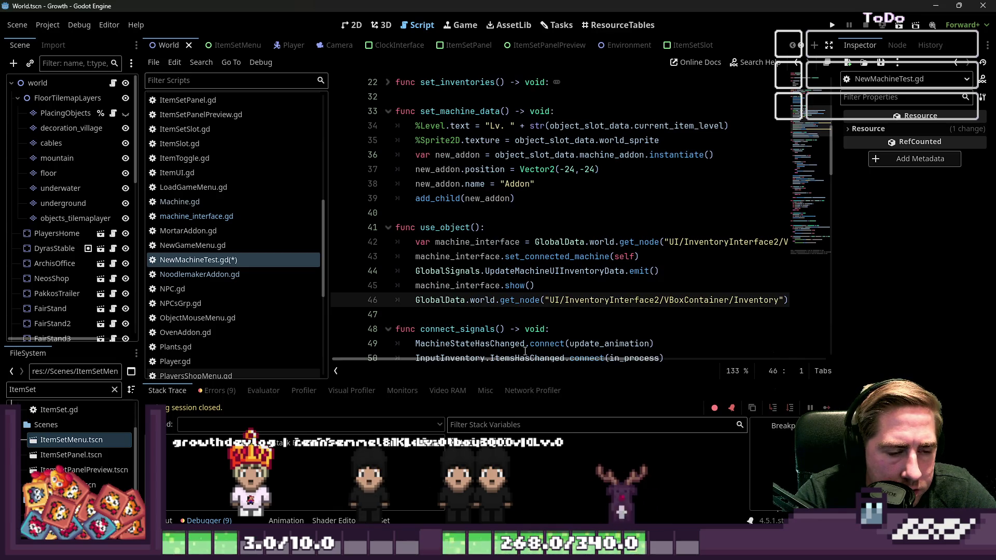
key(Up)
key(Down)
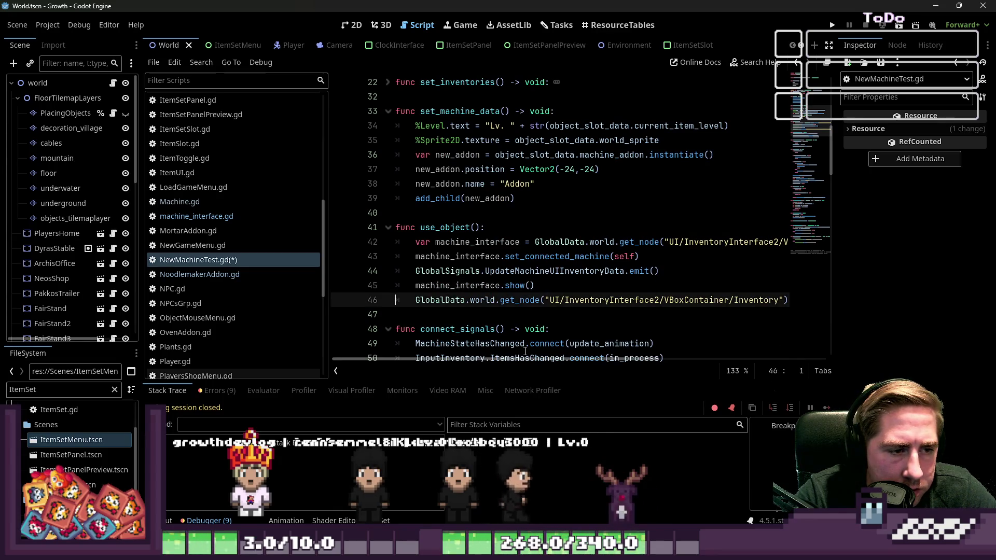
key(End)
text(.show())
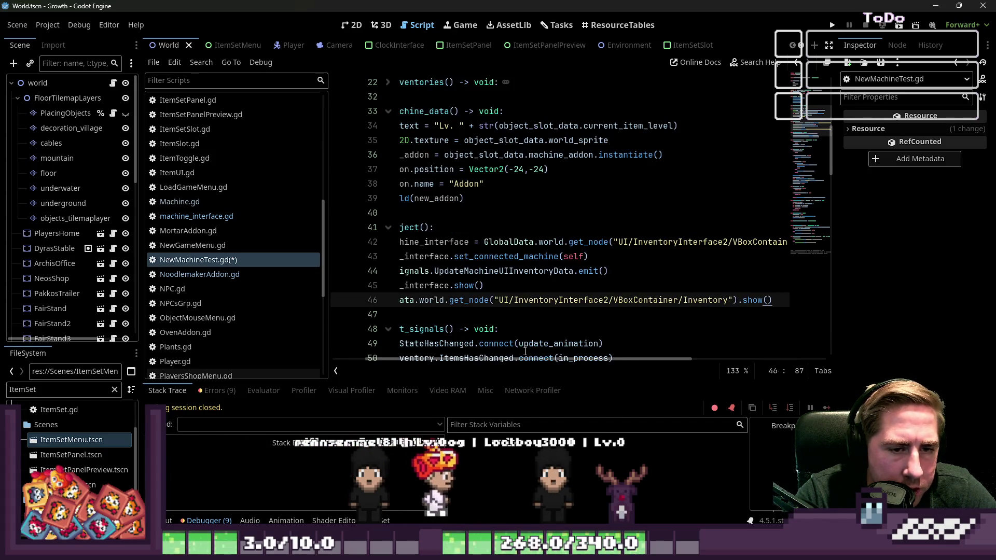
key(ctrl+z)
key(BackSpace)
key(BackSpace)
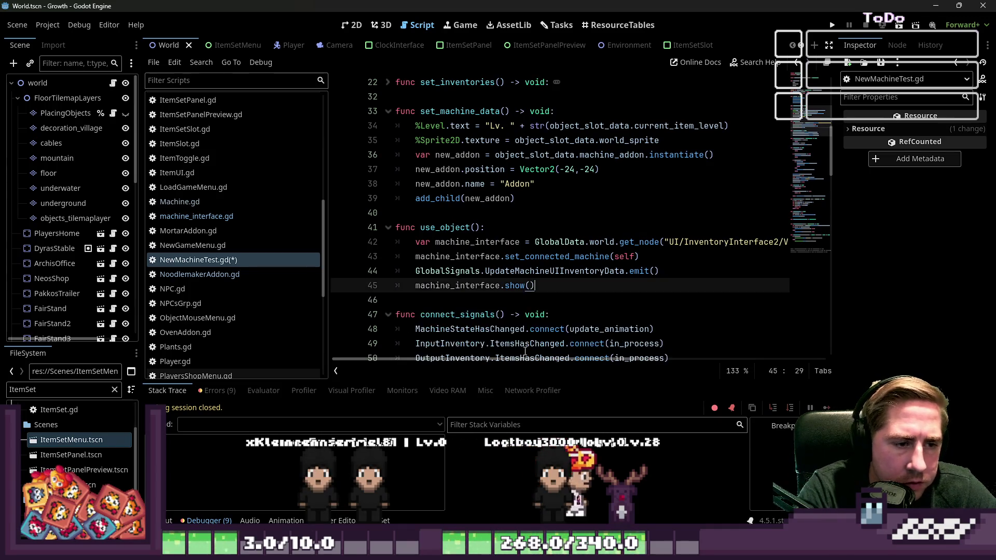
key(ctrl+s)
click(585, 270)
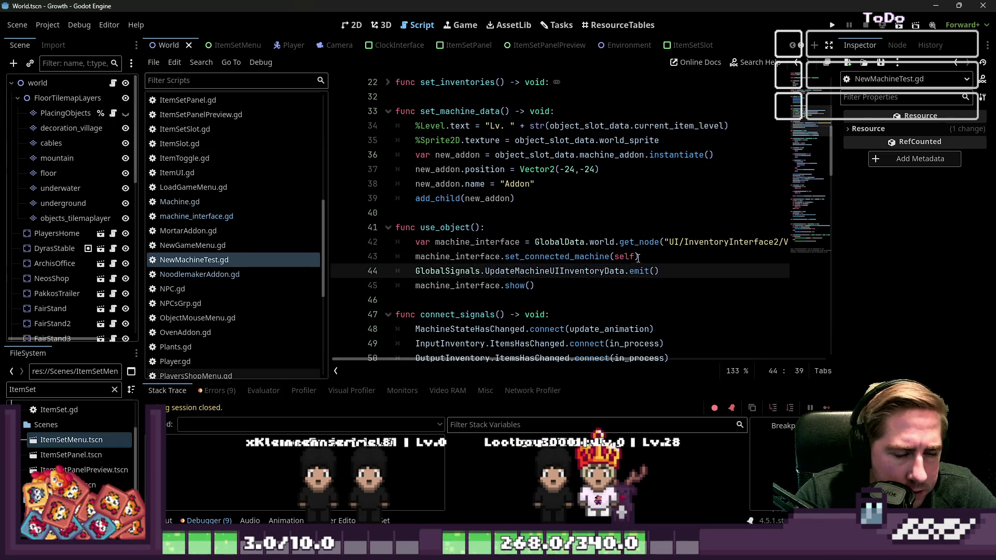
click(539, 285)
scroll(539, 287, down, 1)
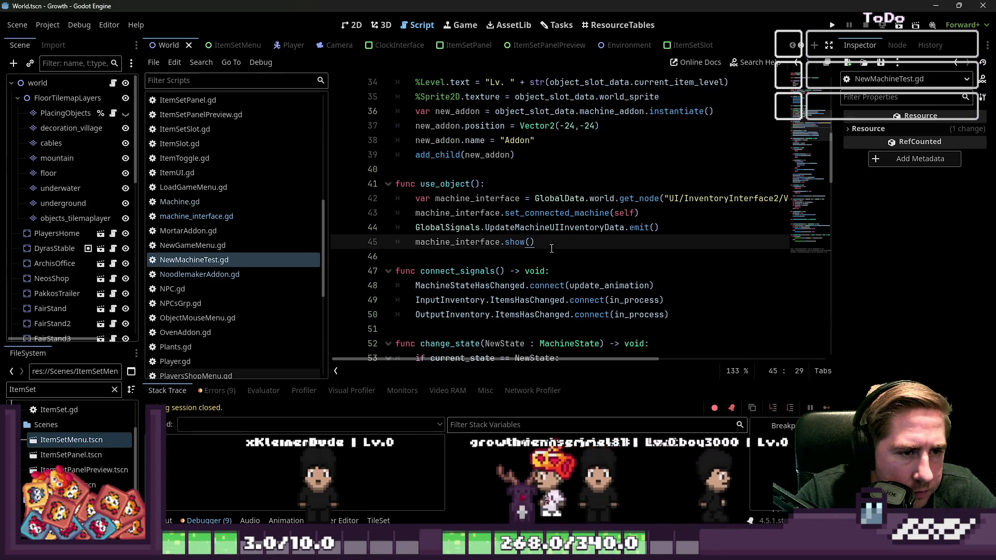
double_click(558, 212)
double_click(617, 213)
double_click(553, 227)
click(460, 230)
click(642, 229)
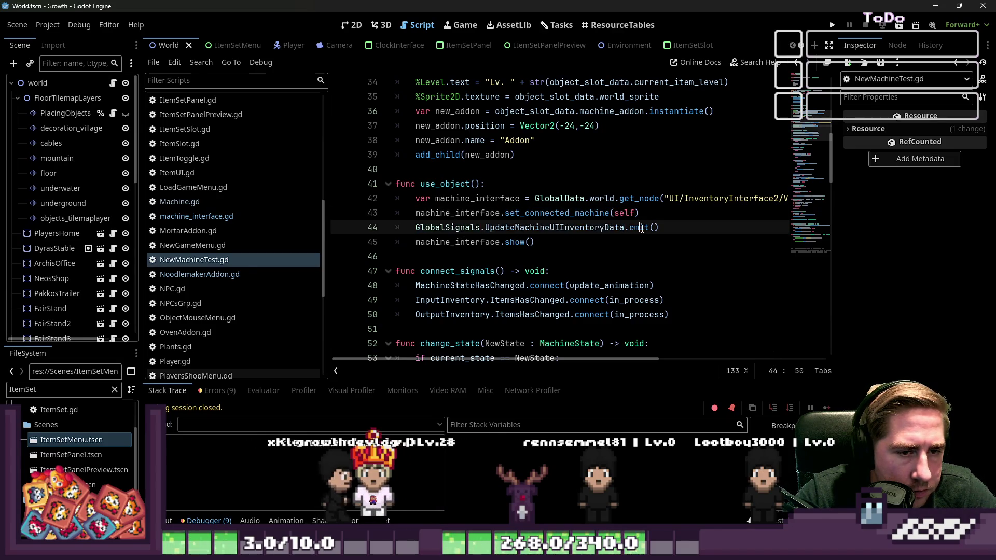
click(627, 277)
click(540, 242)
click(513, 252)
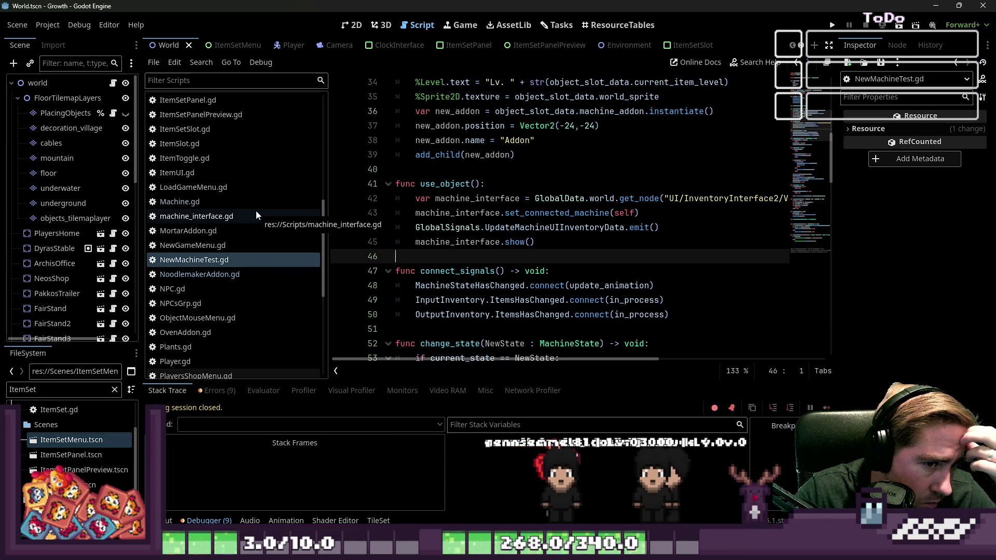
click(537, 210)
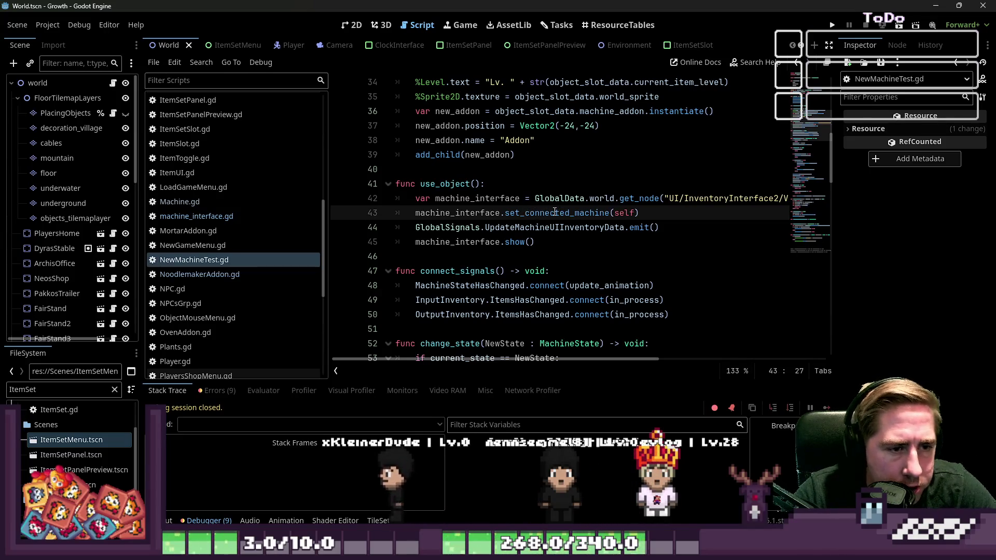
click(241, 217)
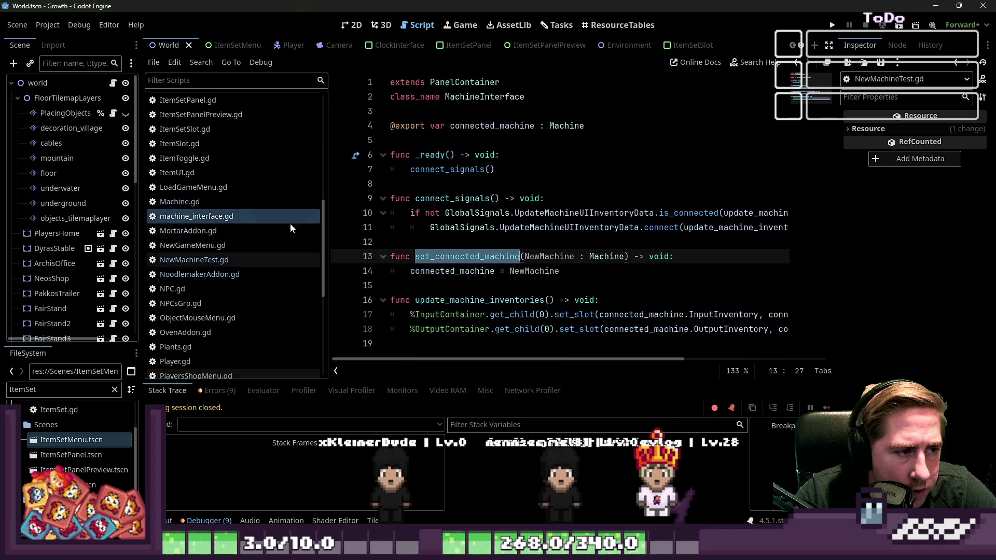
double_click(455, 271)
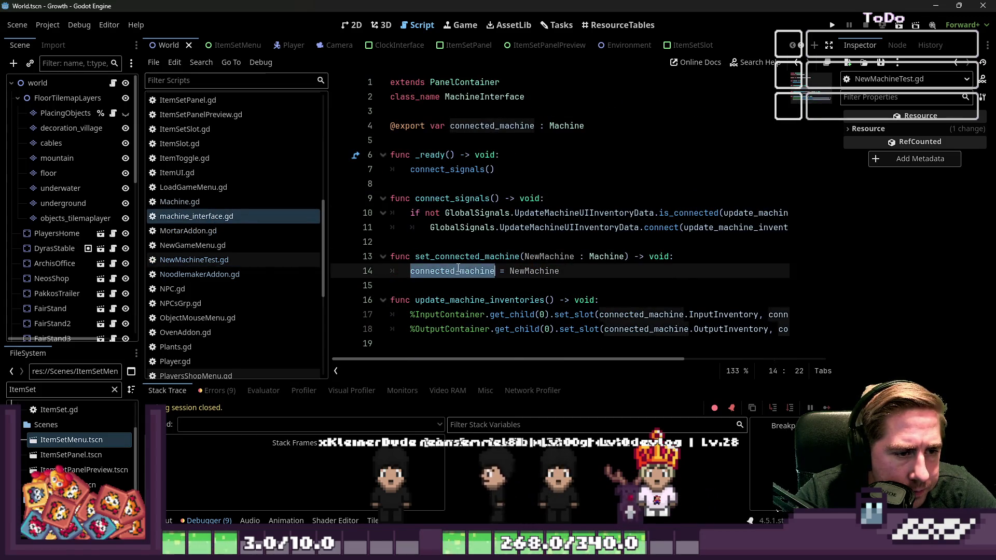
double_click(479, 300)
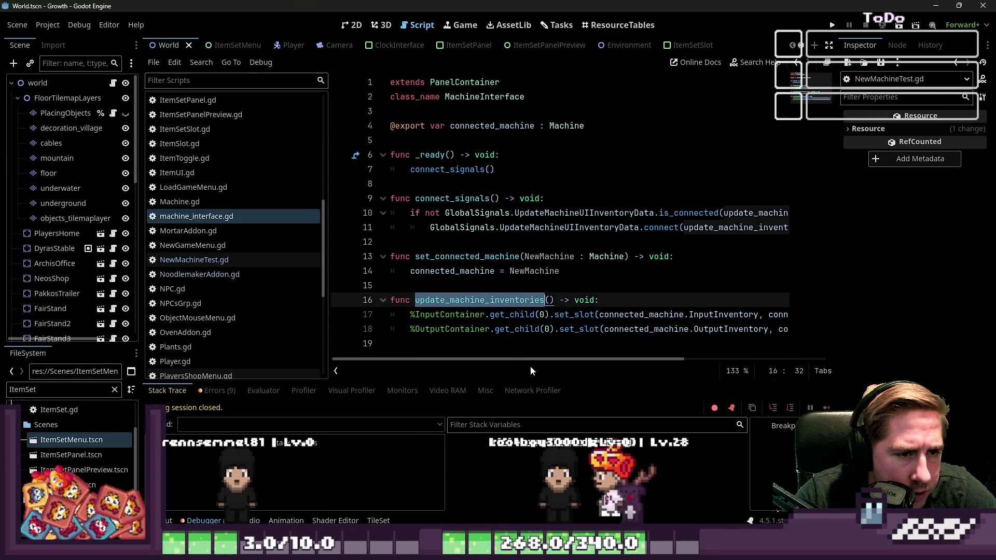
drag(547, 361, 704, 384)
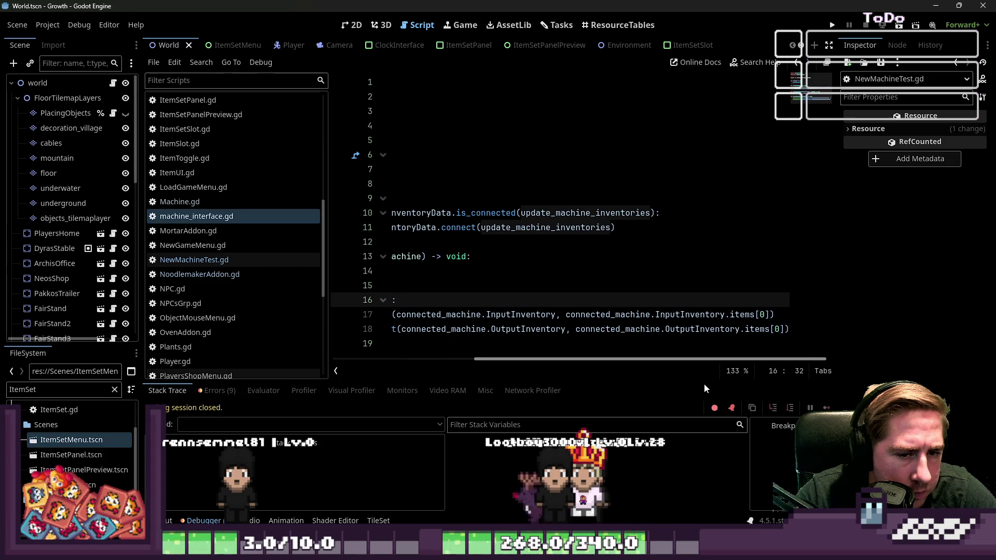
drag(704, 383, 489, 397)
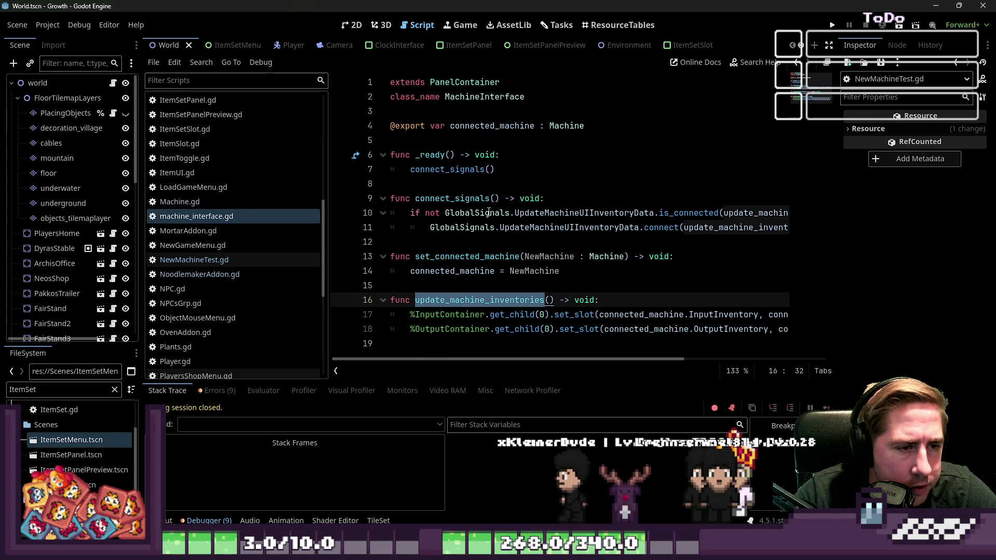
click(471, 270)
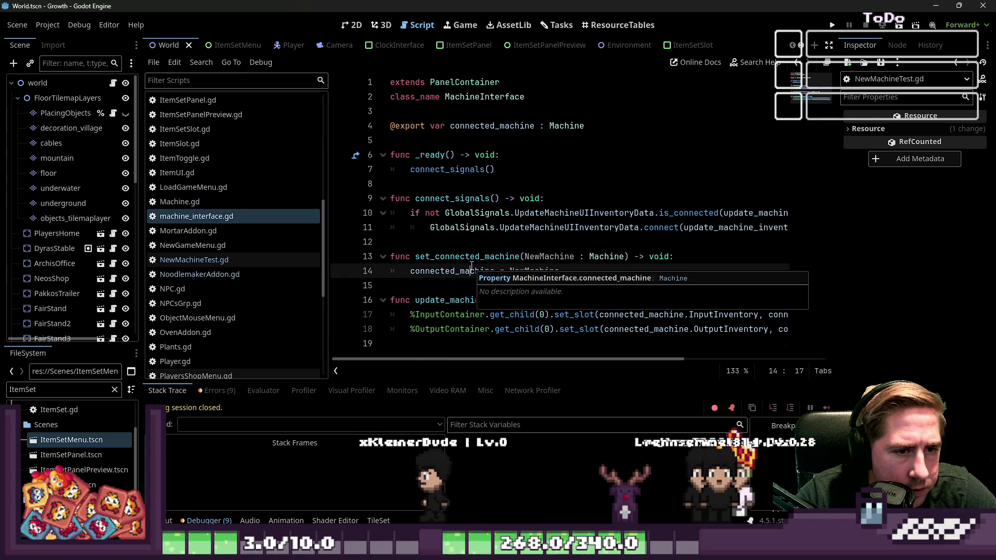
click(469, 242)
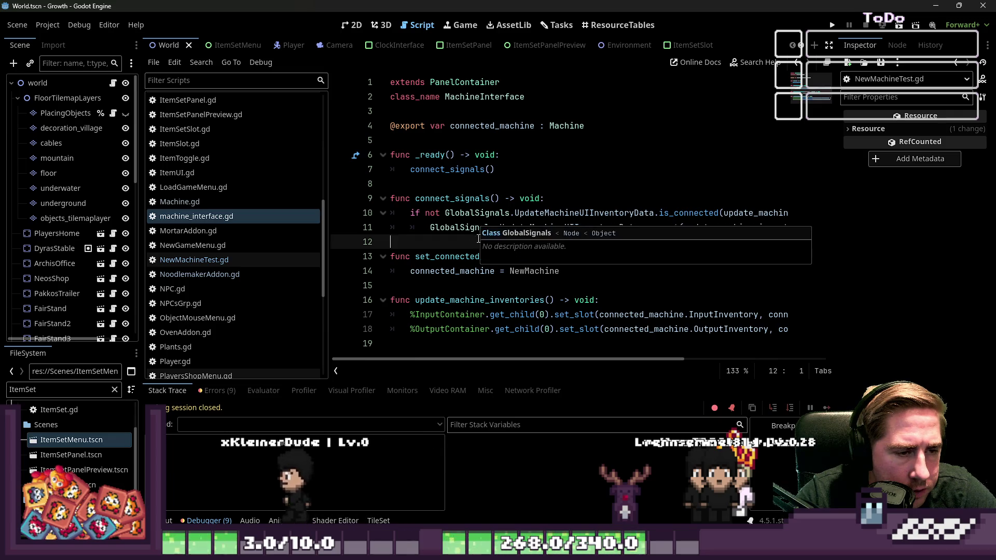
click(438, 228)
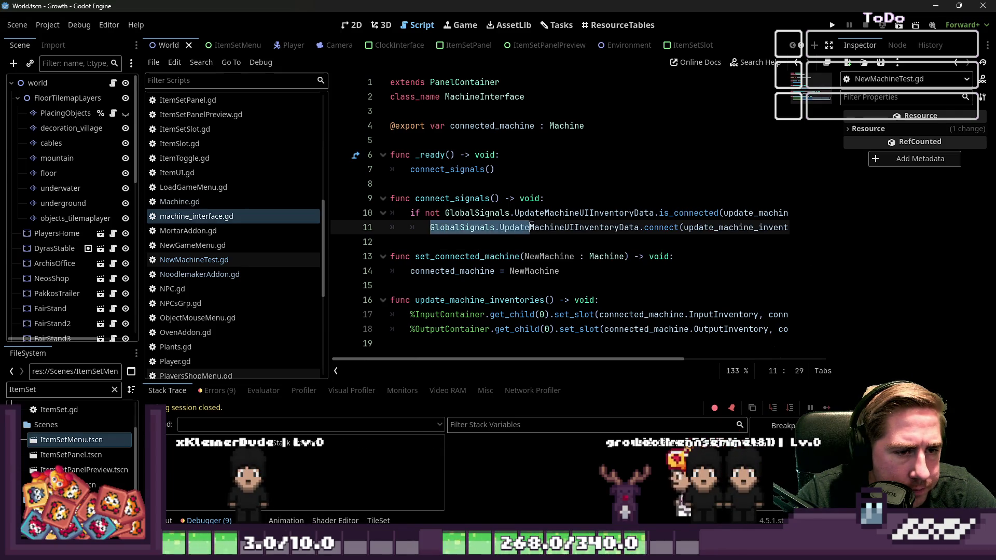
drag(637, 229, 639, 230)
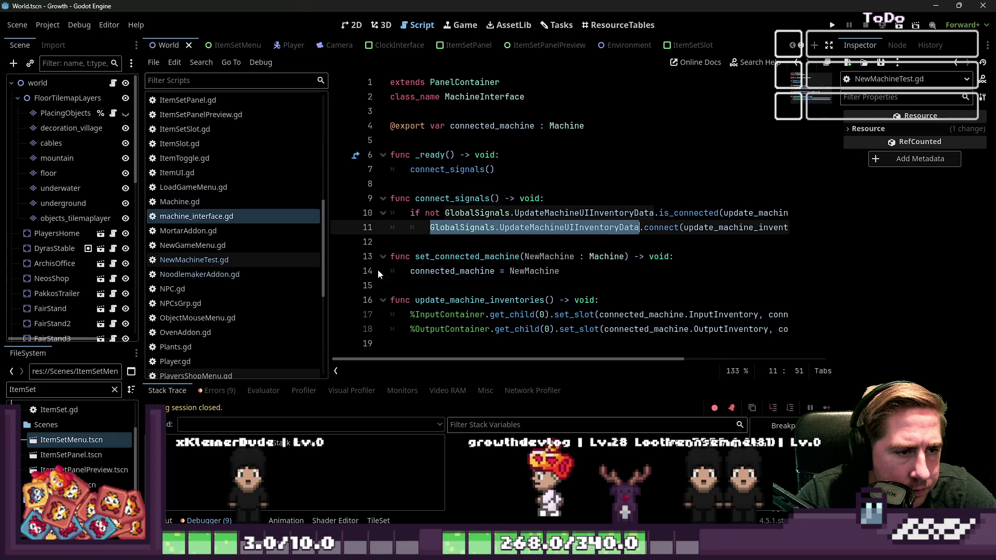
click(218, 265)
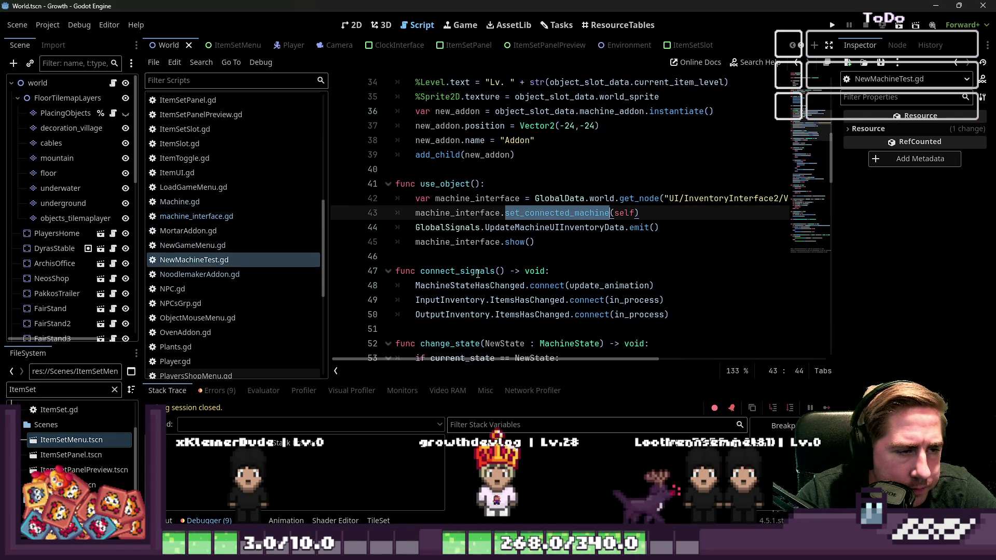
- Add a blank line 20 at the end of machine_interface.gd and save it
scroll(460, 227, up, 2)
scroll(460, 227, down, 3)
scroll(461, 228, down, 7)
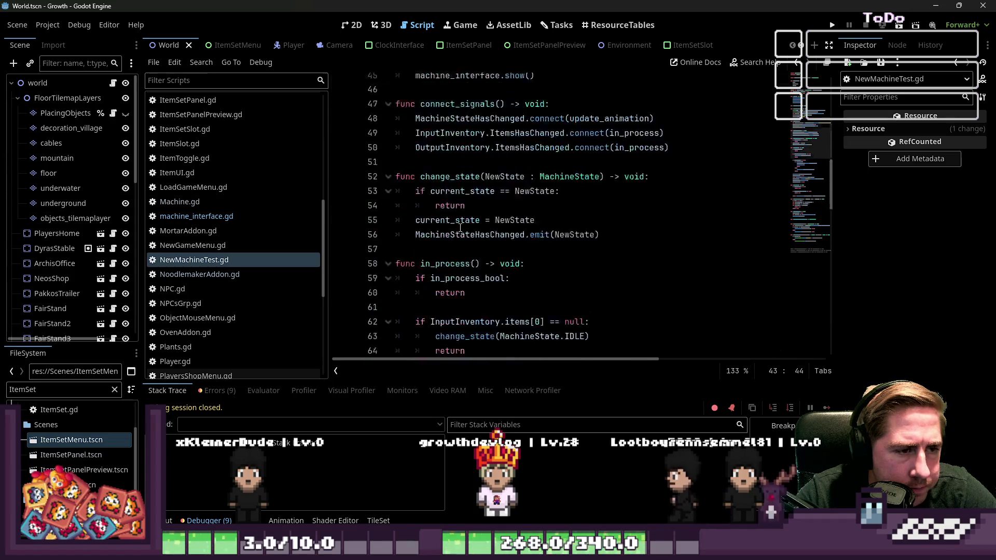
scroll(460, 229, up, 2)
scroll(459, 229, up, 6)
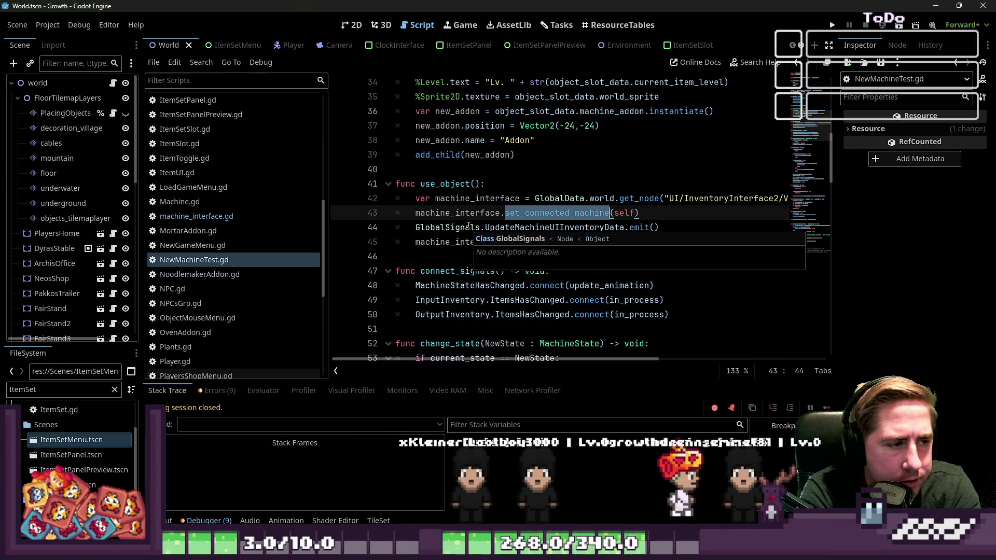
click(237, 215)
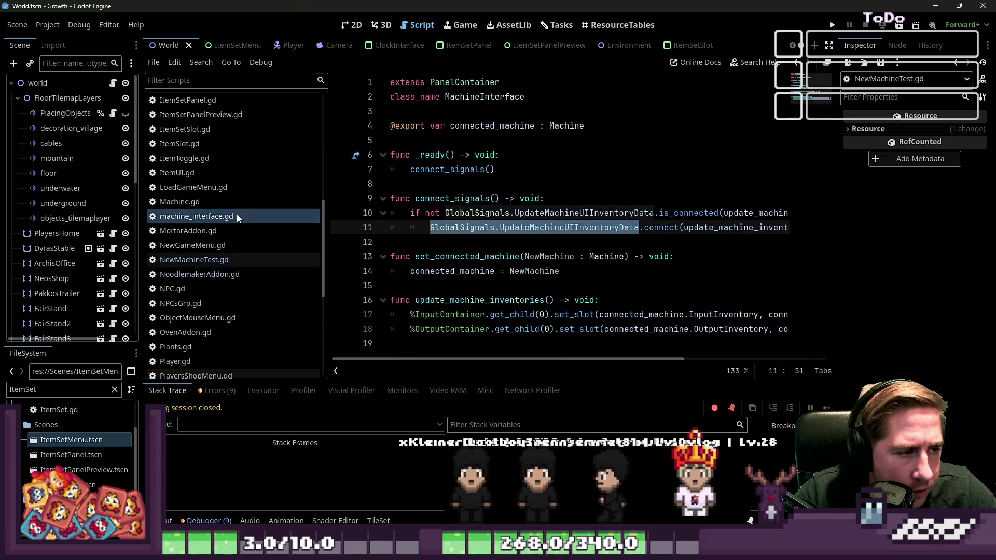
click(472, 239)
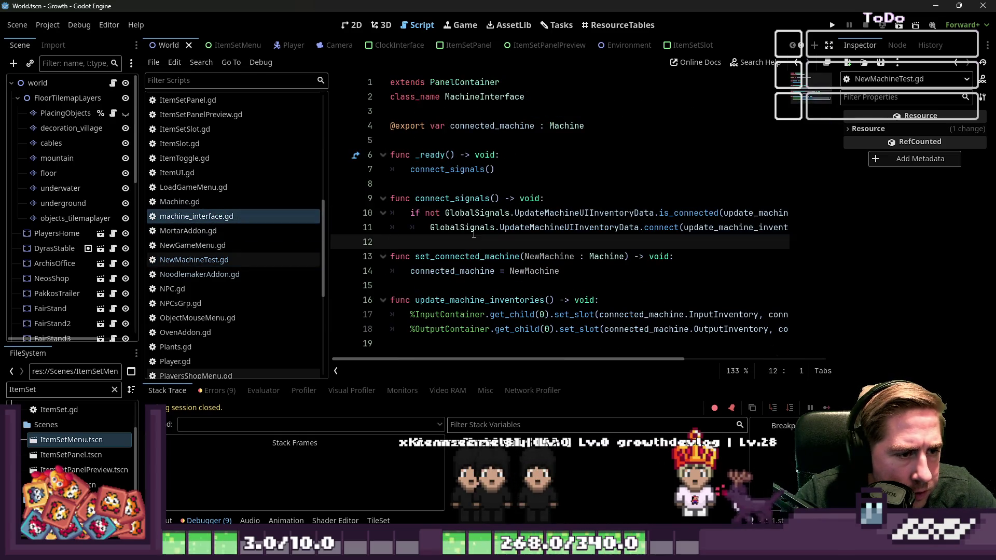
click(434, 347)
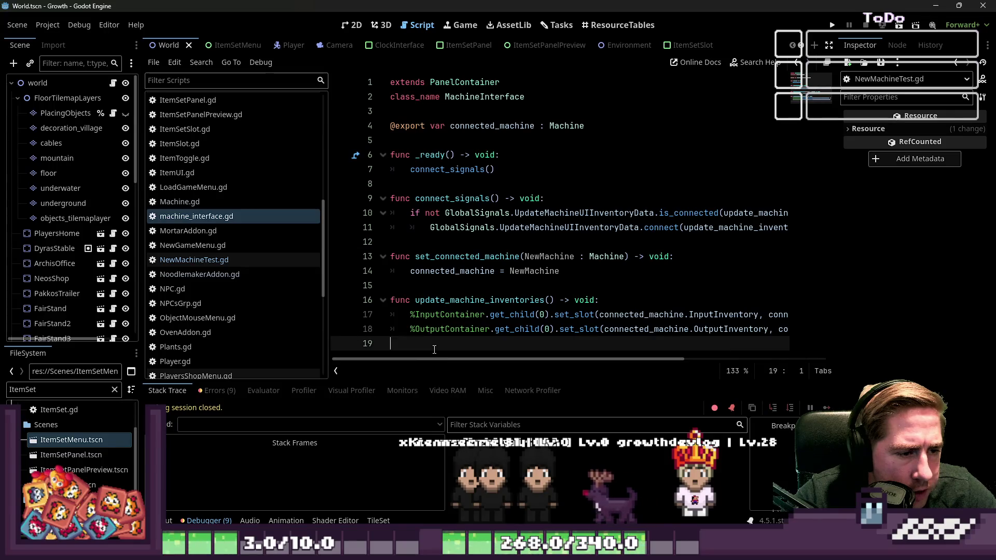
key(Return)
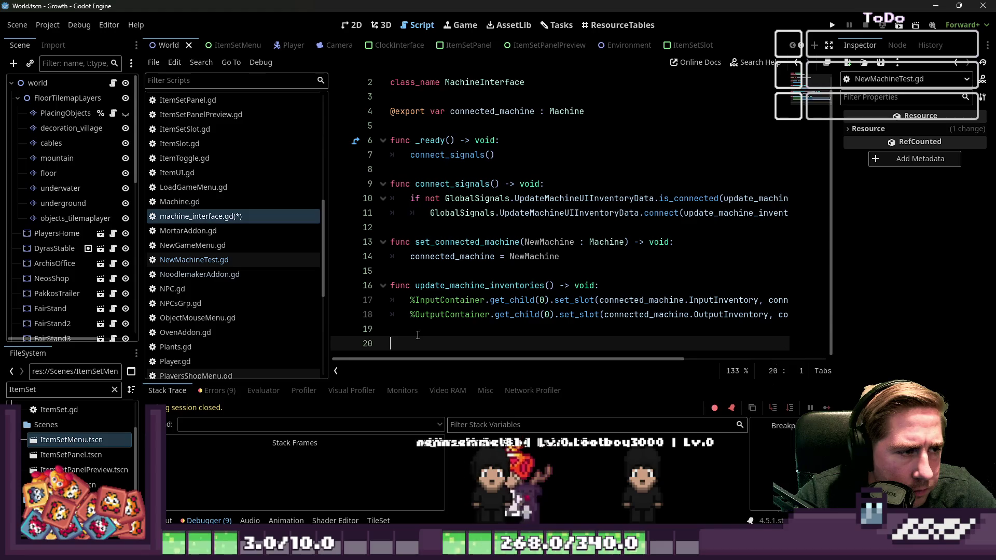
click(425, 229)
key(ctrl+s)
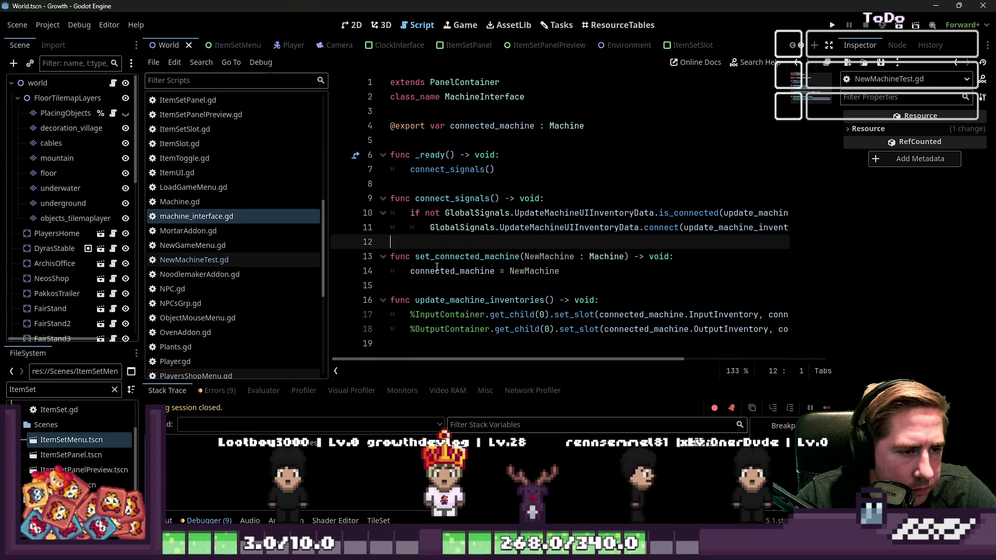
- Go back to NewMachineTest.gd and scroll down to the in_process code
click(229, 257)
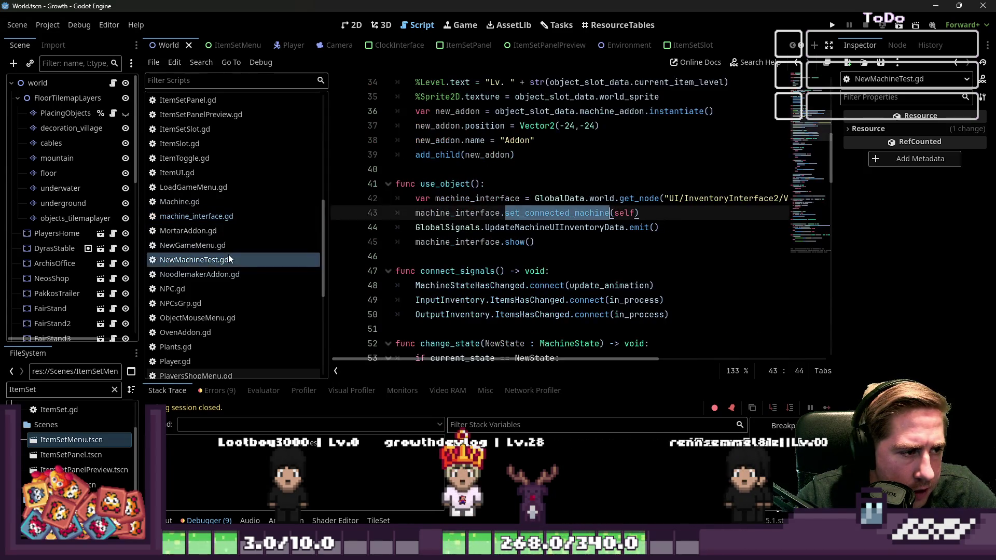
click(462, 270)
click(464, 258)
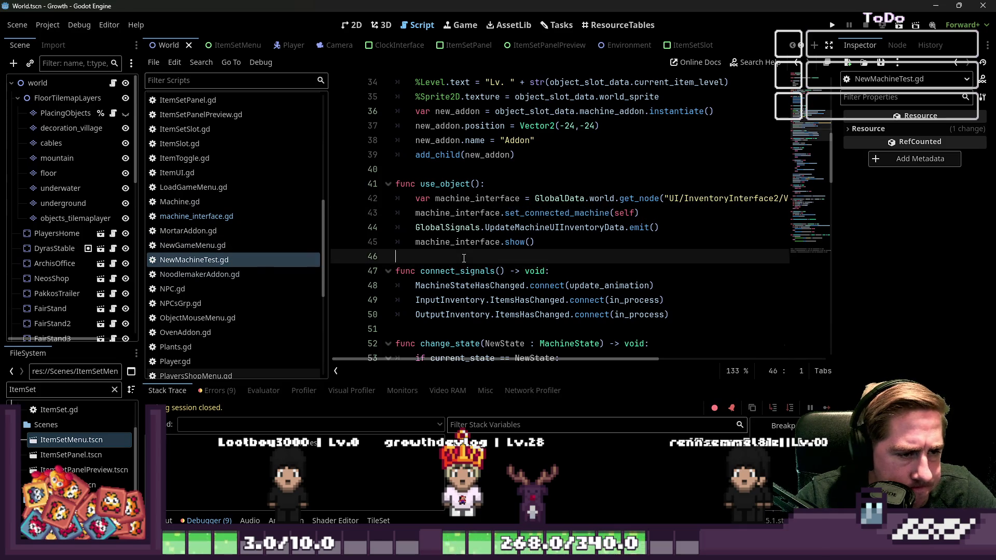
key(ctrl+z)
scroll(585, 278, down, 6)
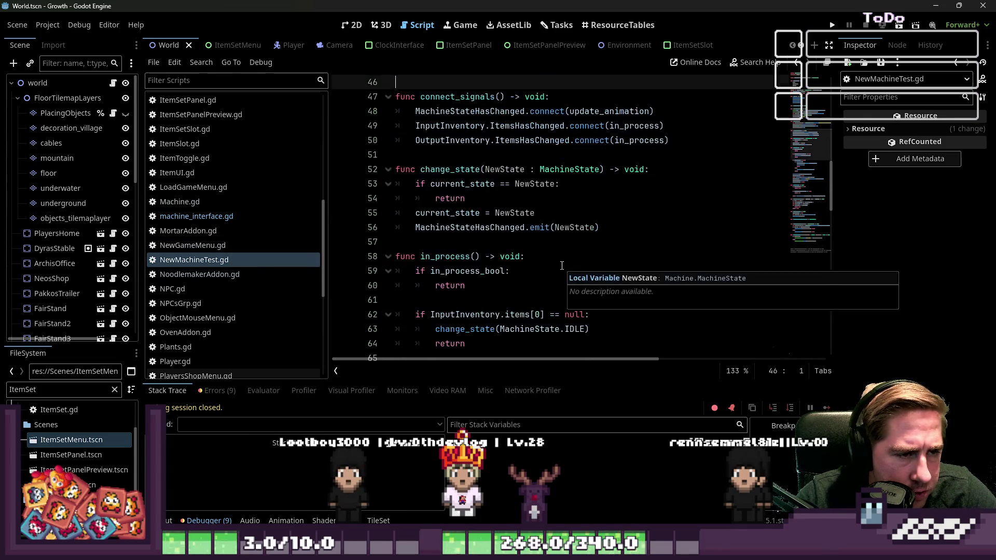
scroll(562, 266, down, 3)
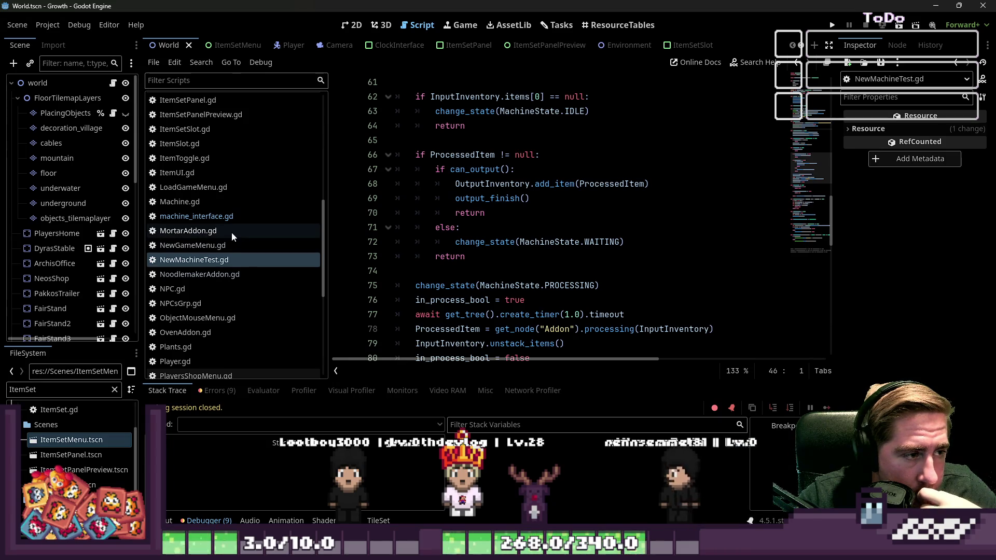
scroll(247, 219, up, 5)
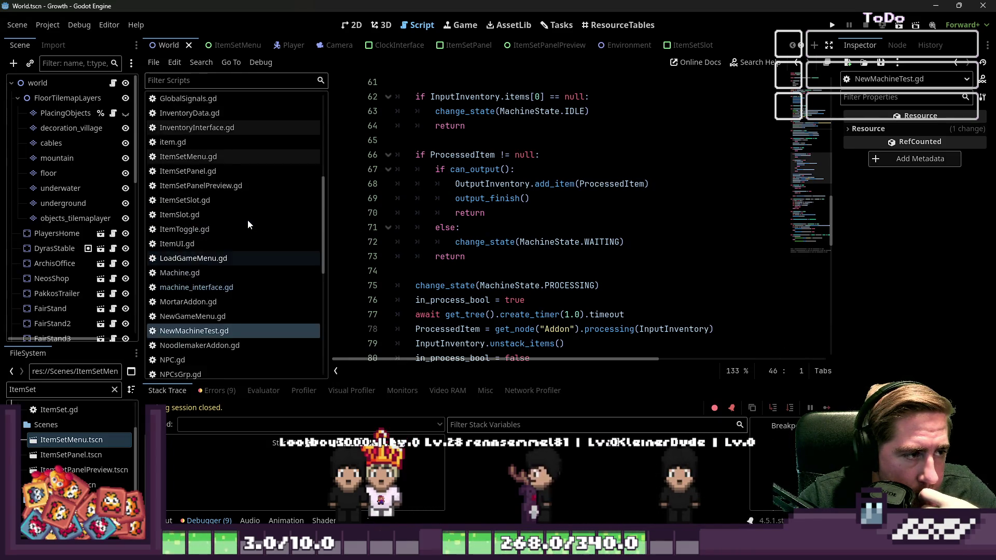
scroll(247, 220, up, 3)
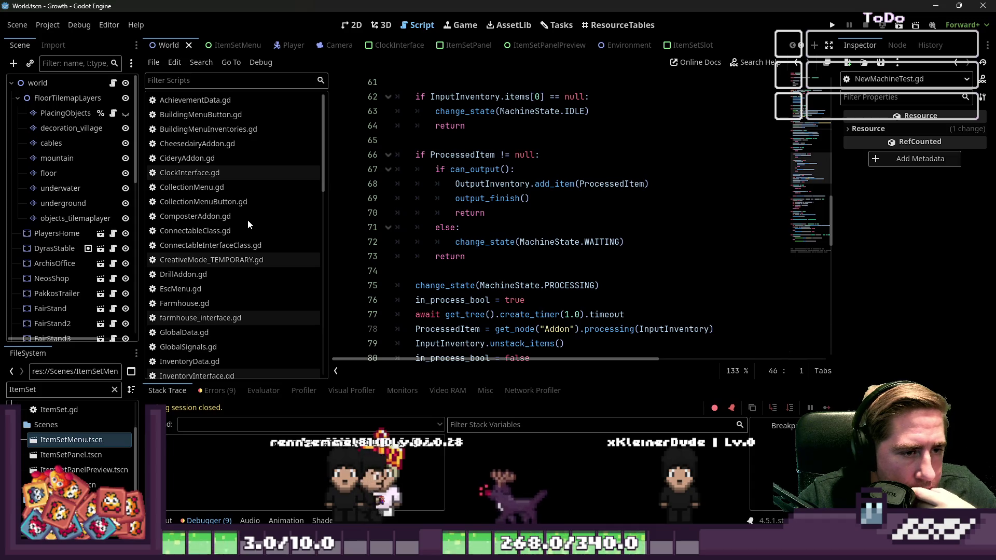
scroll(247, 219, down, 3)
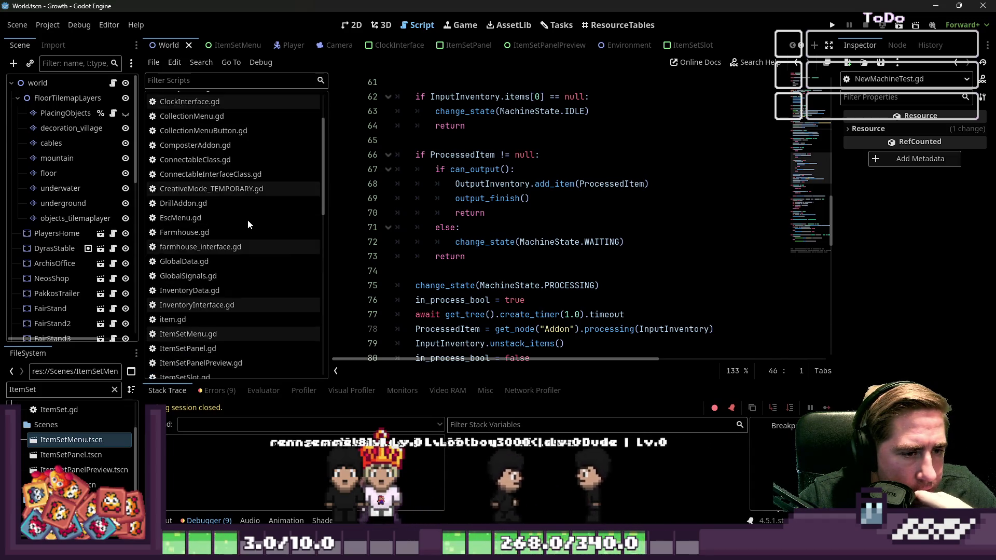
scroll(621, 254, down, 5)
scroll(617, 254, down, 12)
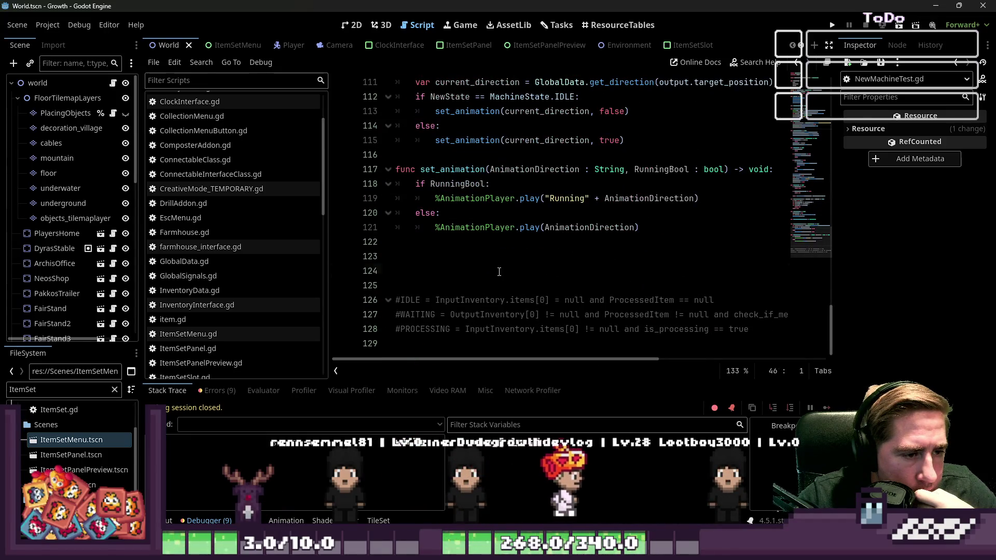
- Create 'func update_ui() -> void:' below set_animation and begin its MachineInterface node check
click(499, 272)
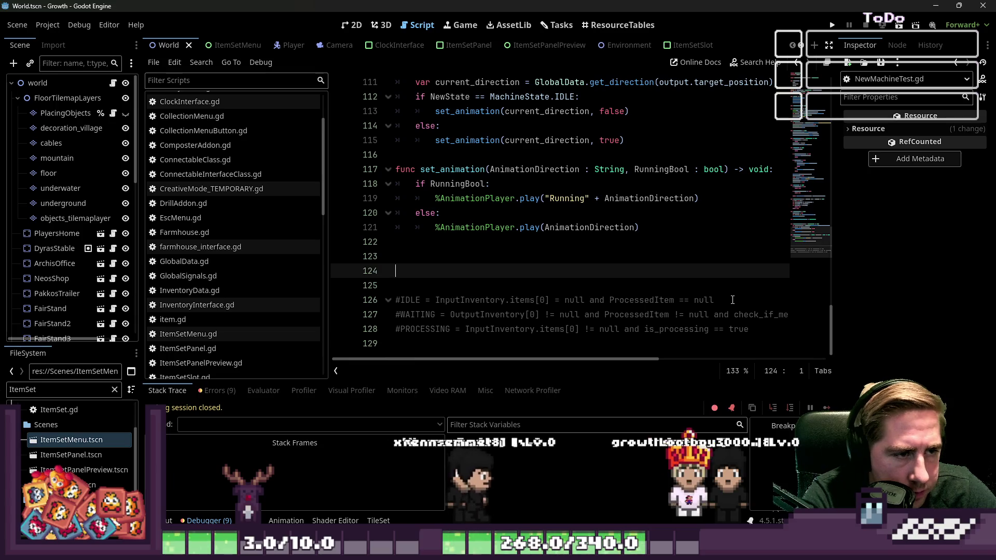
text(func u)
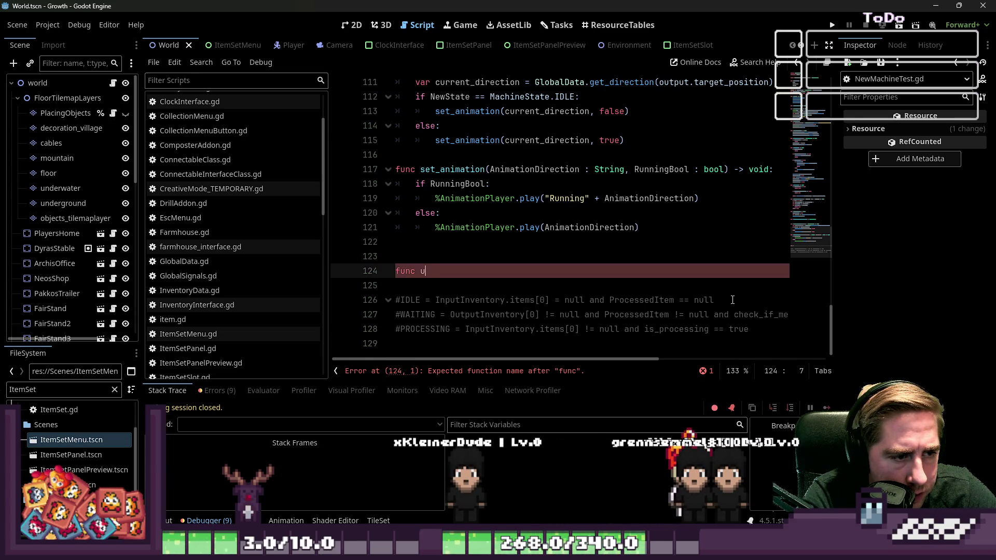
text(pda)
text(ui)
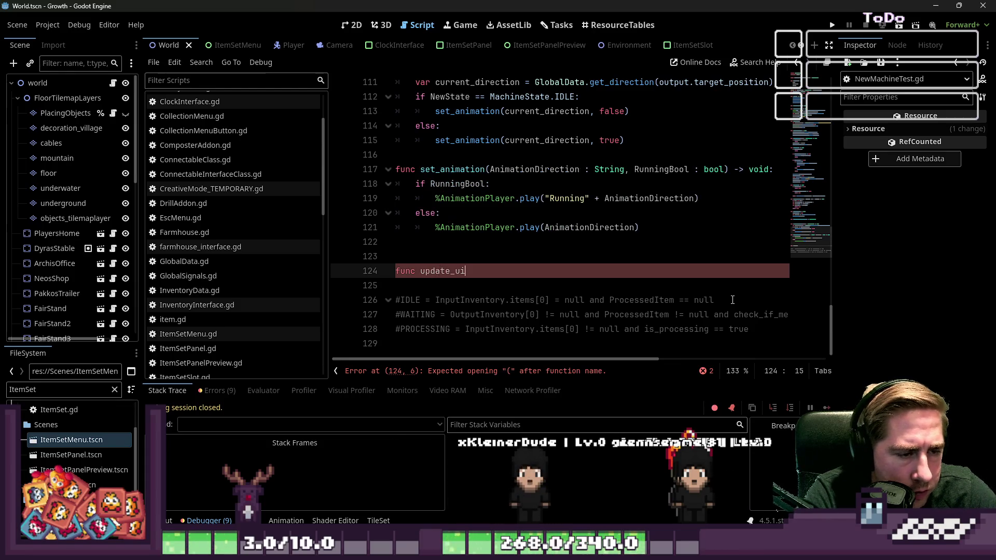
text() )
text(-> void:)
key(Return)
text(not GlobalData)
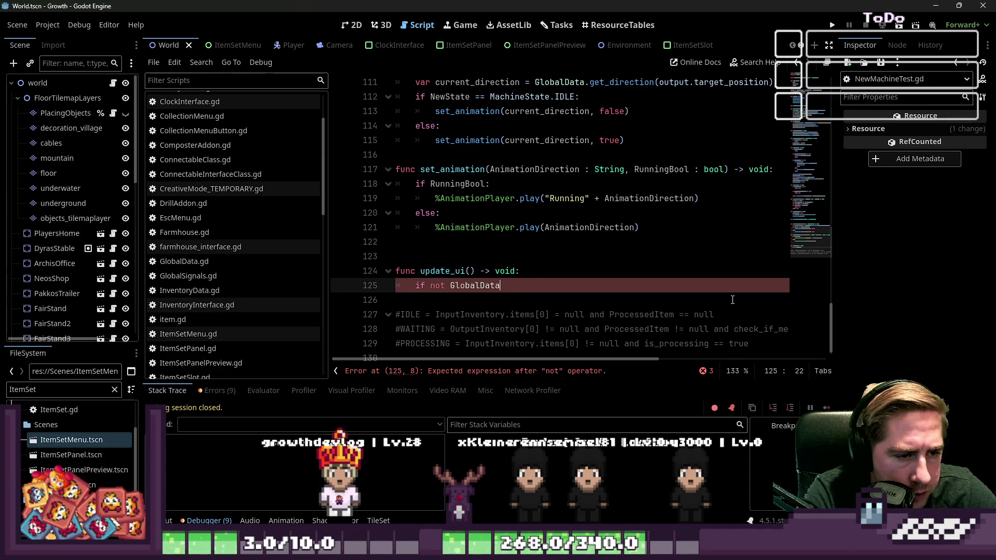
text(.world.ge)
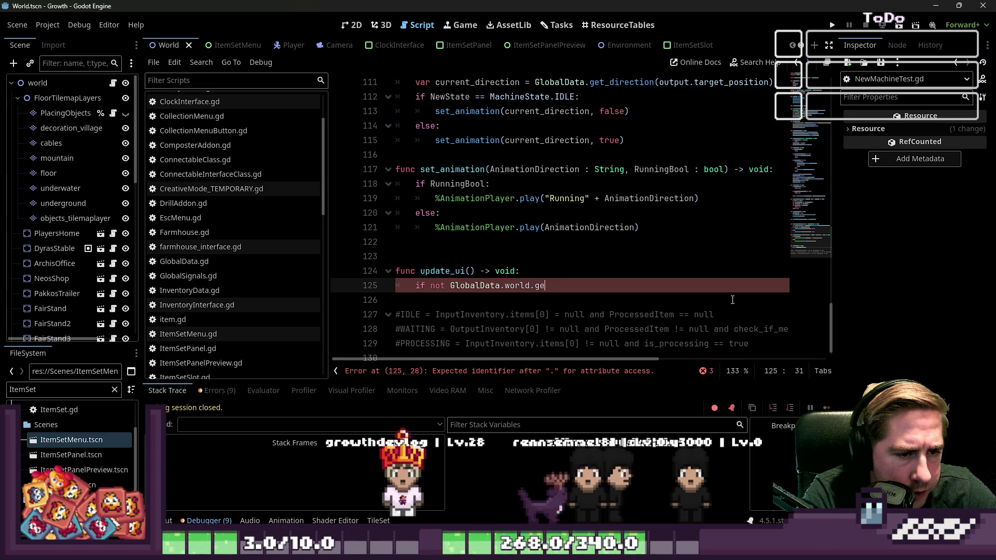
text(t_node("UI/)
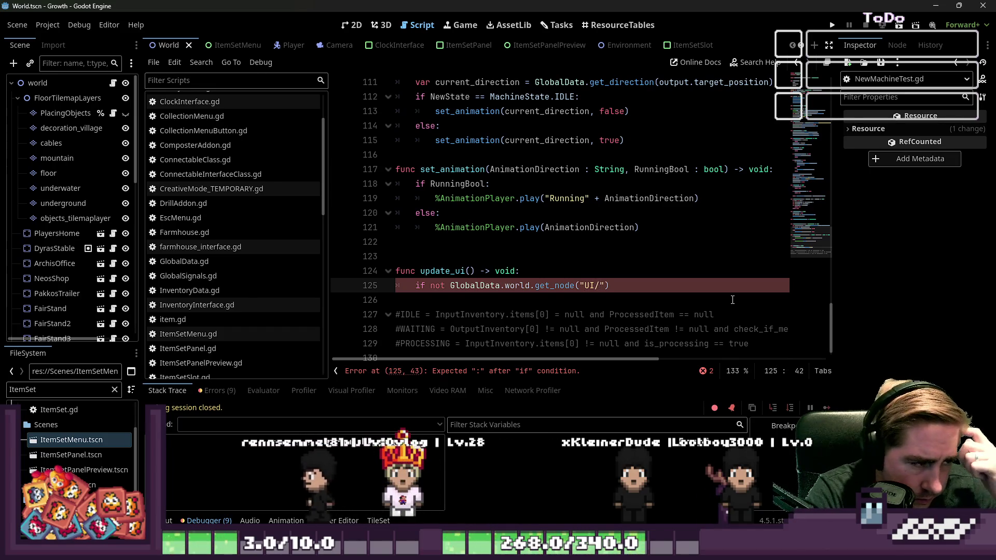
text(InventoryInterface2)
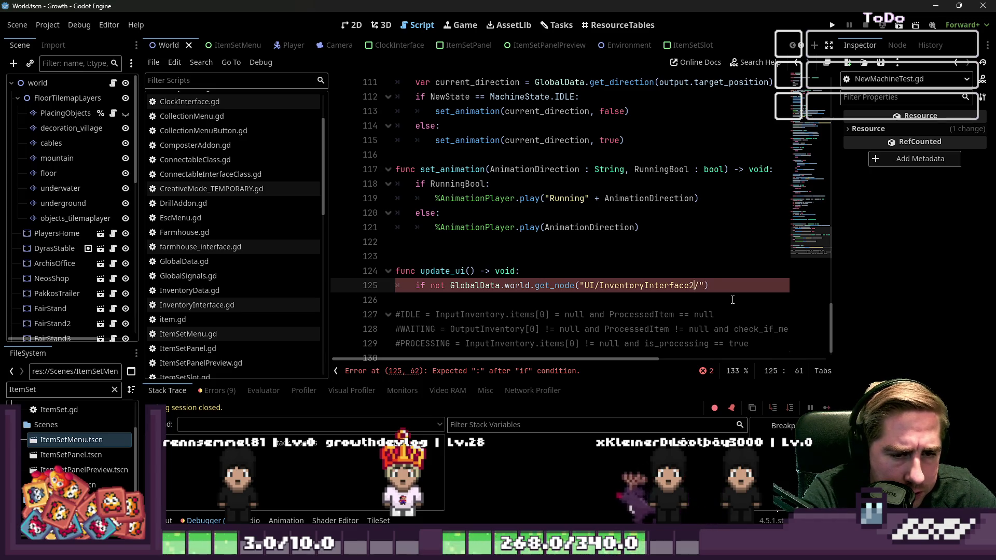
text(/)
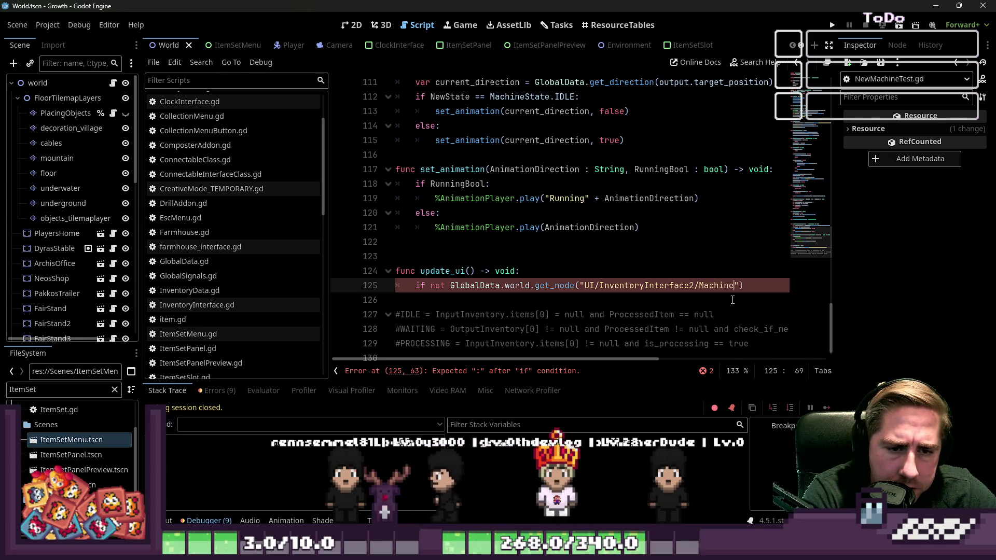
text(face)
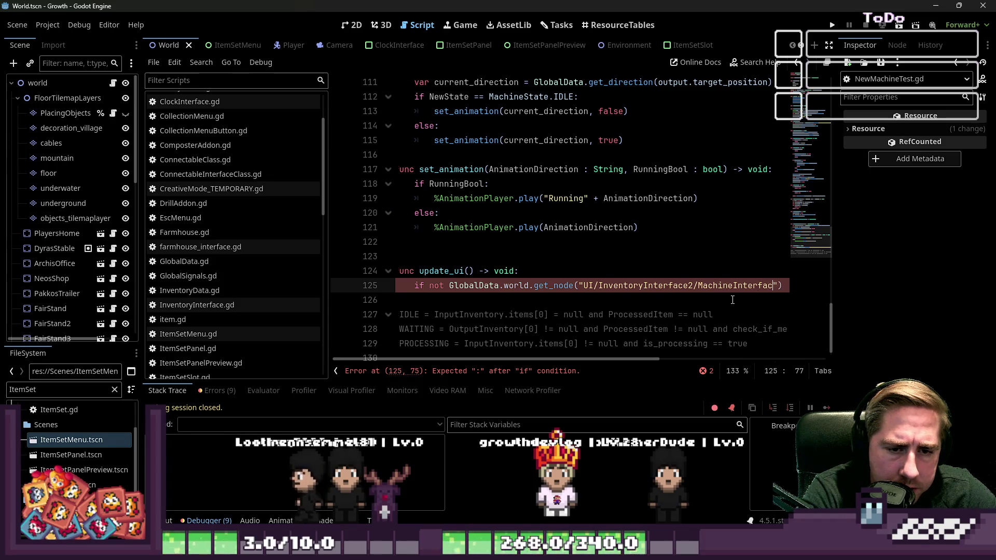
text("))
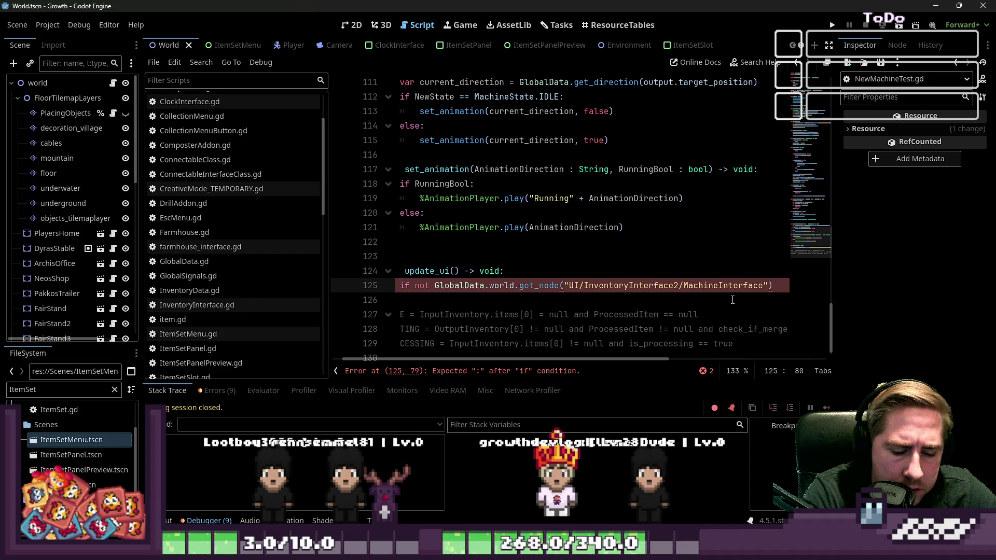
text(:)
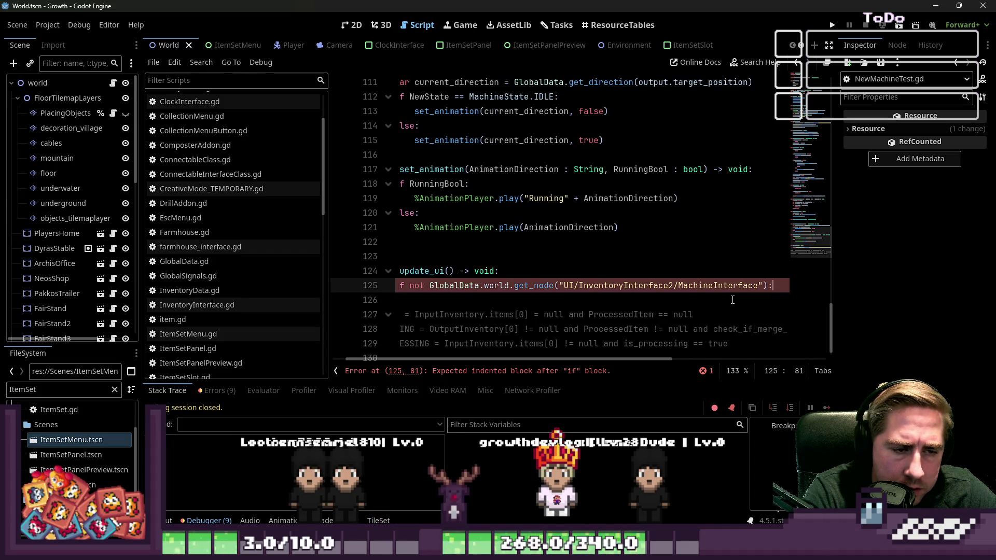
click(733, 300)
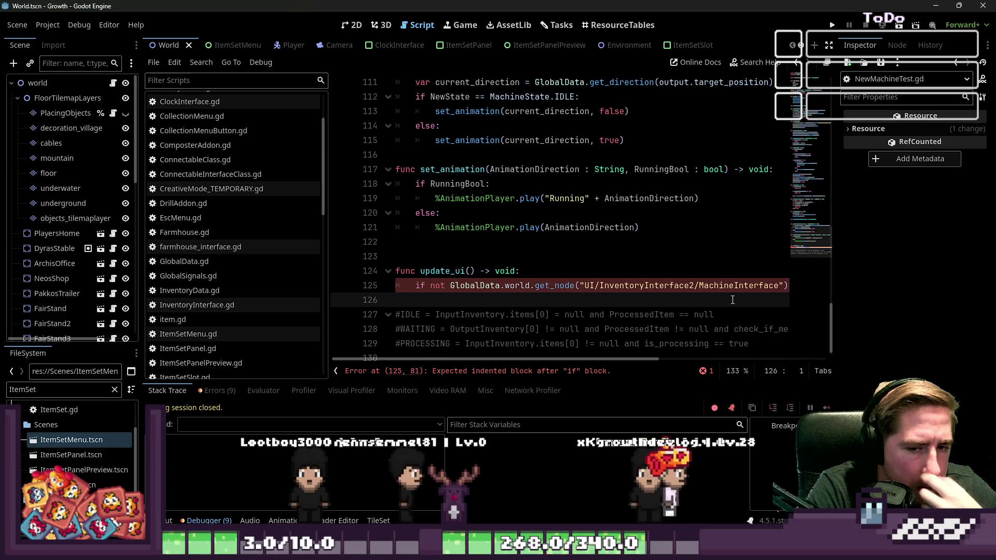
key(Tab)
key(Tab)
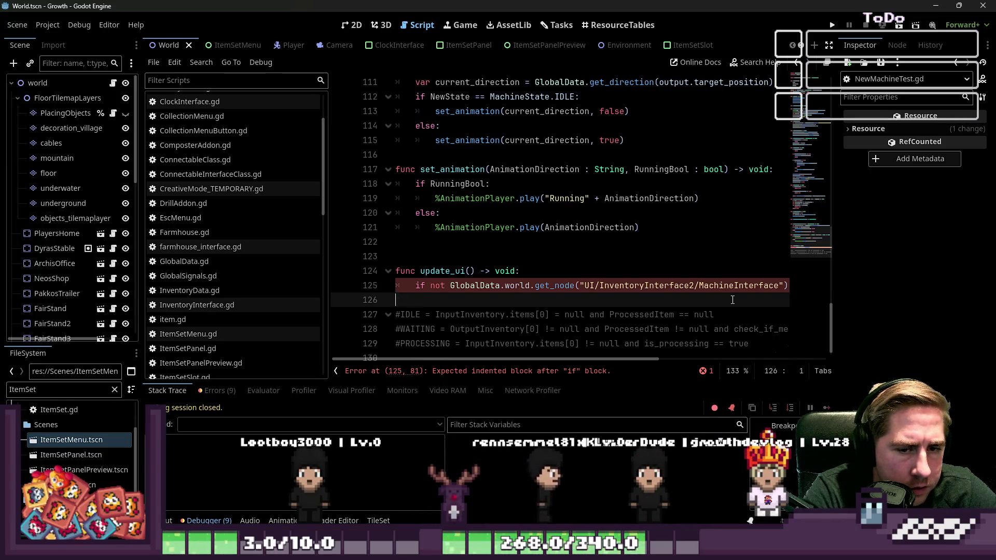
key(BackSpace)
text(.)
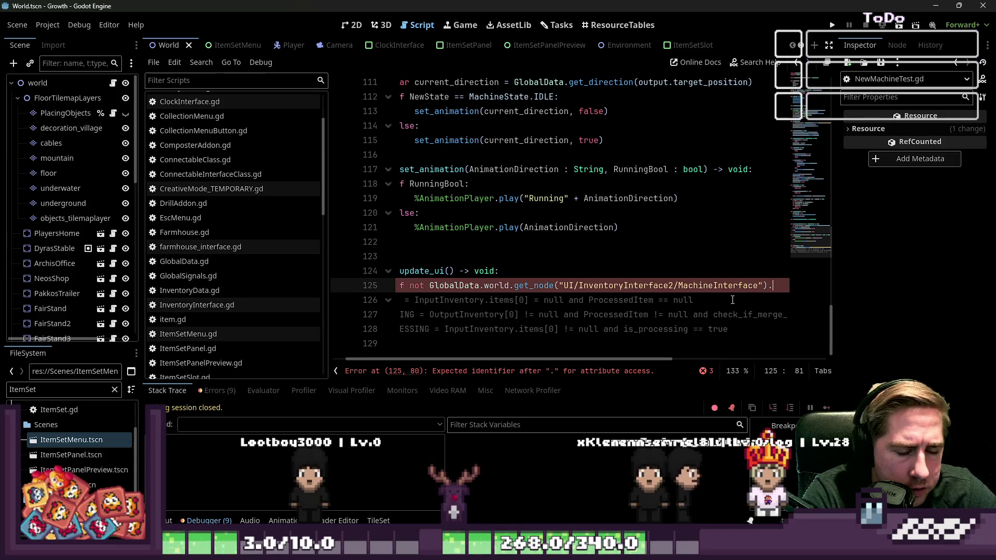
- Finish the 'connected_machine == self' guard with return, then emit GlobalSignals.UpdateMachineUIInventoryData
text(connected)
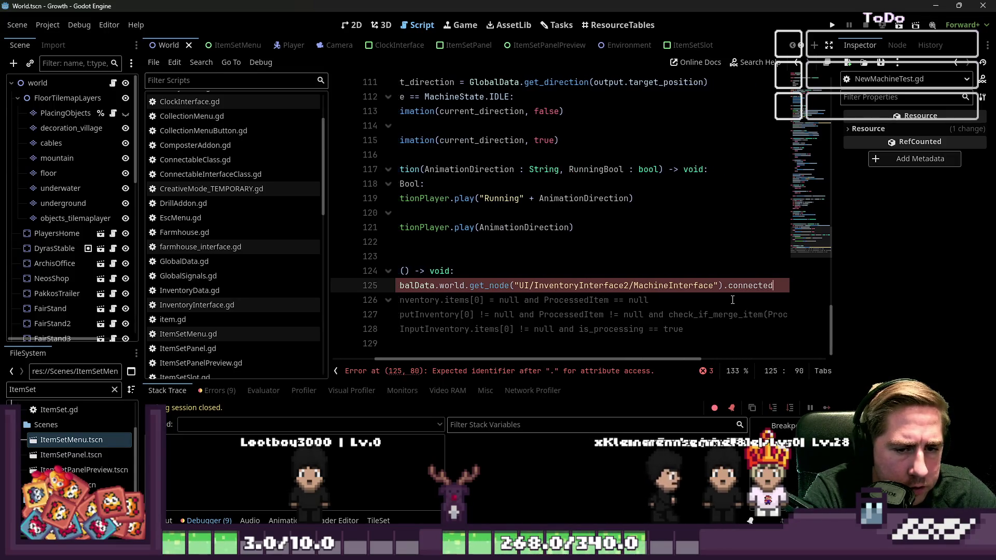
text(_machine =)
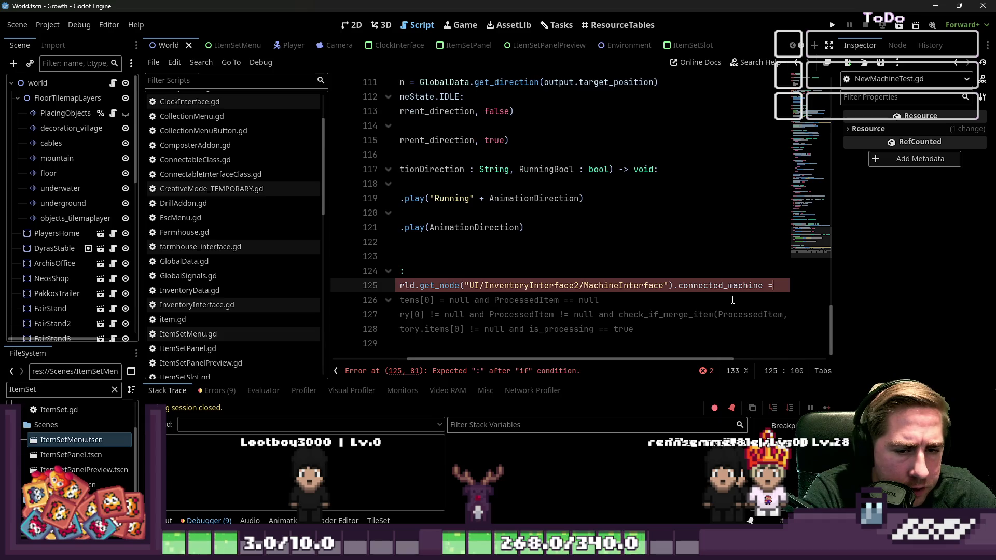
text(= self:)
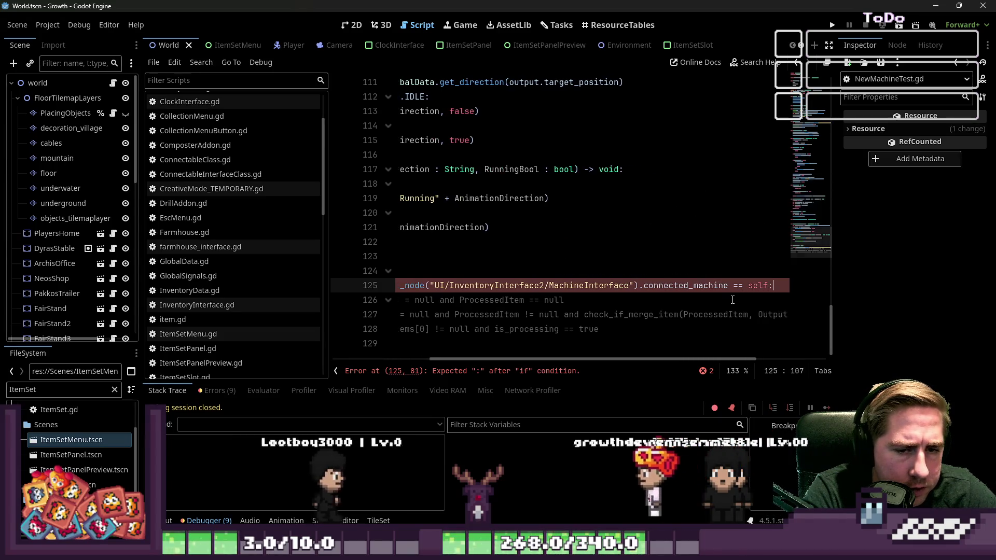
key(Return)
text(return)
key(Return)
key(BackSpace)
key(Return)
text(GlobalSignals.UpdateMachineUIInventoryData.emit()
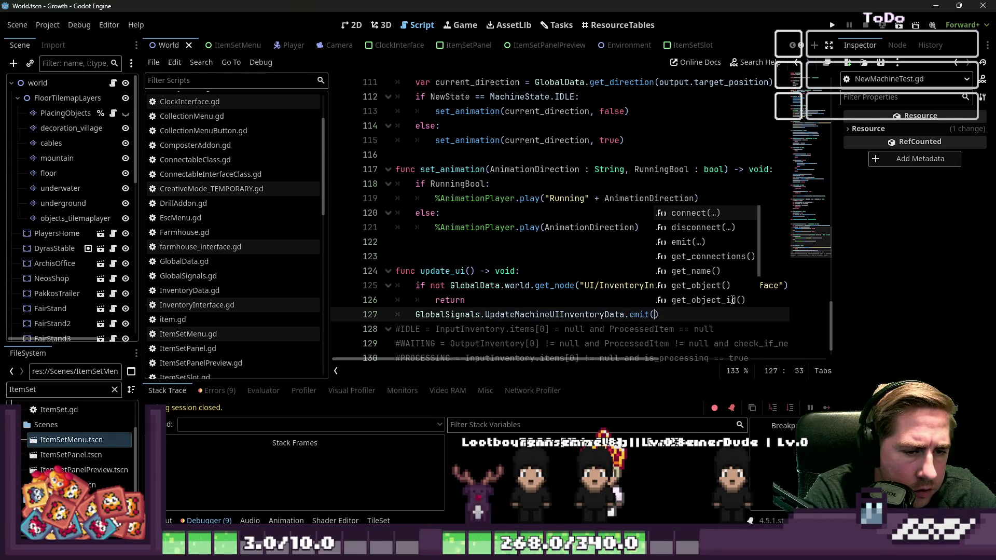
key(Return)
key(Return)
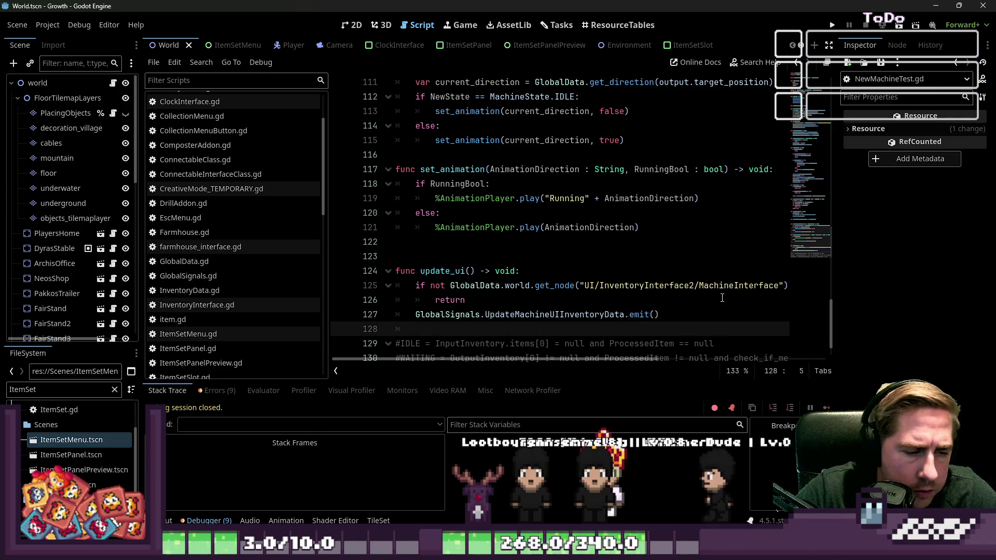
double_click(457, 271)
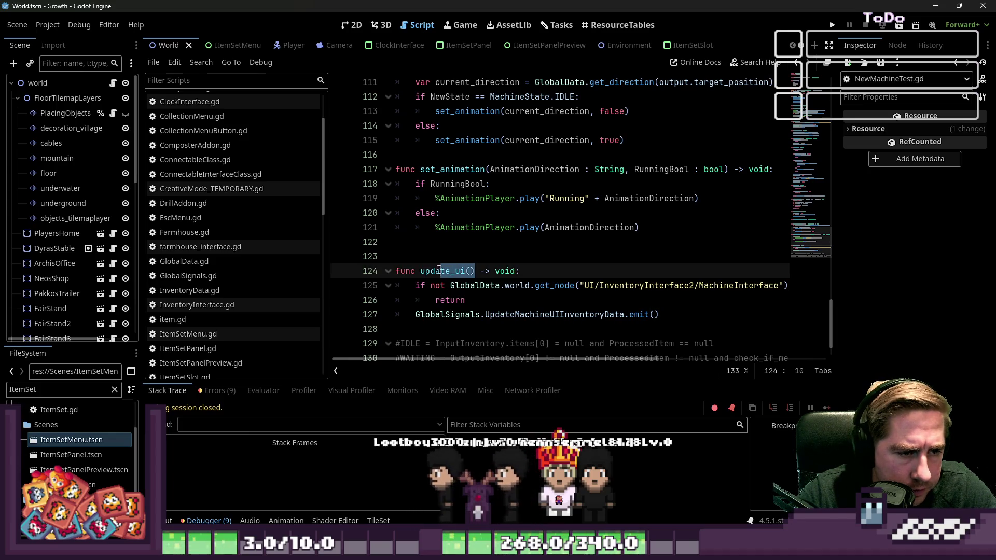
- Delete the extra blank line above update_animation
click(526, 246)
scroll(544, 302, up, 8)
scroll(467, 207, down, 4)
click(451, 185)
key(BackSpace)
- Select the two ItemsHasChanged connection lines 49–50 in connect_signals
scroll(490, 178, up, 7)
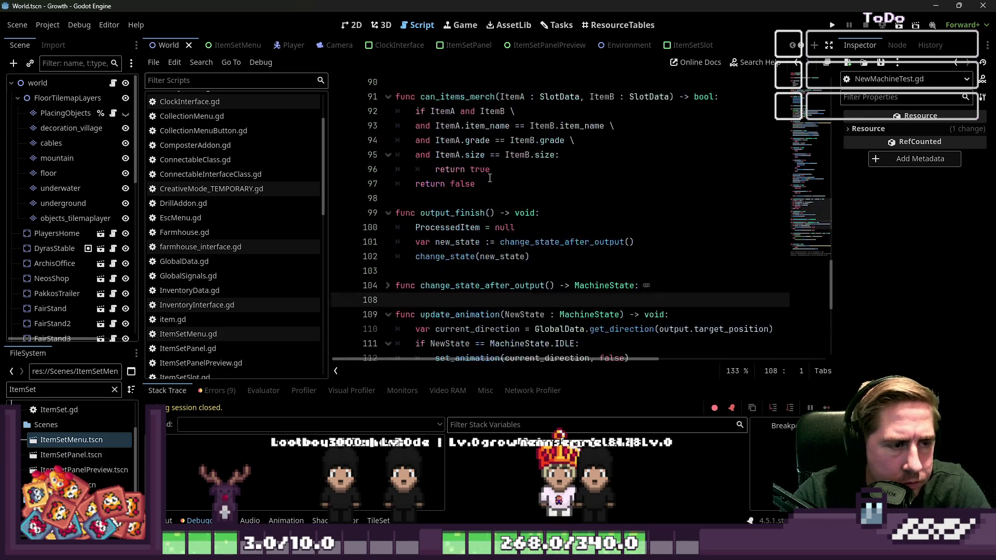
scroll(489, 180, up, 20)
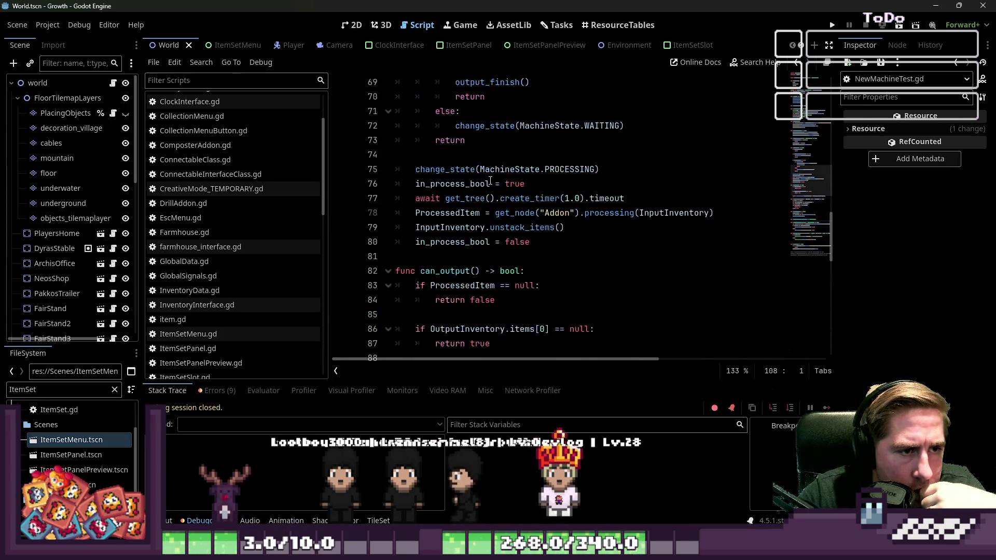
scroll(491, 180, down, 1)
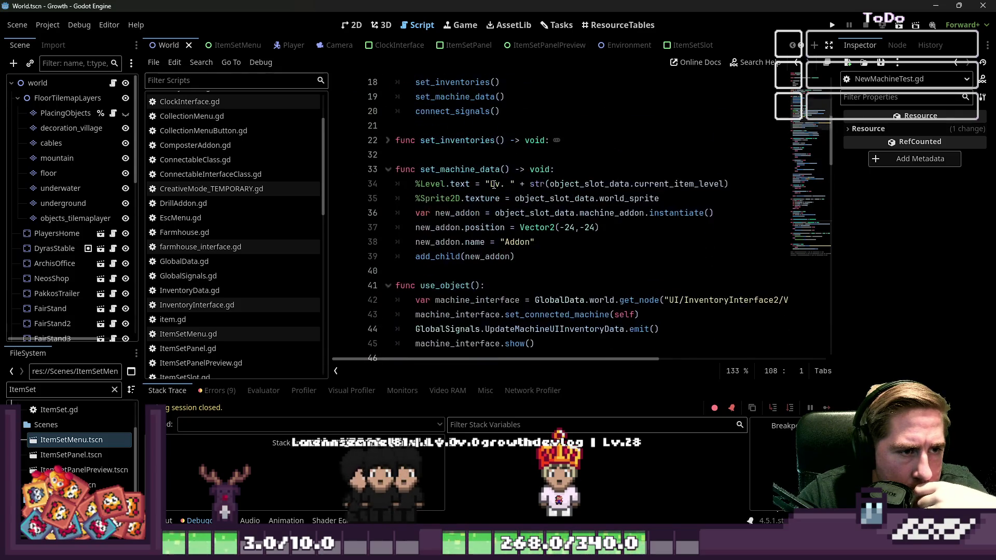
scroll(494, 183, down, 2)
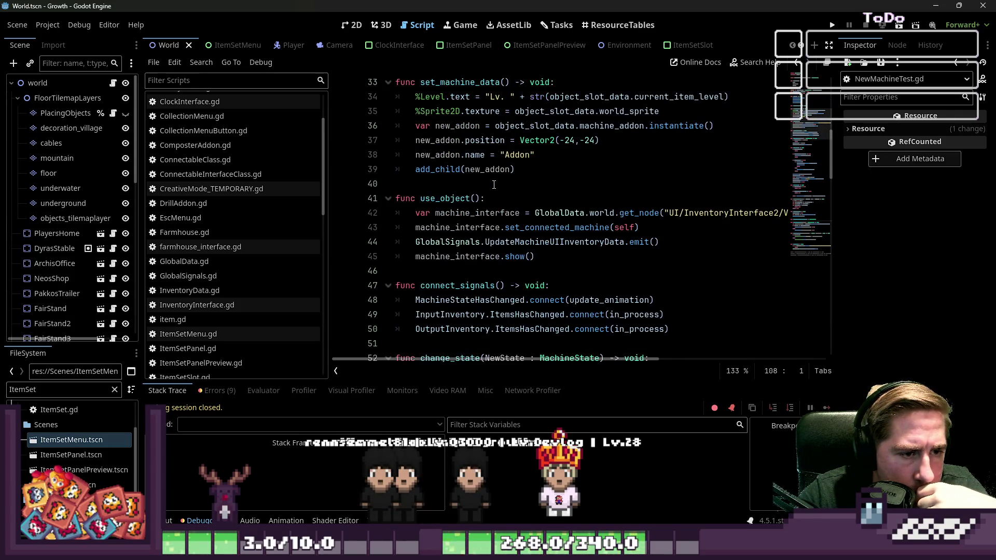
scroll(494, 184, down, 3)
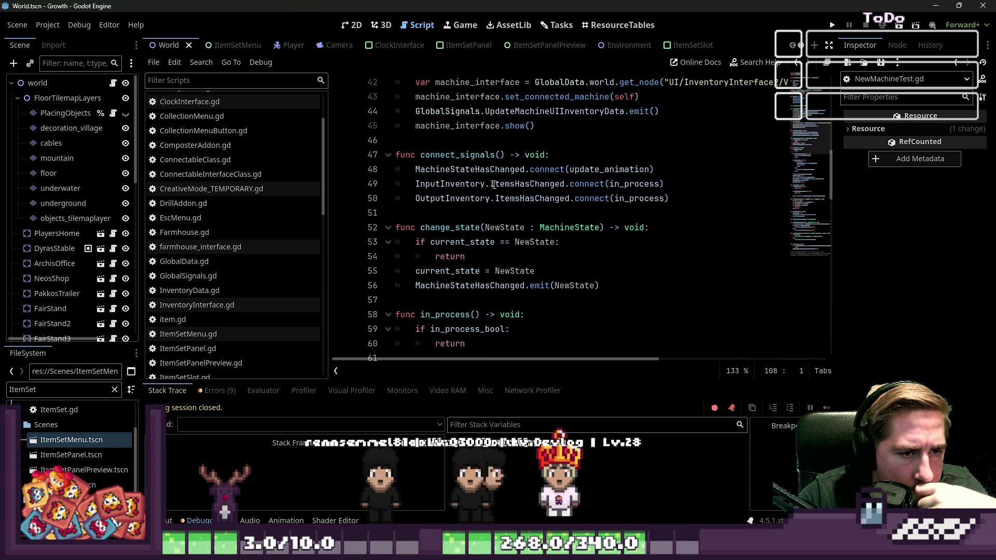
click(667, 200)
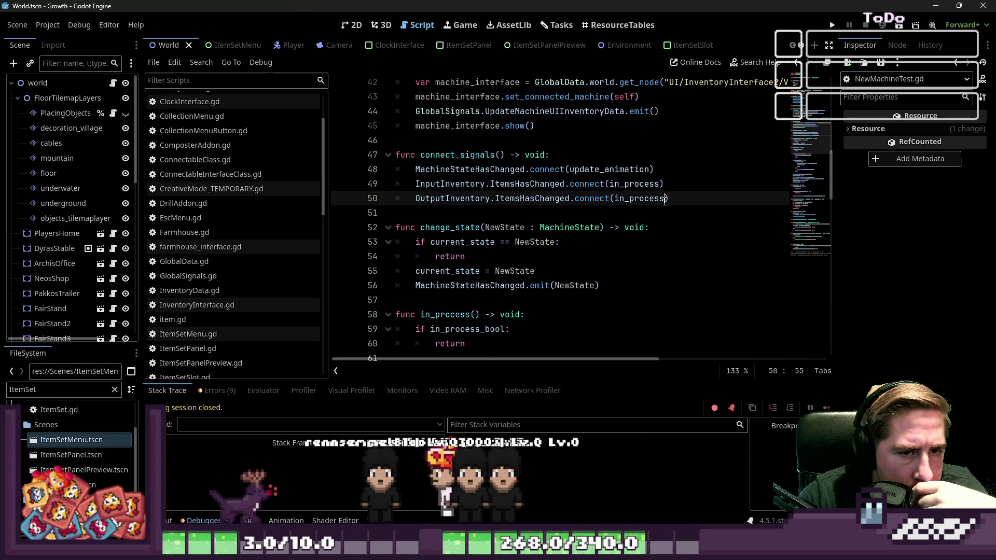
mouse_move(678, 200)
mouse_down()
mouse_move(393, 200)
mouse_move(386, 185)
mouse_up()
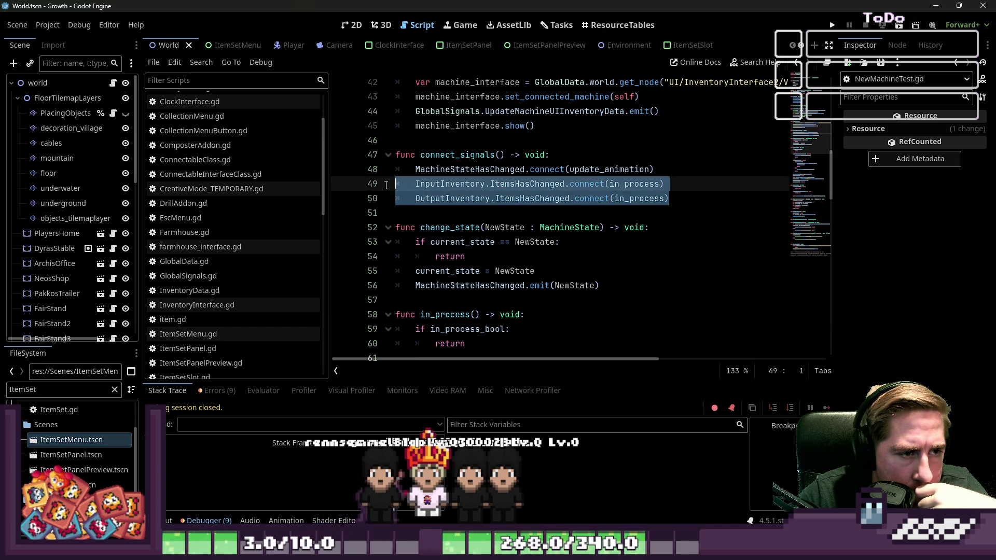
click(490, 199)
click(536, 188)
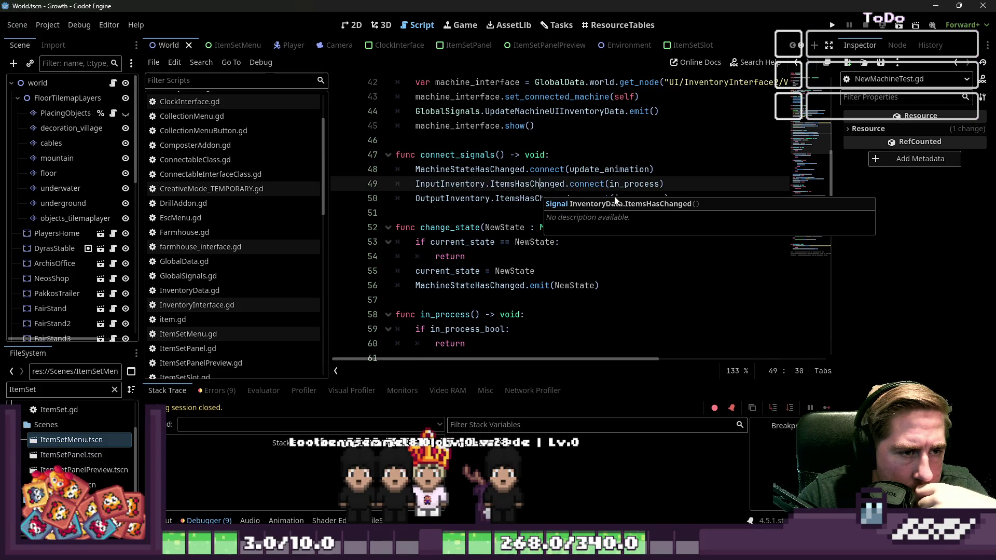
click(666, 199)
mouse_move(581, 200)
mouse_down()
mouse_move(350, 196)
mouse_move(352, 185)
mouse_up()
key(ctrl+c)
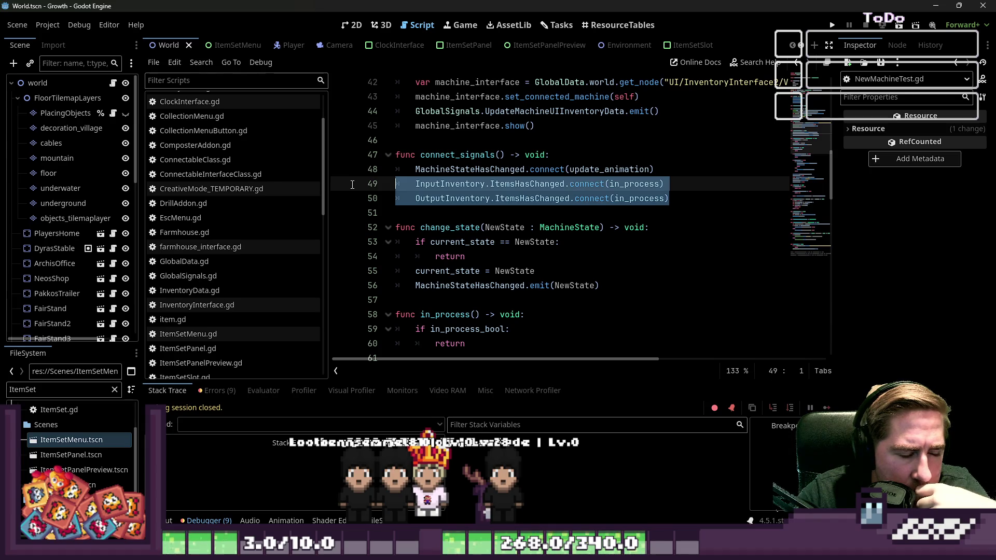
- Paste copies of lines 49–50 as lines 51–52, connecting both ItemsHasChanged signals to update_ui
click(677, 198)
key(Return)
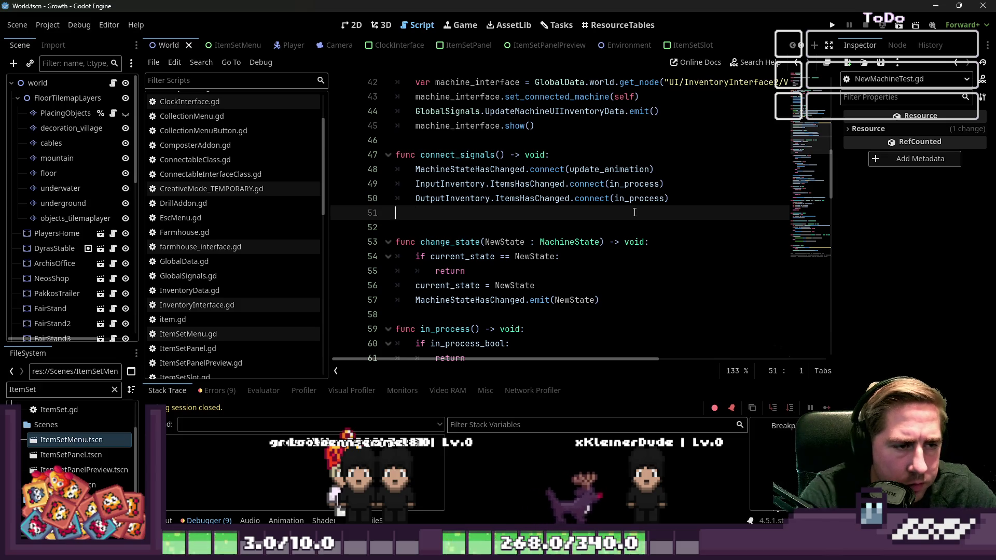
key(ctrl+v)
key(ctrl+shift+Right)
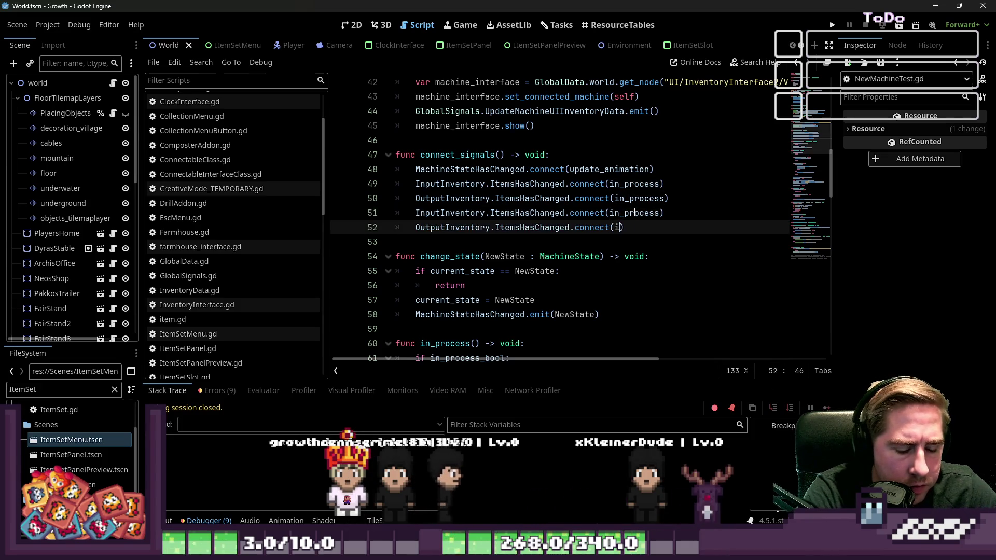
key(BackSpace)
key(Escape)
text(update)
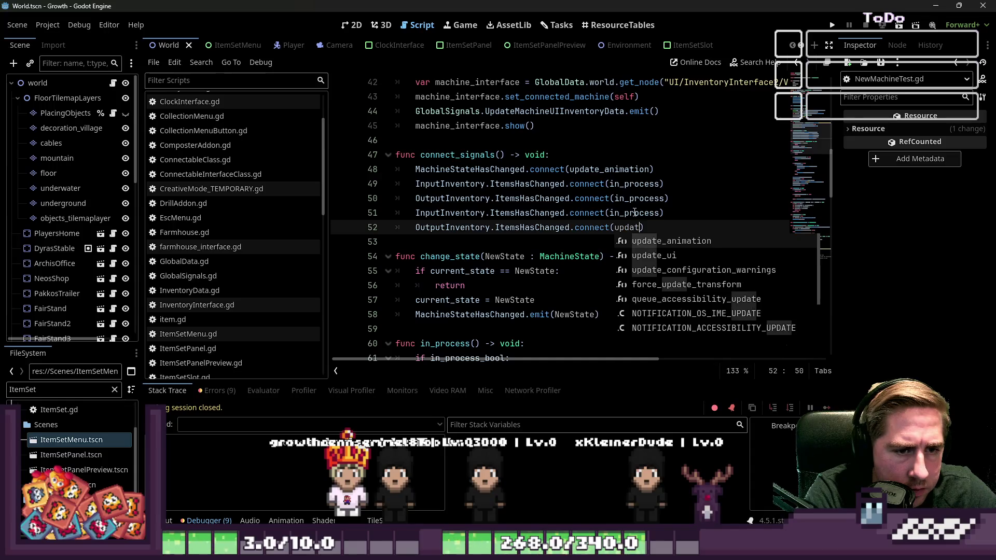
key(Return)
double_click(634, 213)
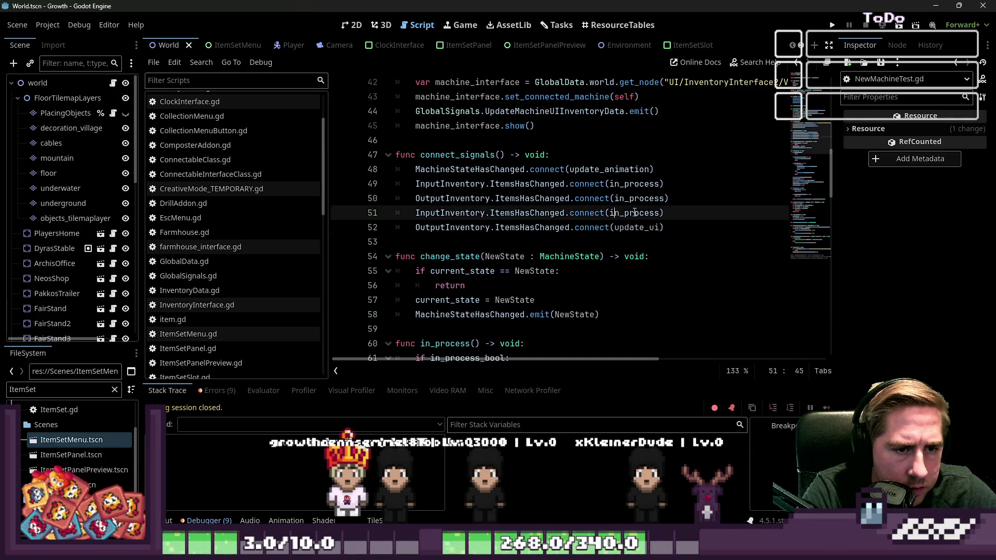
text(update_ui)
key(ctrl+a)
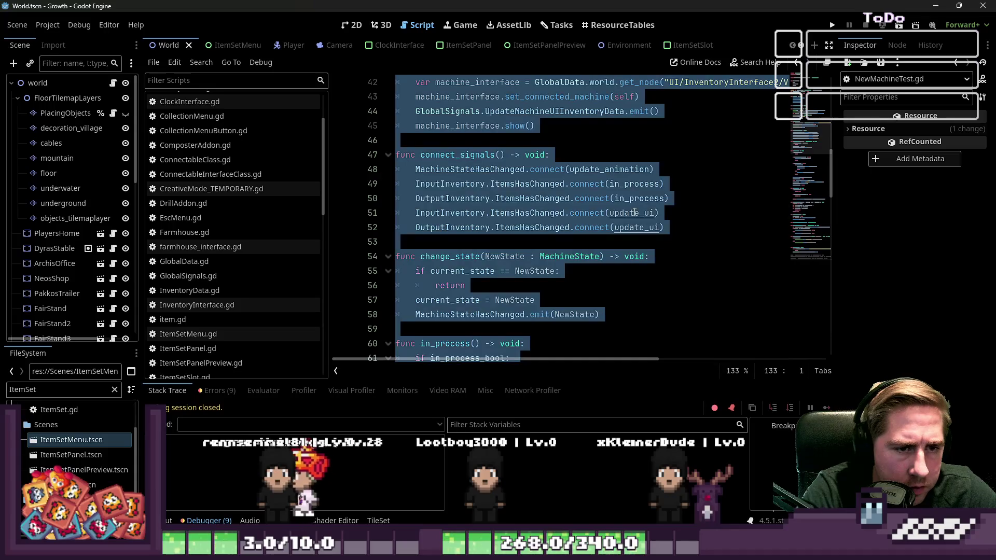
click(674, 169)
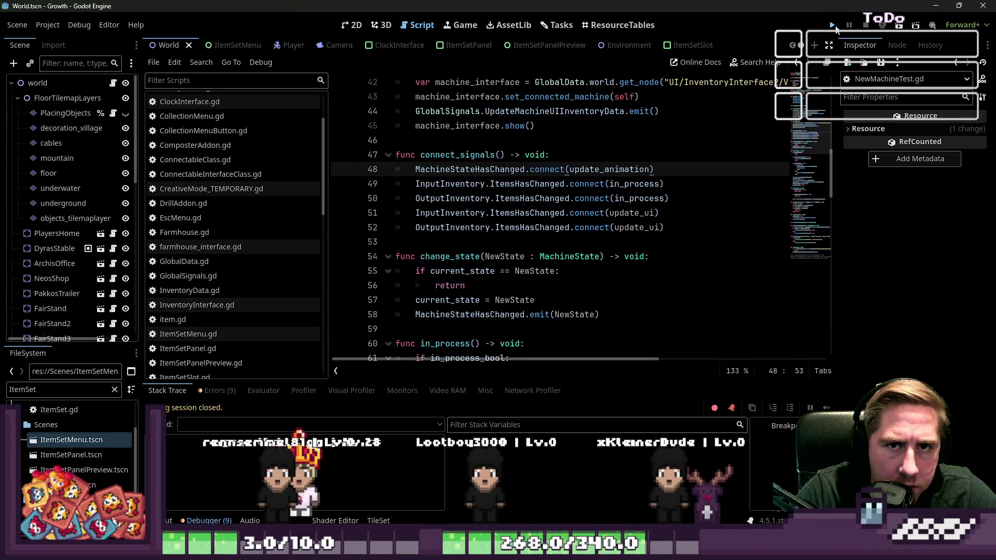
- Run the game, start a New Game and enter a character name
click(833, 26)
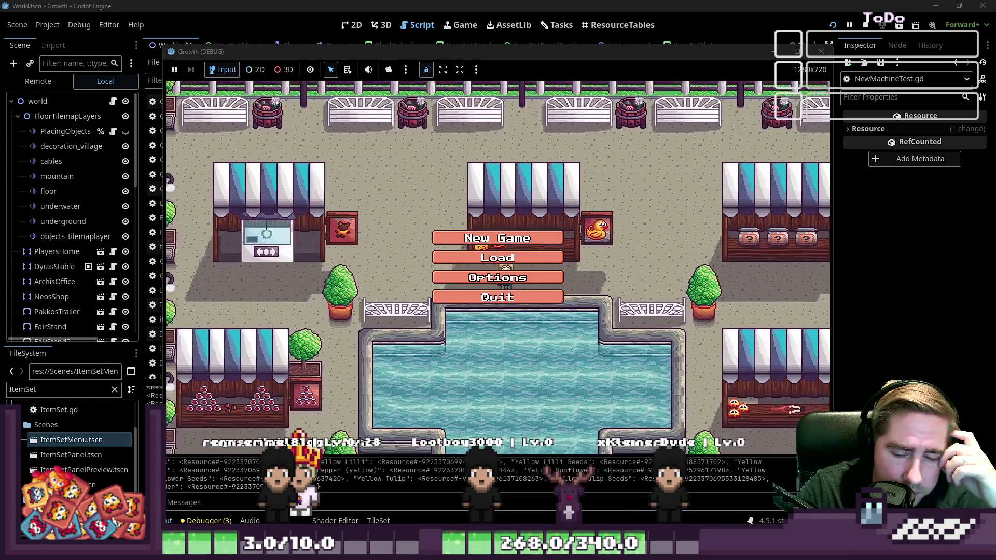
click(505, 236)
text(yxc)
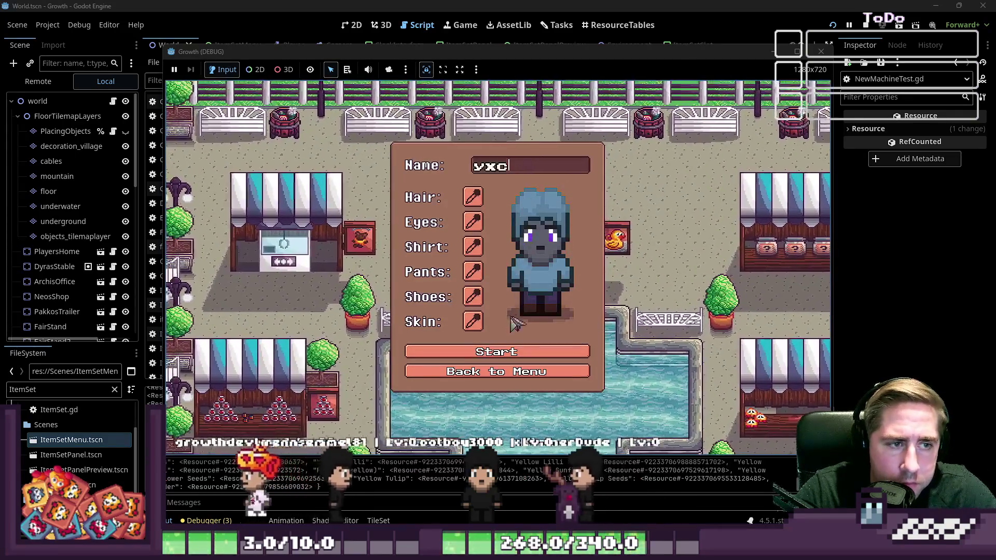
key(Return)
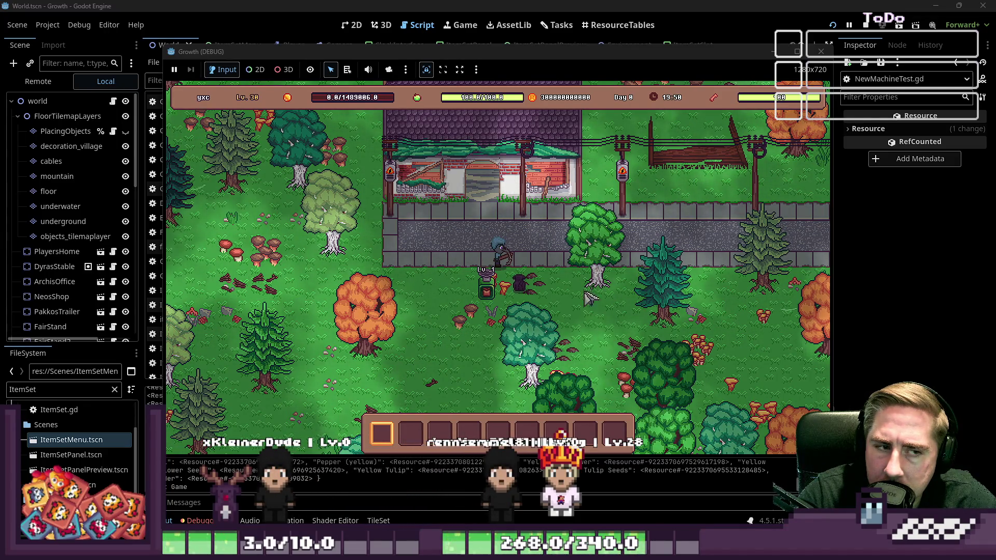
- Walk to the machine, open it and drag the apple into its input slot
key(a)
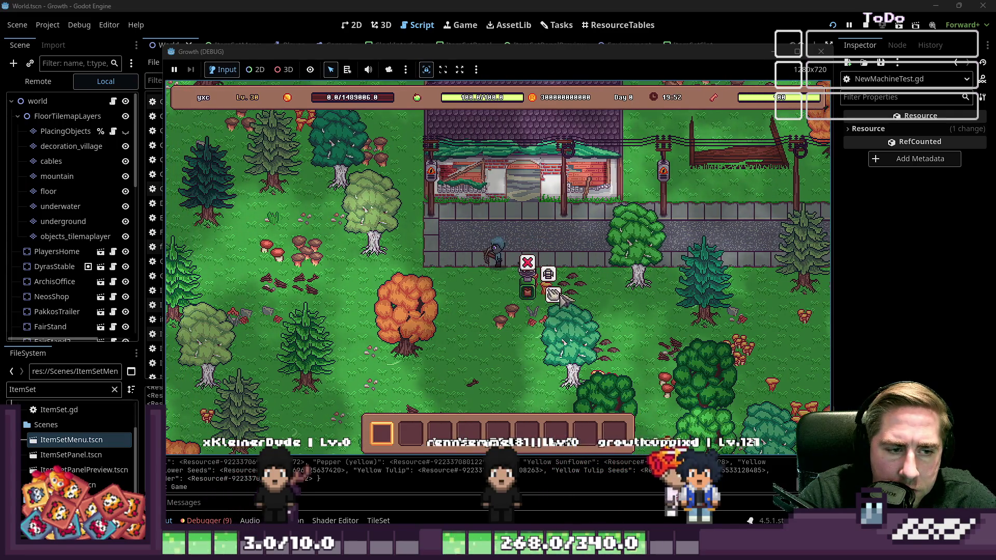
click(553, 295)
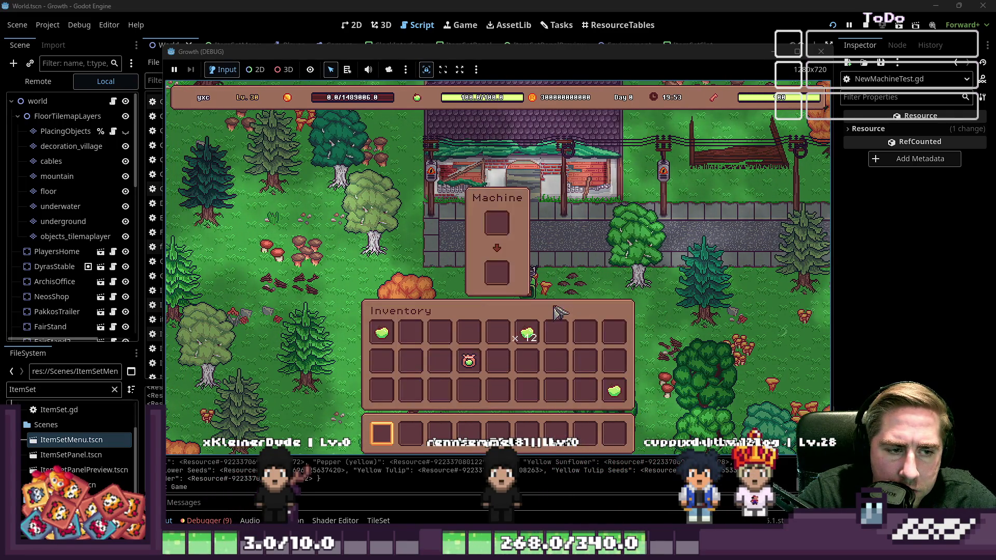
mouse_move(527, 334)
mouse_down()
mouse_move(513, 232)
mouse_move(498, 228)
mouse_up()
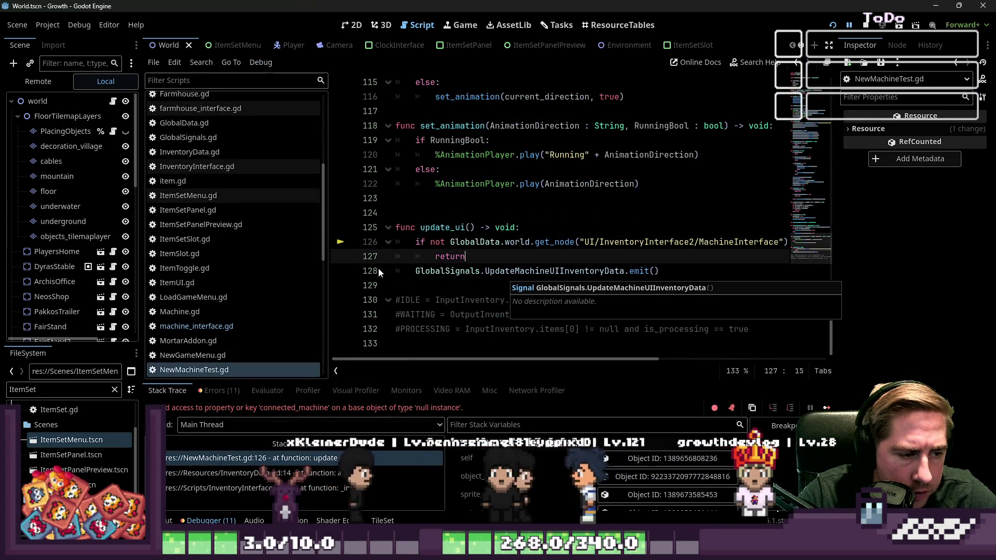
- Browse farmhouse_interface.gd, InventoryInterface.gd and ItemSetMenu.gd, then return to NewMachineTest.gd
scroll(215, 204, up, 1)
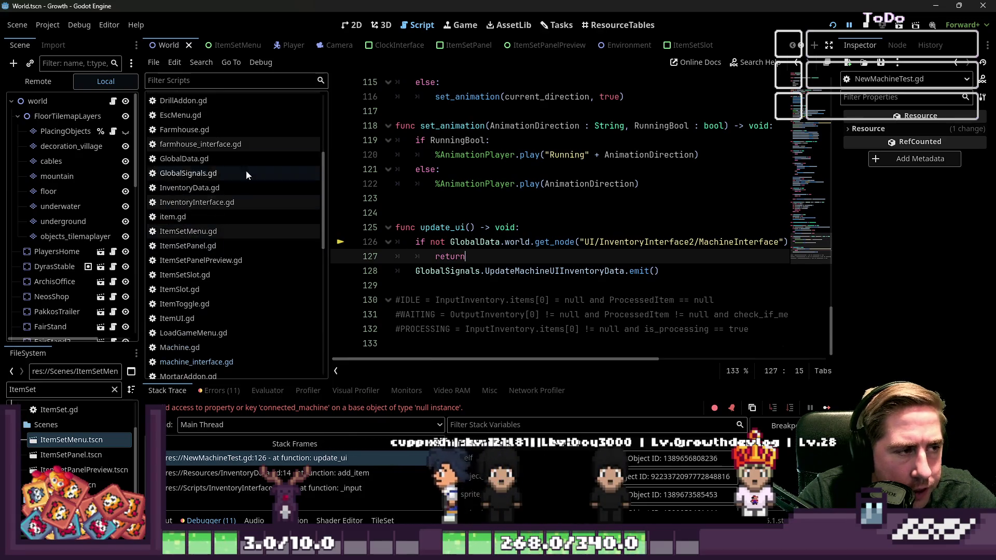
click(227, 145)
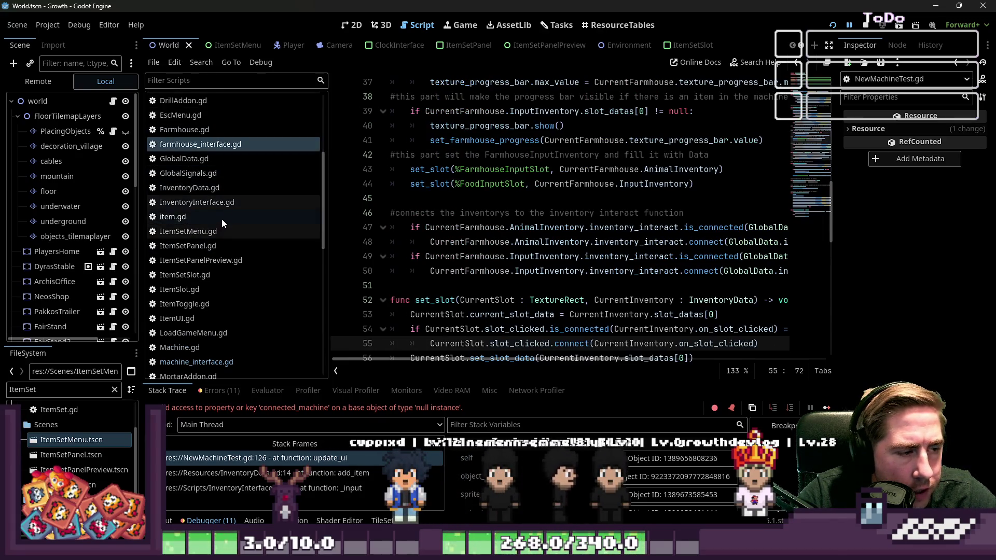
click(200, 203)
click(210, 233)
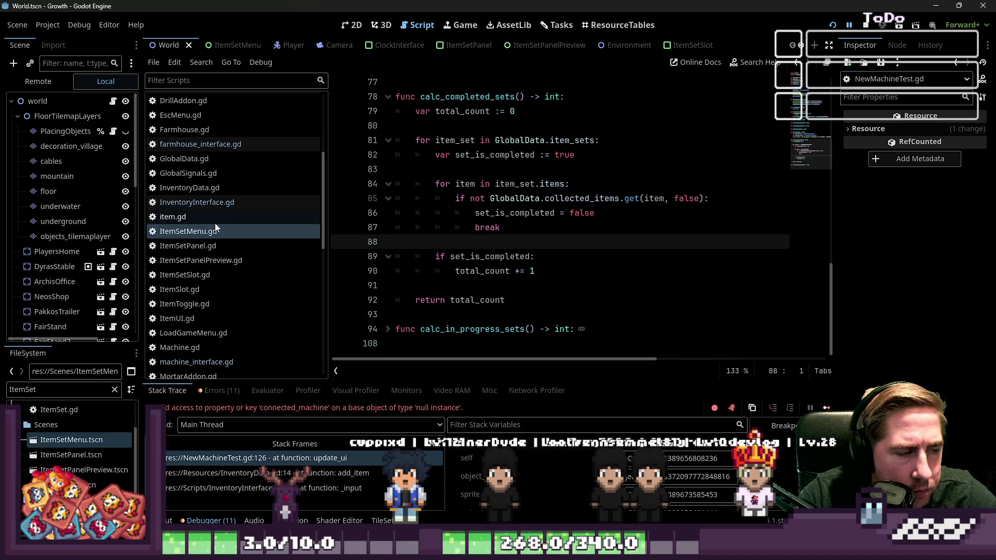
scroll(201, 210, up, 2)
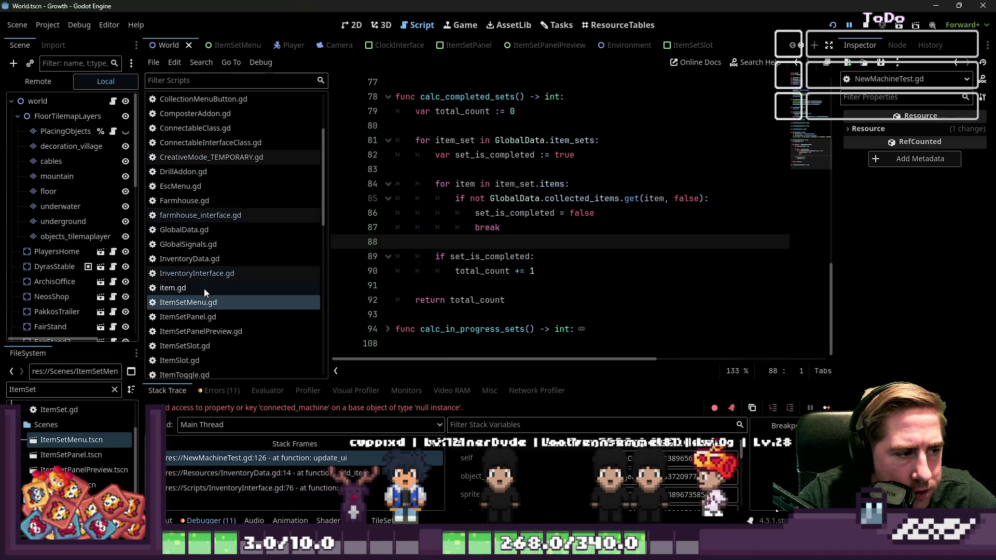
scroll(200, 281, down, 3)
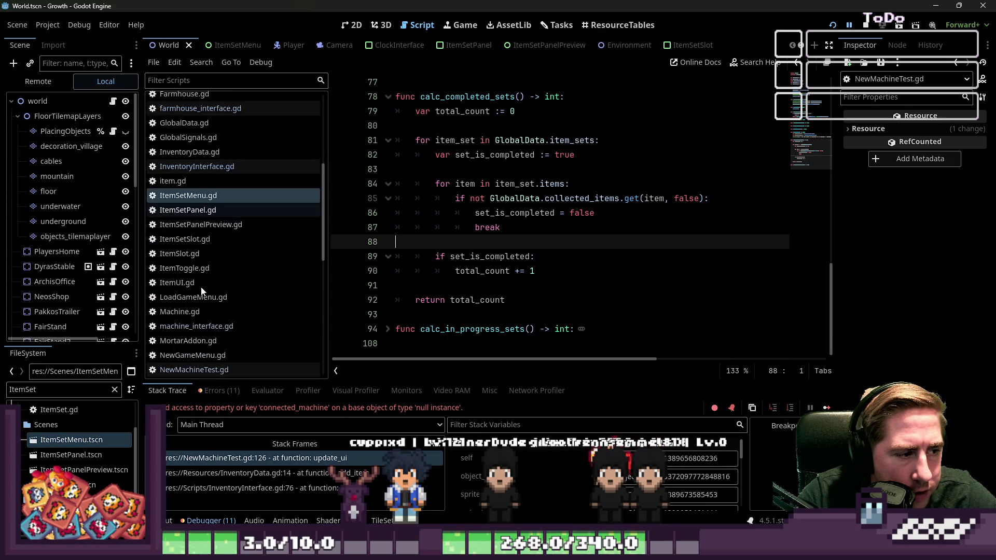
click(205, 368)
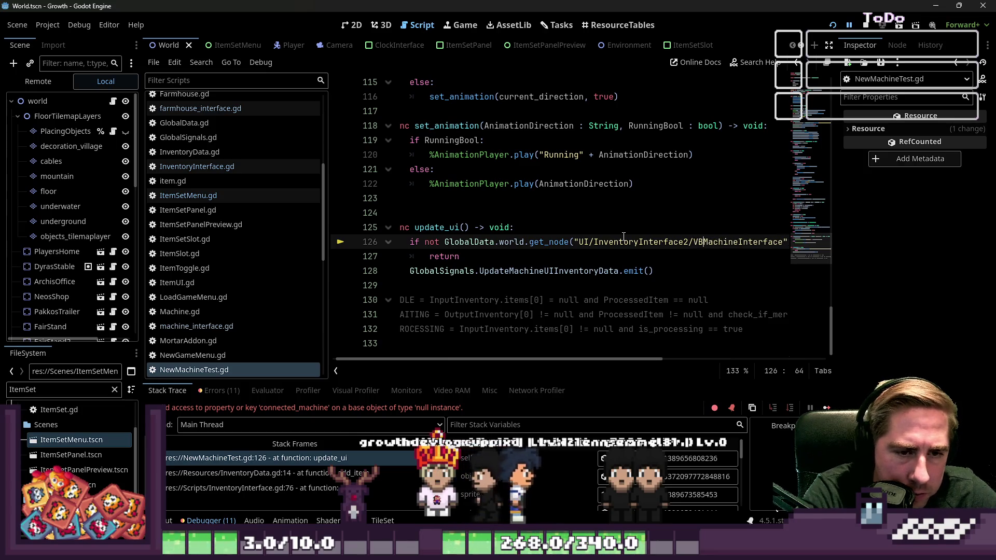
- Insert 'Container/' into the line 126 node path and stop the running game with F8
text(Container/)
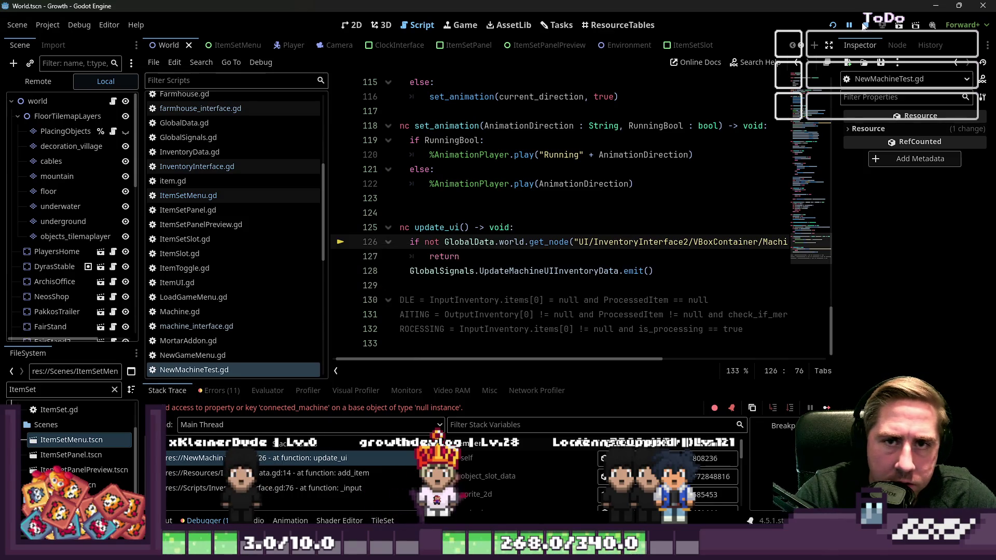
key(F8)
scroll(581, 206, up, 4)
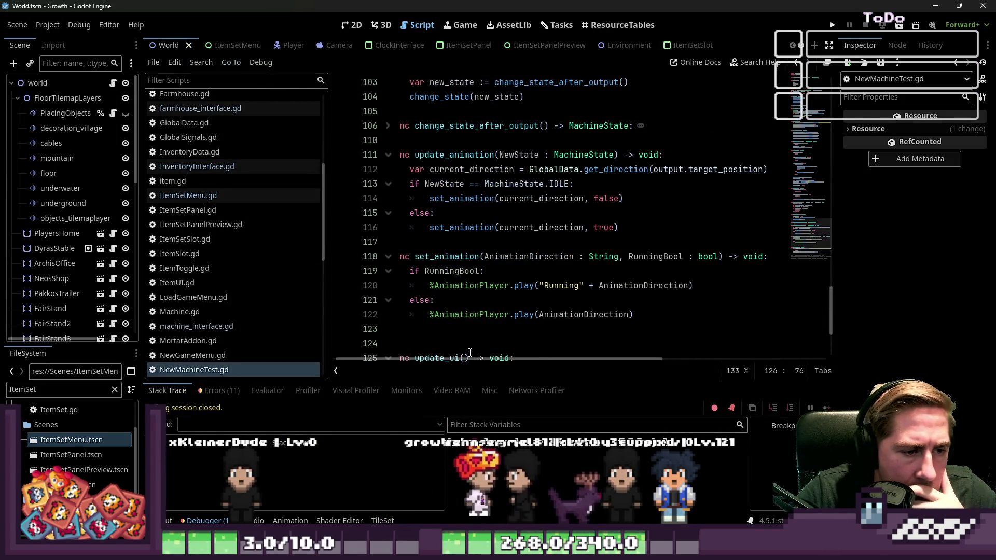
- Scroll through NewMachineTest.gd to review in_process and its can_output check
scroll(447, 234, up, 2)
scroll(447, 235, up, 4)
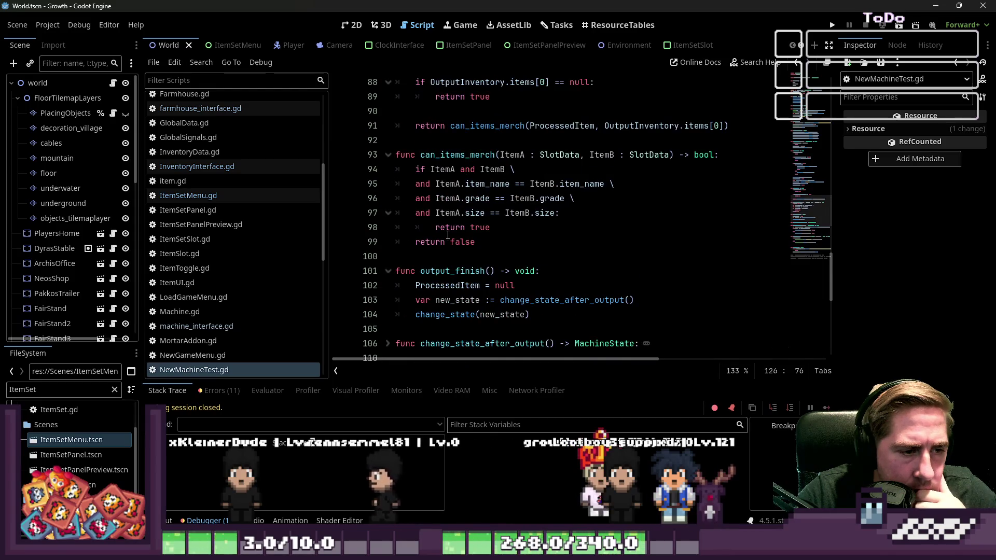
scroll(448, 234, down, 6)
scroll(448, 235, up, 10)
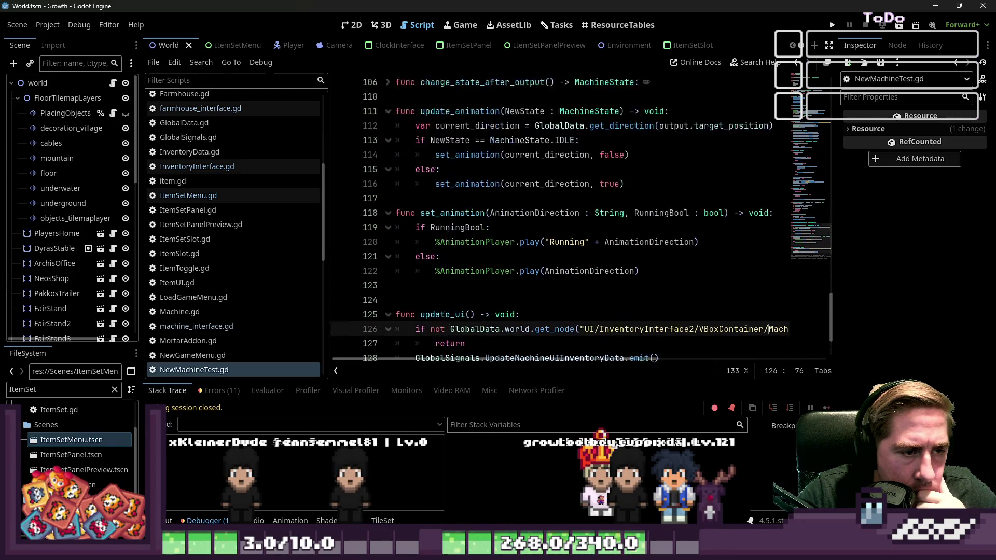
scroll(461, 237, up, 4)
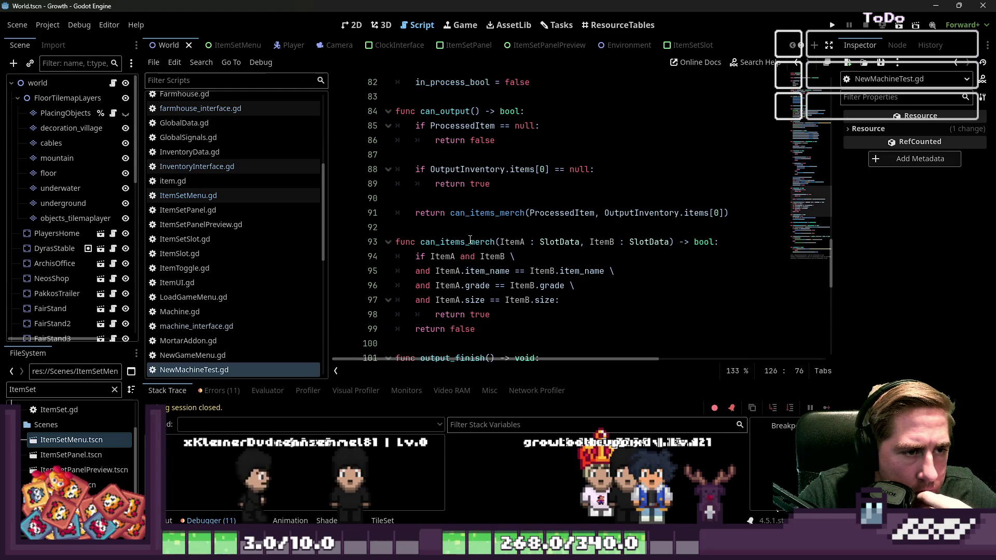
scroll(497, 234, down, 6)
scroll(496, 234, up, 3)
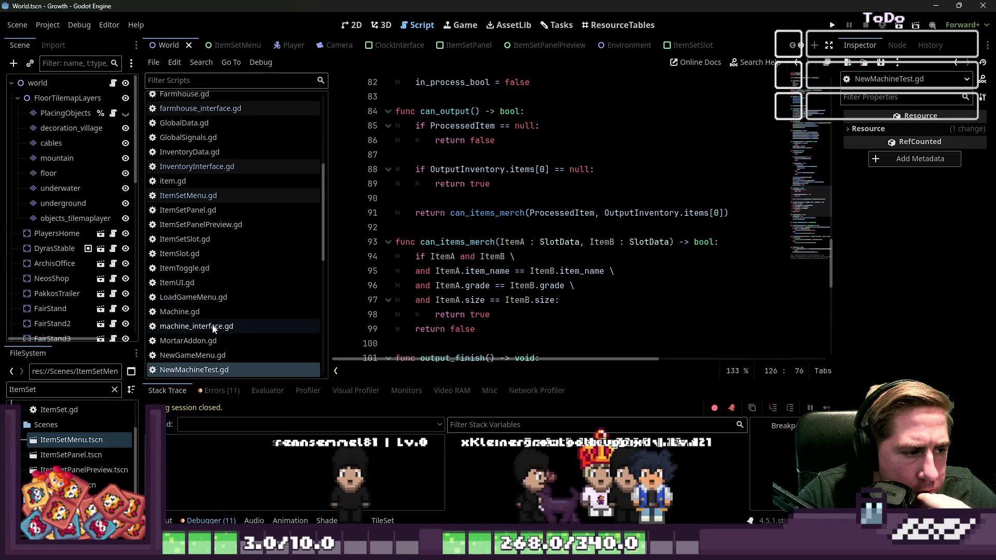
click(204, 369)
scroll(568, 247, down, 5)
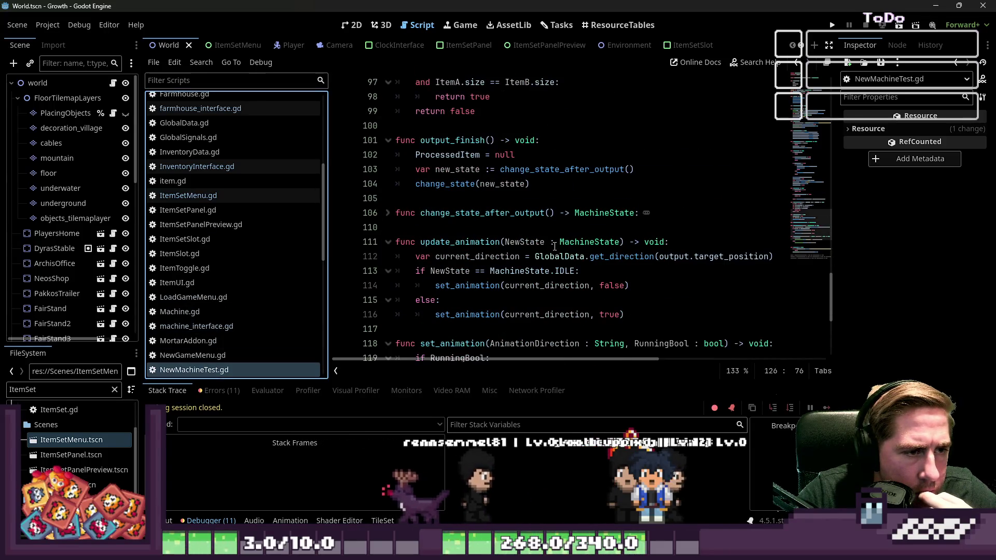
scroll(560, 246, up, 11)
click(490, 195)
scroll(467, 233, up, 1)
scroll(468, 233, down, 2)
scroll(467, 233, down, 2)
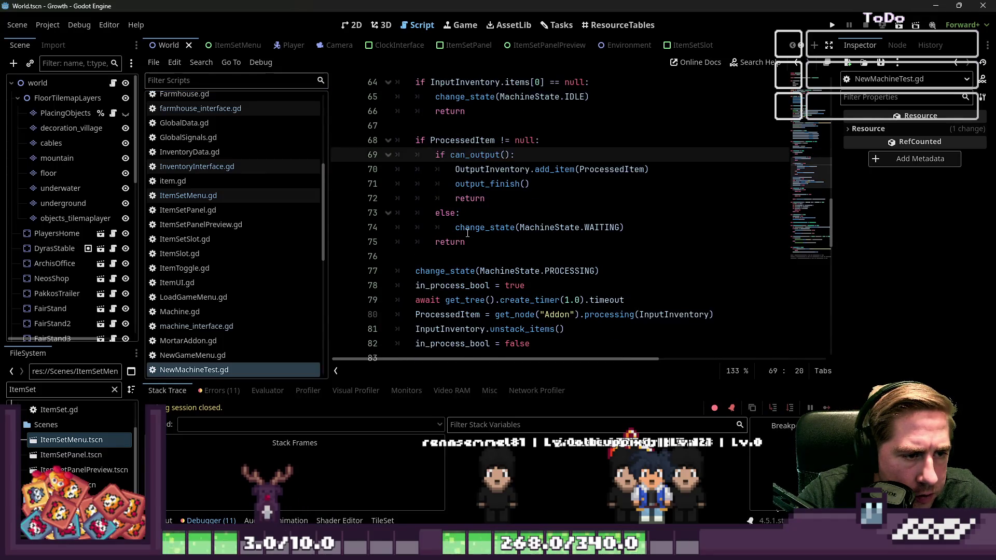
- Move in_process_bool = false right after line 80's Addon processing call, save, and relaunch
click(465, 227)
drag(543, 256, 415, 256)
key(ctrl+c)
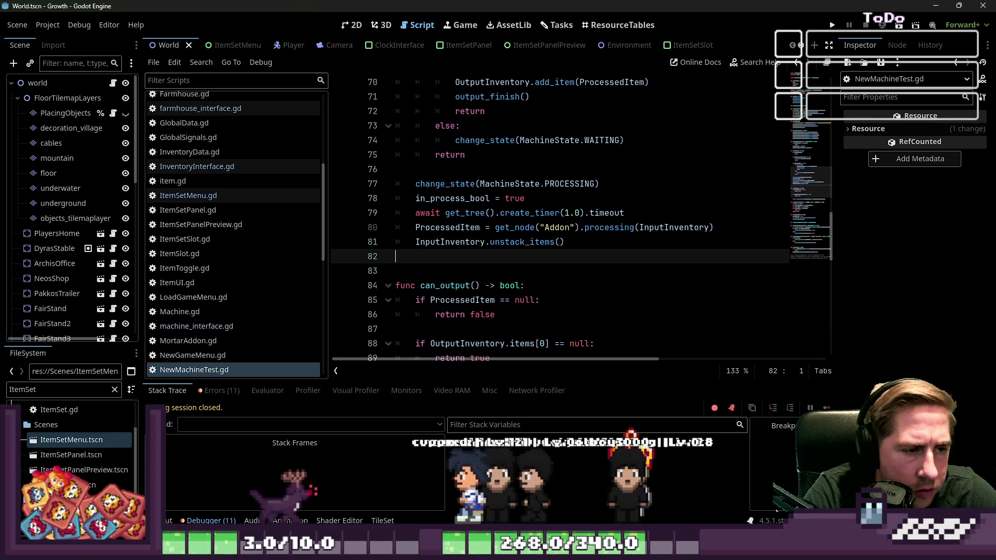
key(BackSpace)
key(BackSpace)
key(BackSpace)
click(569, 228)
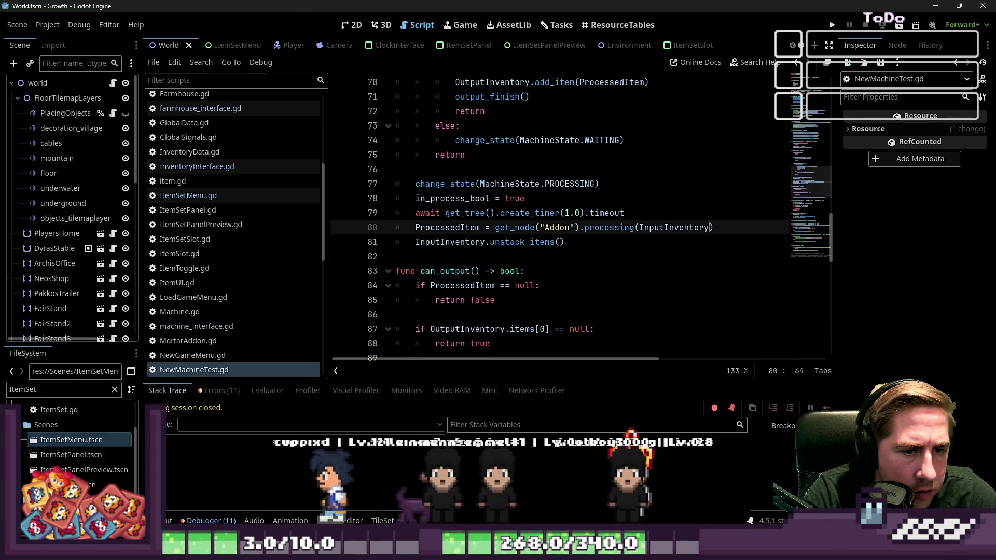
key(End)
key(Return)
key(ctrl+v)
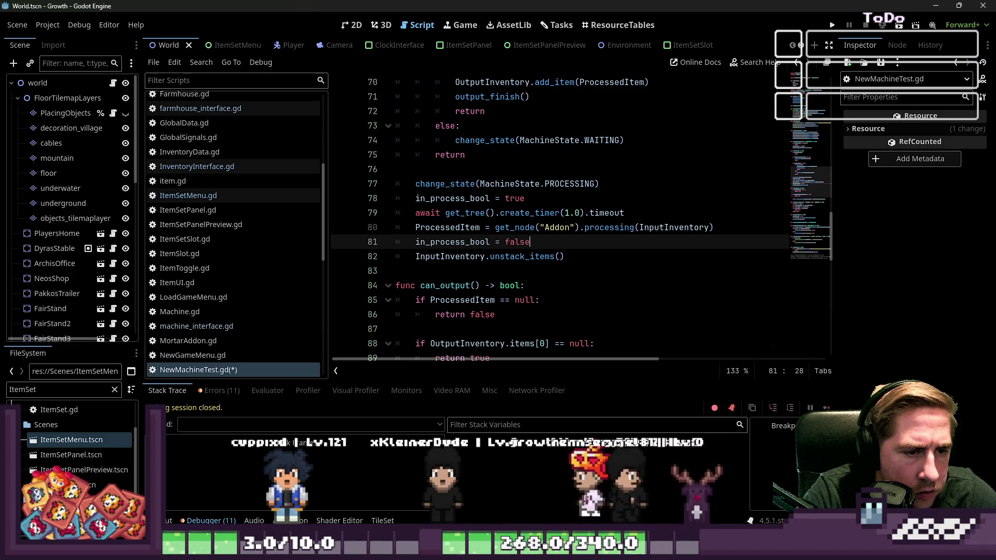
key(ctrl+s)
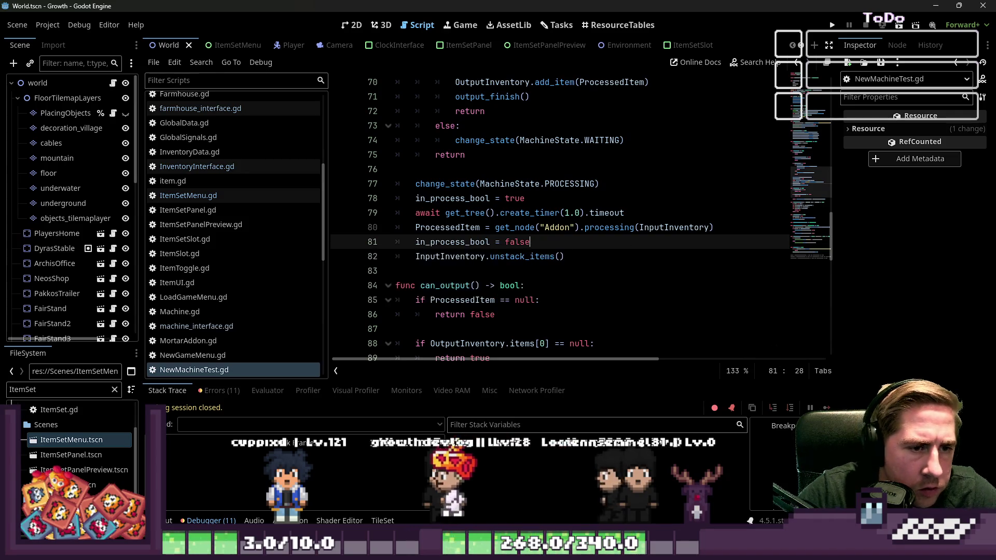
click(832, 25)
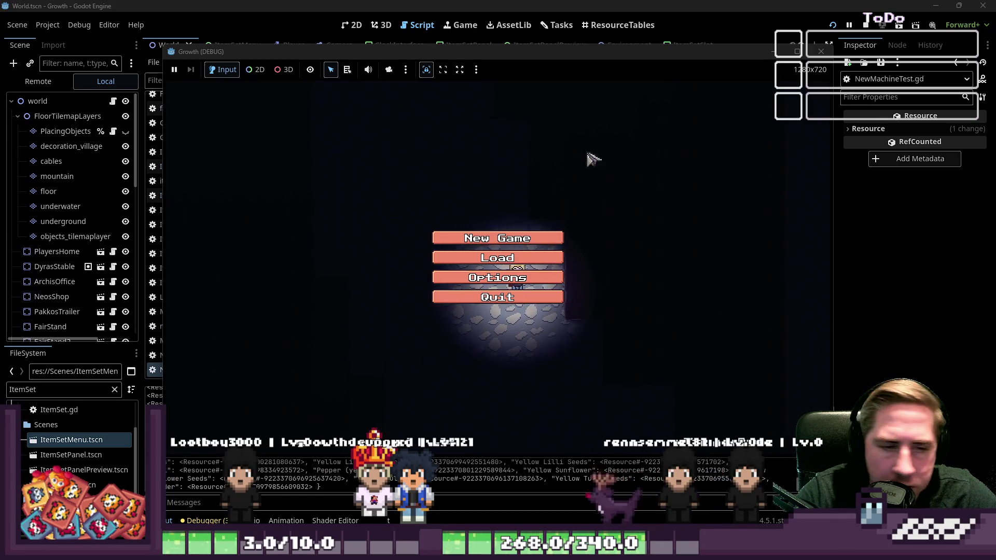
- Start a new game as character 'as' and load a stack into the machine, overflowing at line 91
click(521, 238)
text(asd)
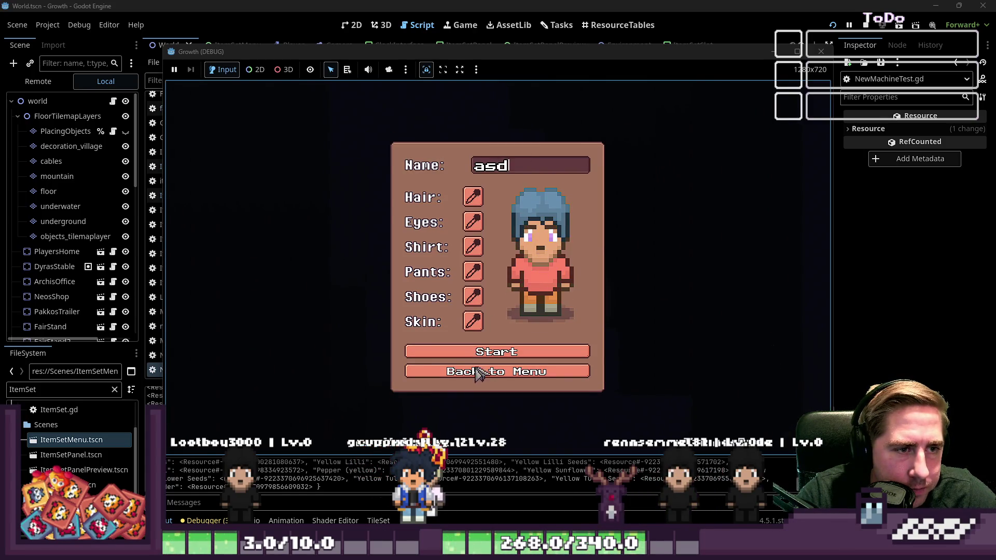
click(489, 352)
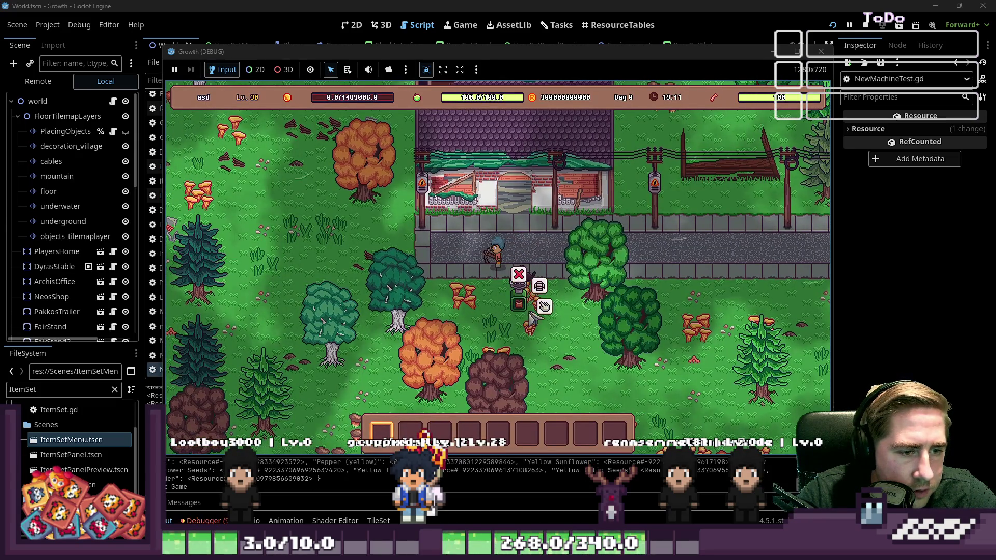
click(528, 314)
click(496, 223)
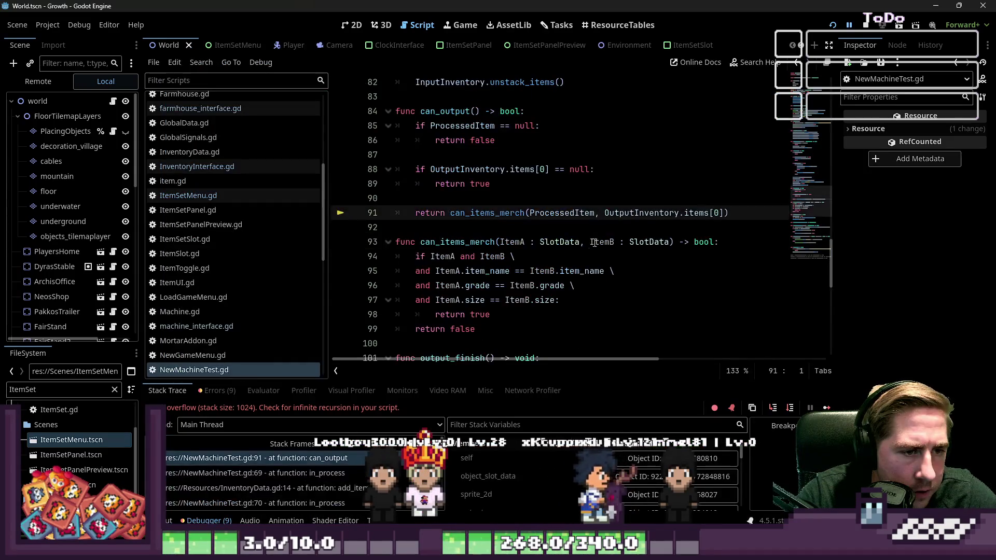
- Trace the overflow through the Debugger frames: in_process line 69 and InventoryData.gd's add_item
click(470, 225)
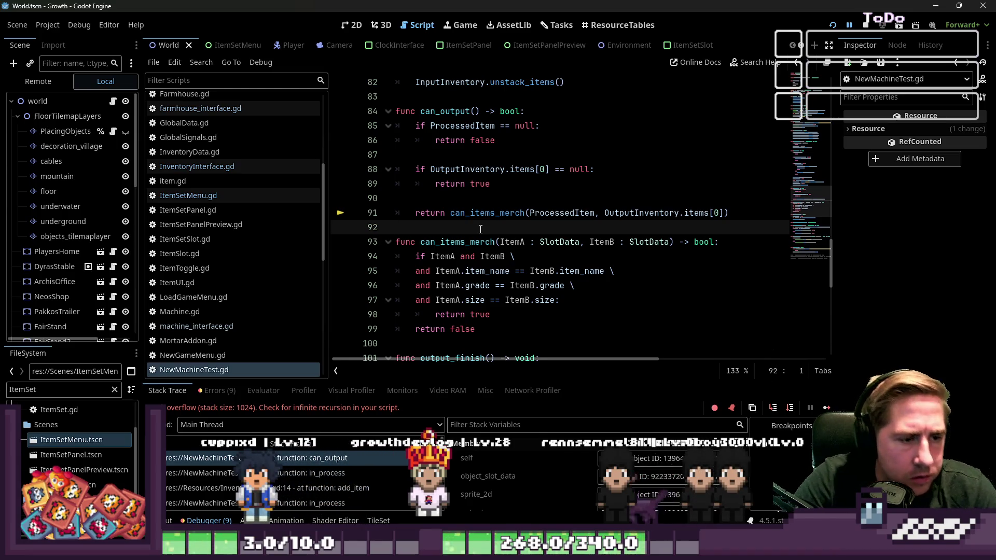
scroll(481, 229, down, 2)
scroll(492, 223, up, 8)
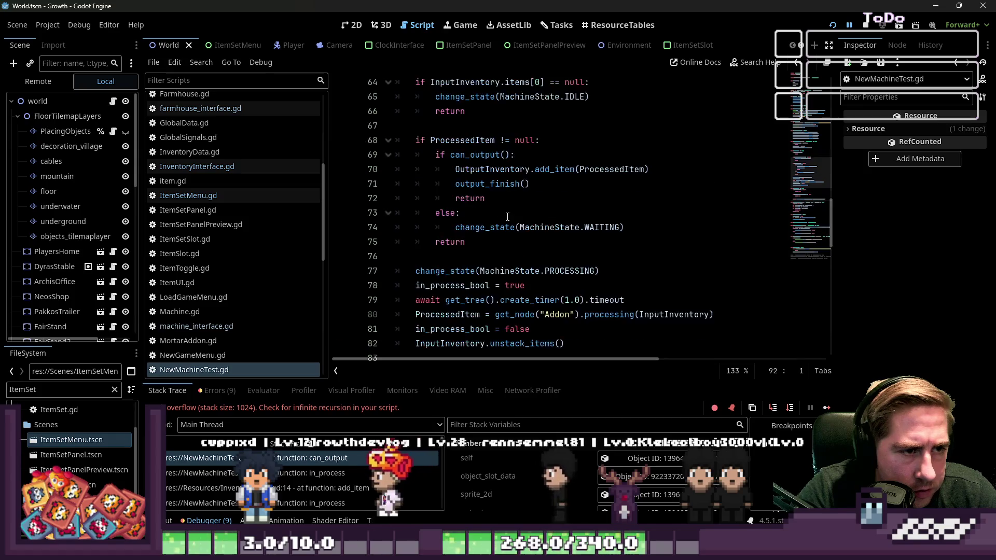
scroll(507, 216, up, 6)
scroll(508, 217, down, 3)
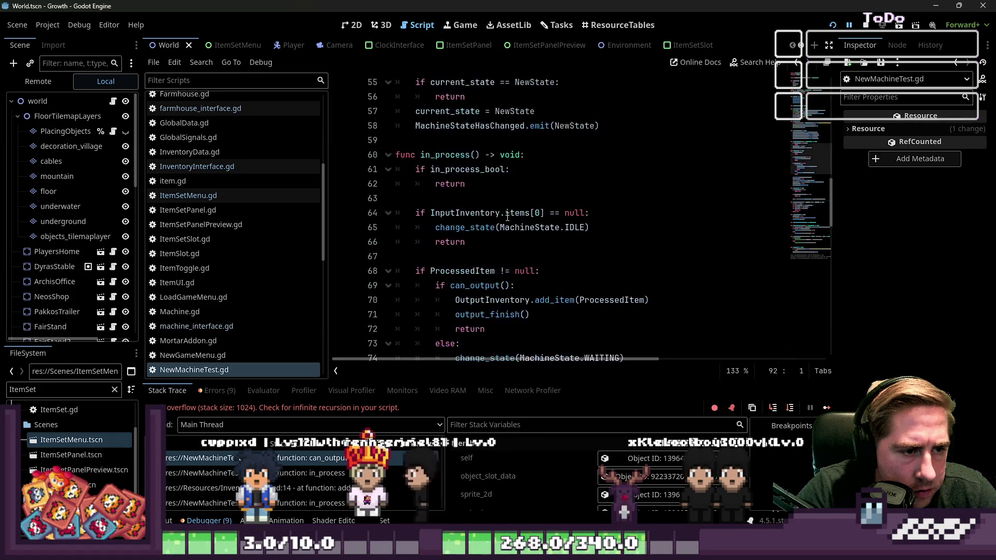
scroll(507, 216, down, 10)
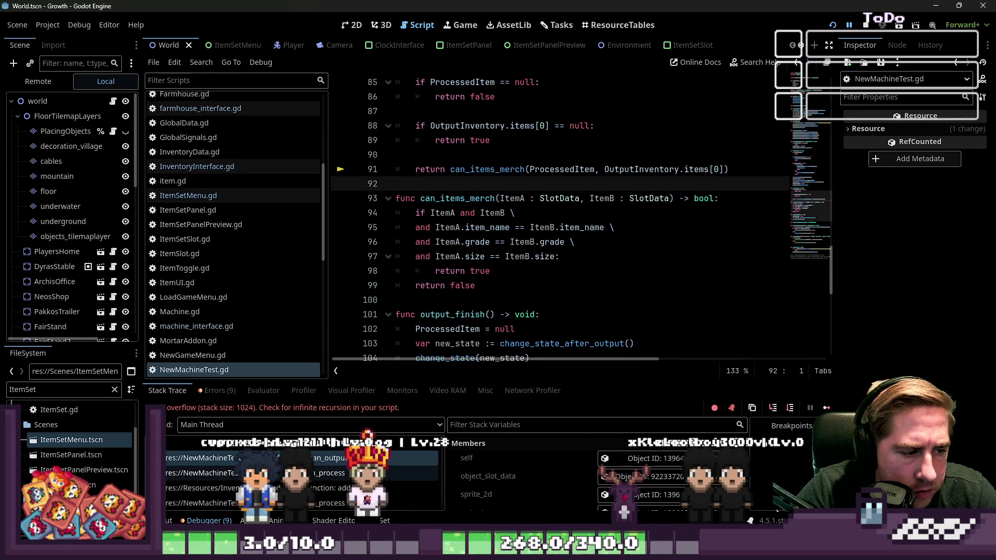
click(268, 473)
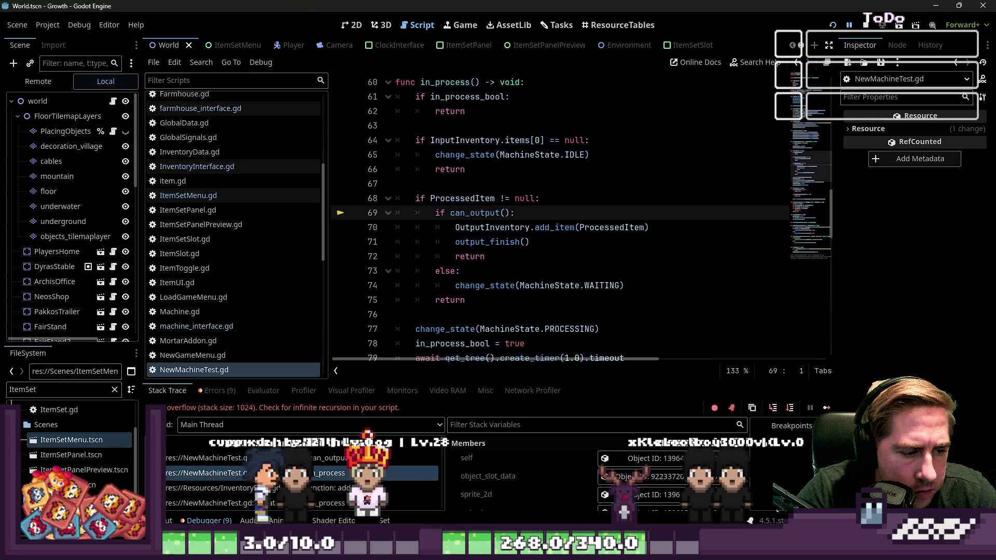
click(268, 482)
click(266, 474)
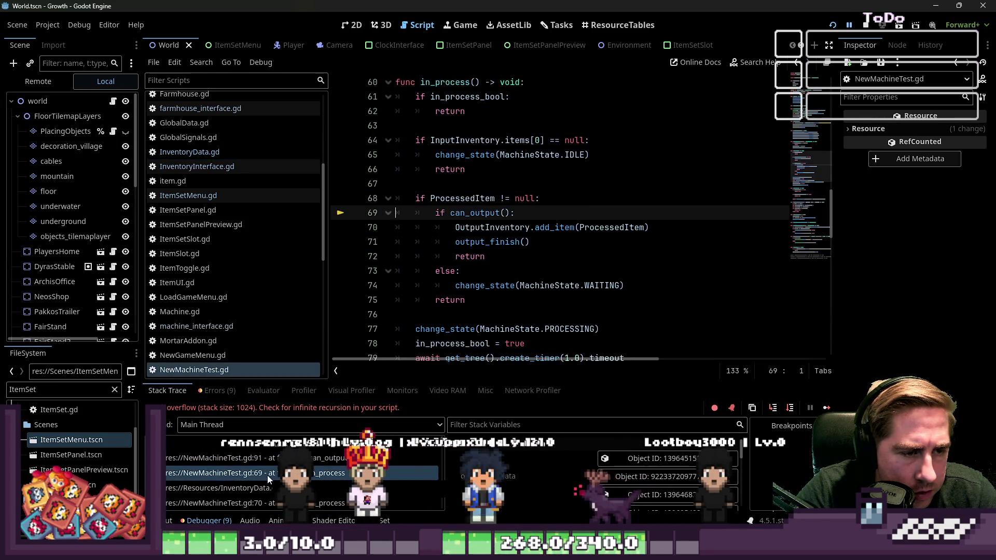
- Inspect in_process around line 74 and bring up the call_deferred documentation
key(ctrl+a)
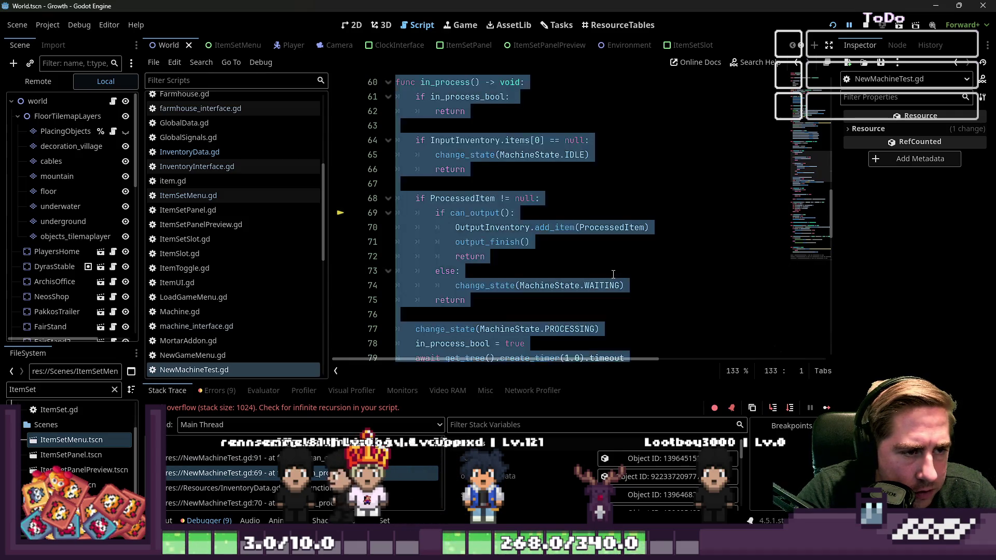
click(588, 288)
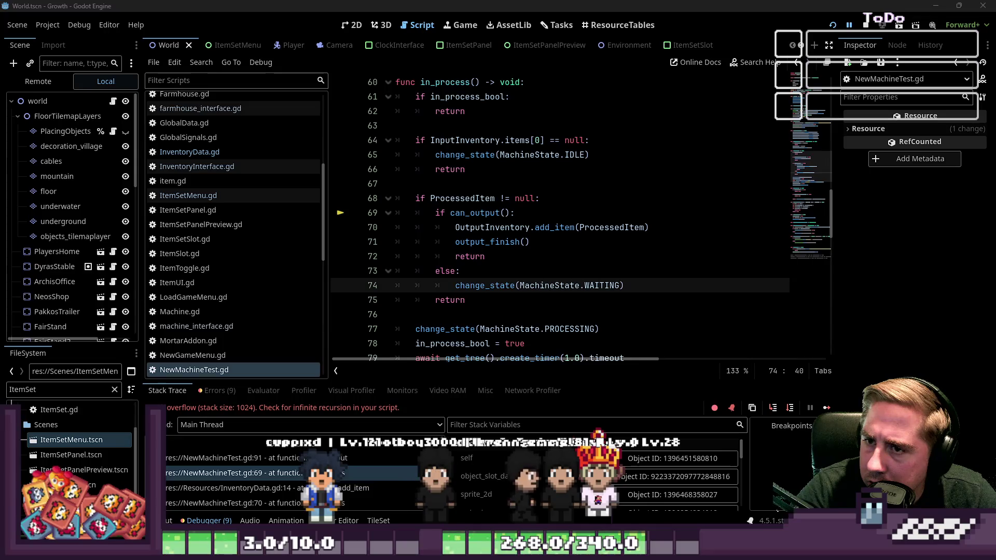
key(F5)
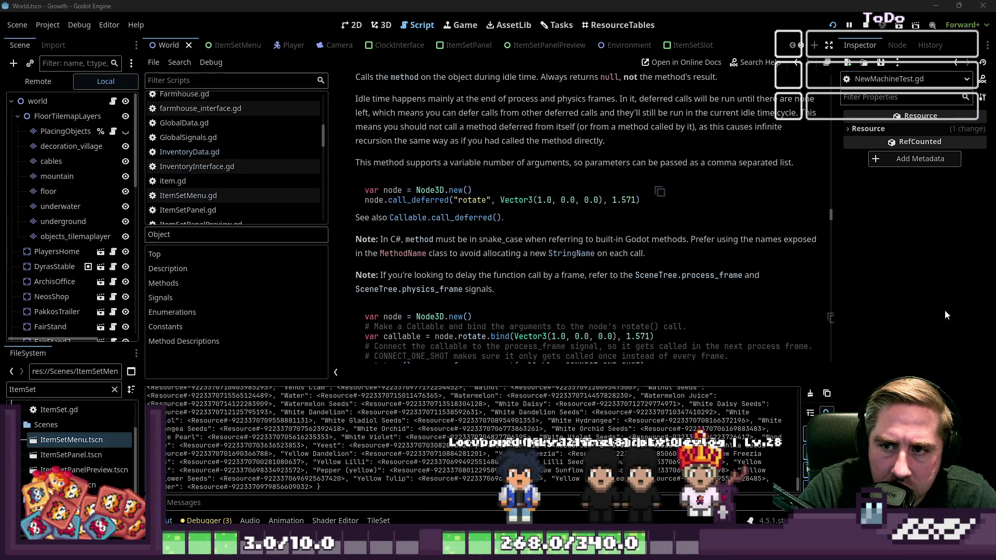
- Scroll the call_deferred docs page, then switch to the 2D view and back to Script
key(ctrl+a)
click(552, 248)
scroll(539, 274, down, 5)
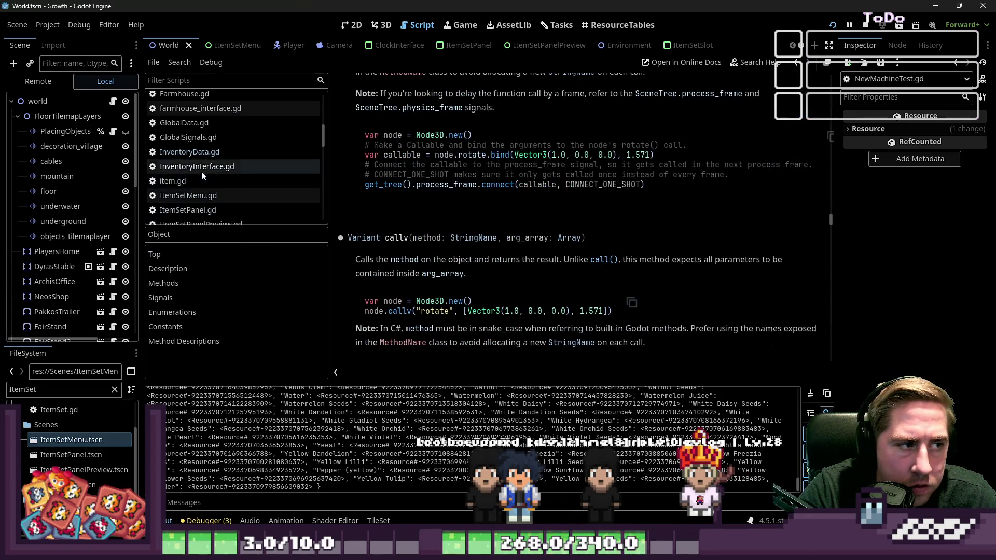
scroll(462, 227, up, 3)
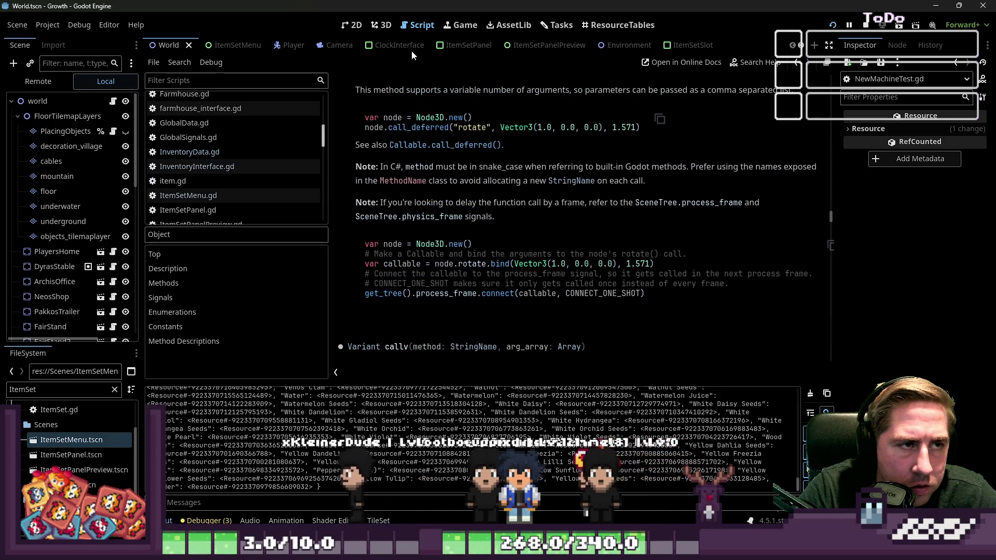
click(352, 25)
click(418, 25)
- Scroll the script list and open Machine.gd
scroll(213, 157, down, 2)
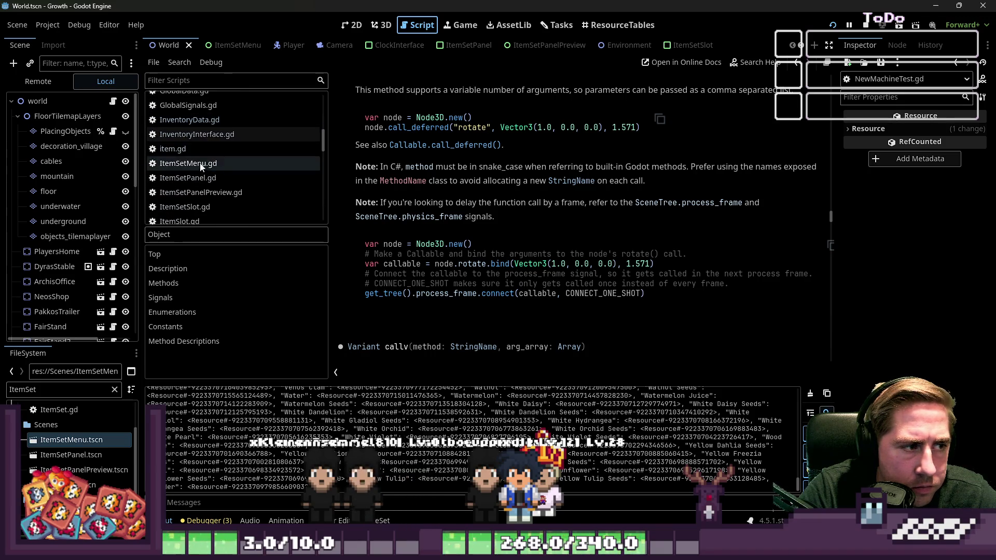
scroll(194, 155, up, 5)
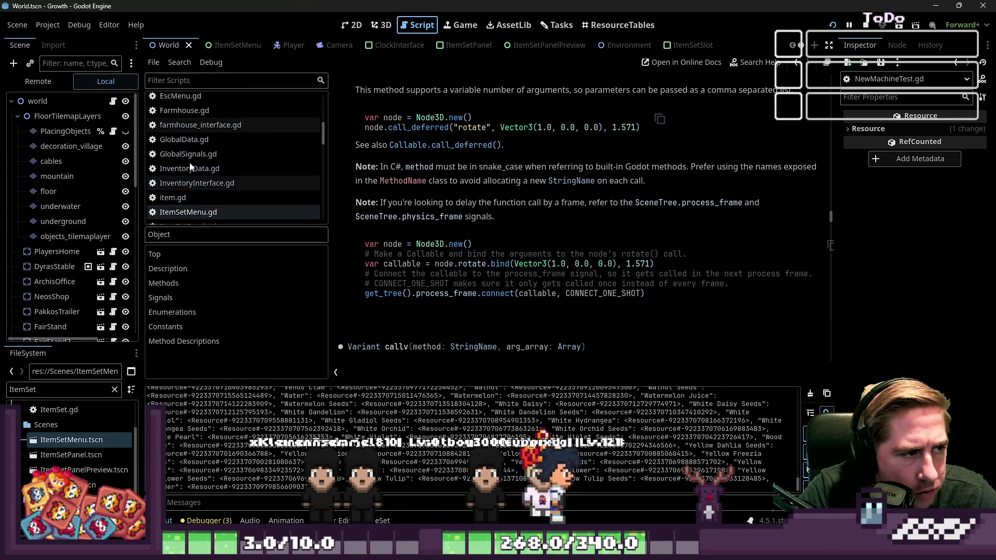
scroll(191, 170, up, 6)
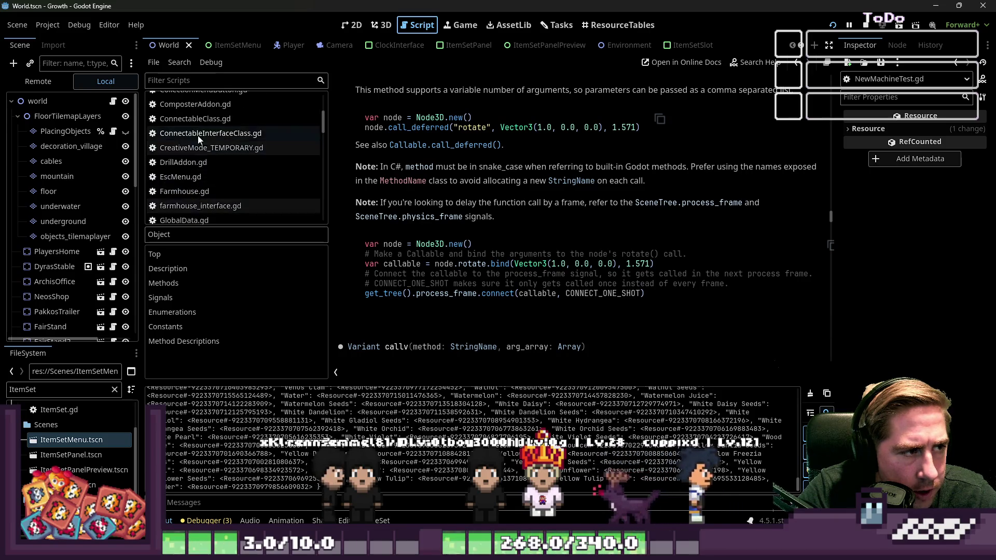
scroll(192, 156, down, 6)
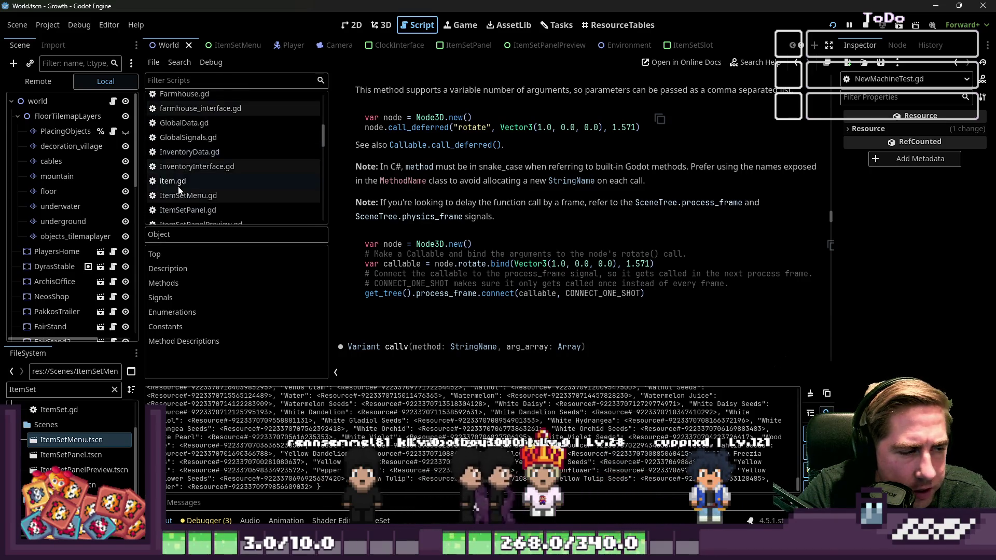
scroll(194, 174, down, 5)
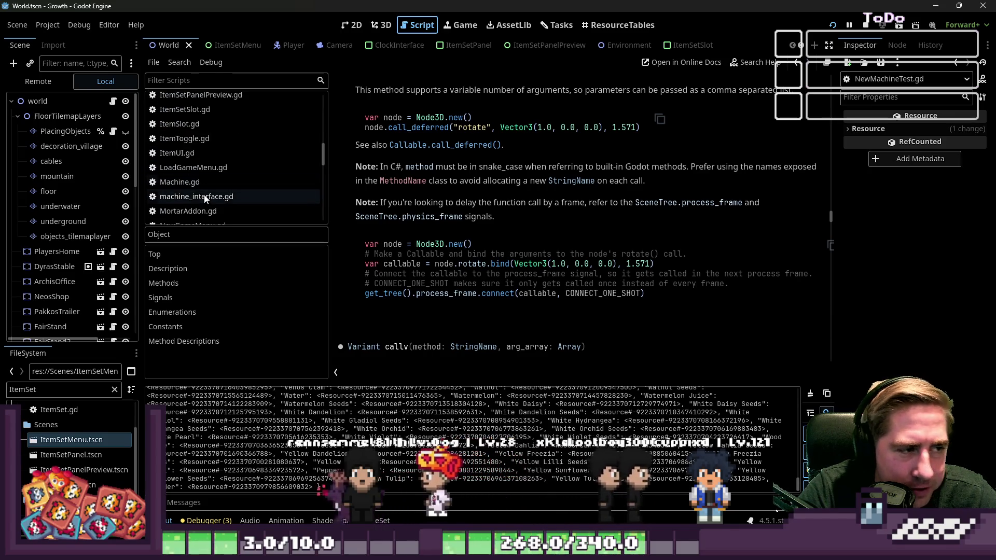
click(198, 179)
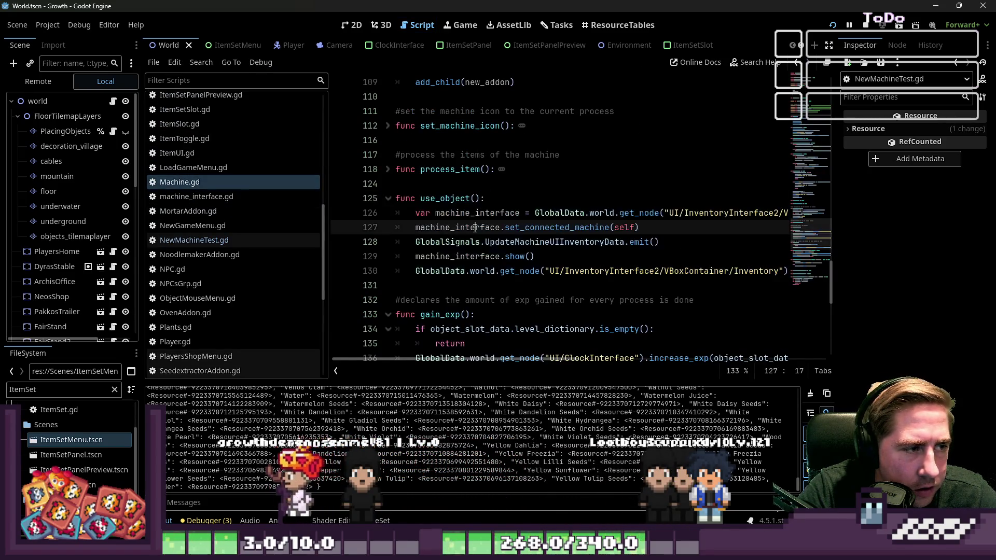
- Open NewMachineTest.gd and review can_output and the call_deferred call on line 83
click(270, 236)
key(ctrl+a)
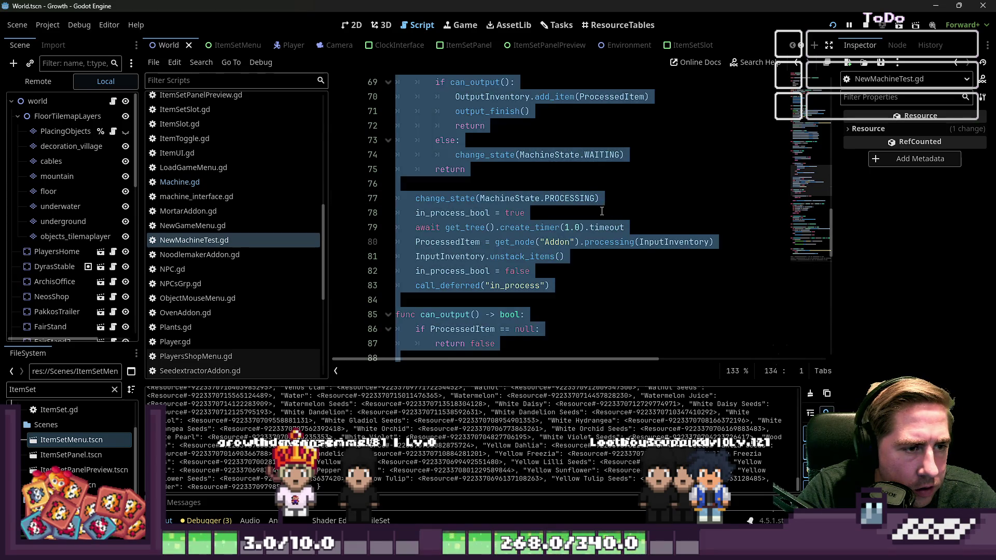
click(602, 211)
scroll(602, 212, down, 2)
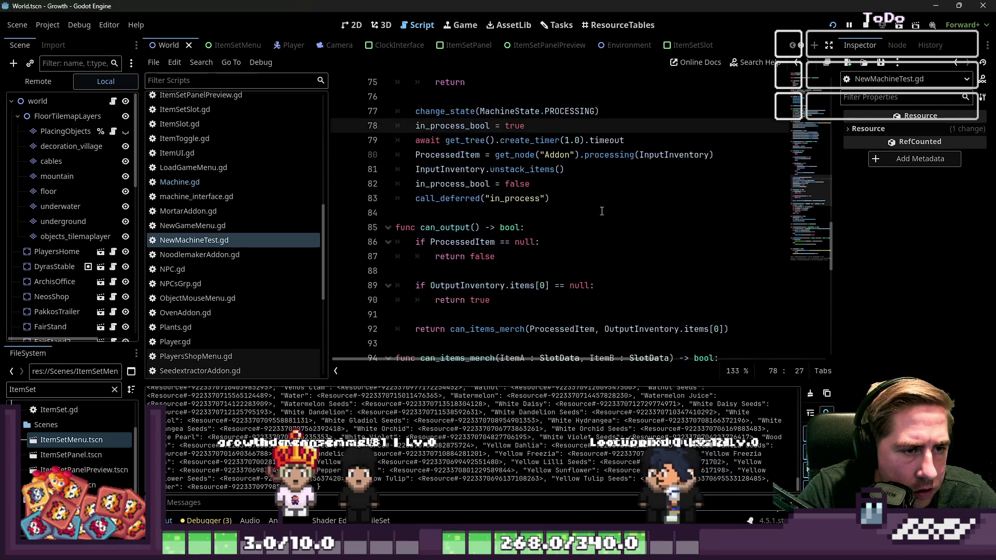
double_click(440, 228)
scroll(441, 227, down, 2)
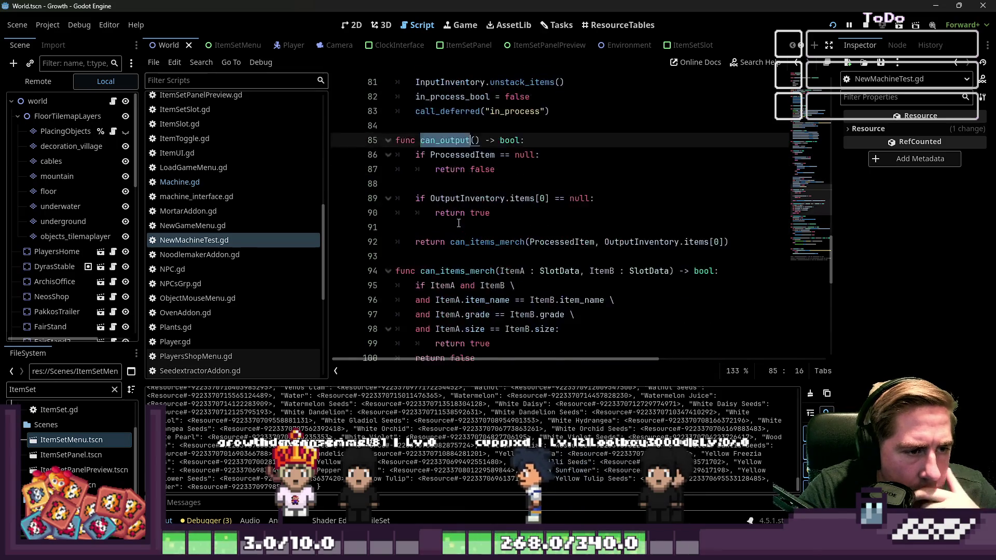
scroll(440, 187, up, 1)
double_click(473, 154)
scroll(473, 159, down, 3)
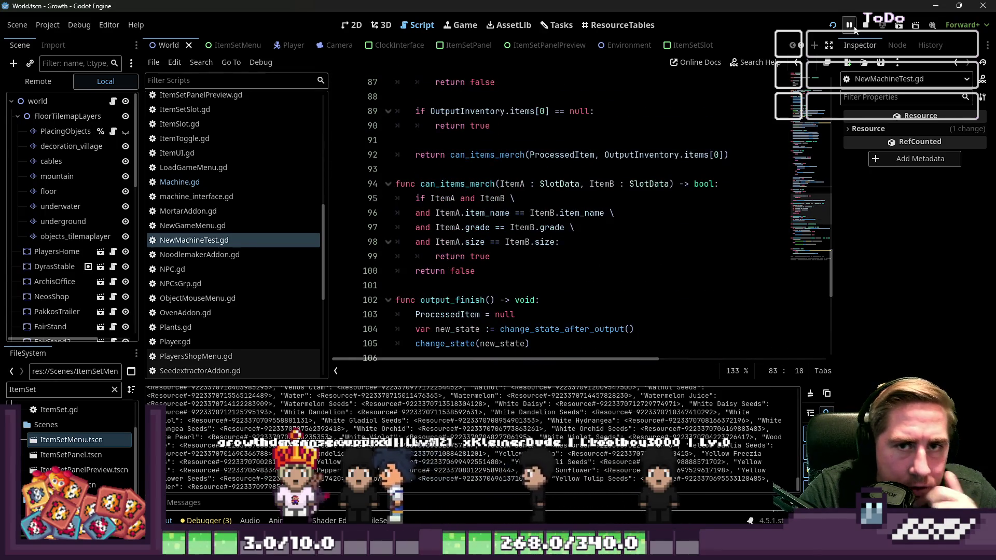
- Launch the game, create character 'sad', and drop the apple stack into the machine's input
key(F5)
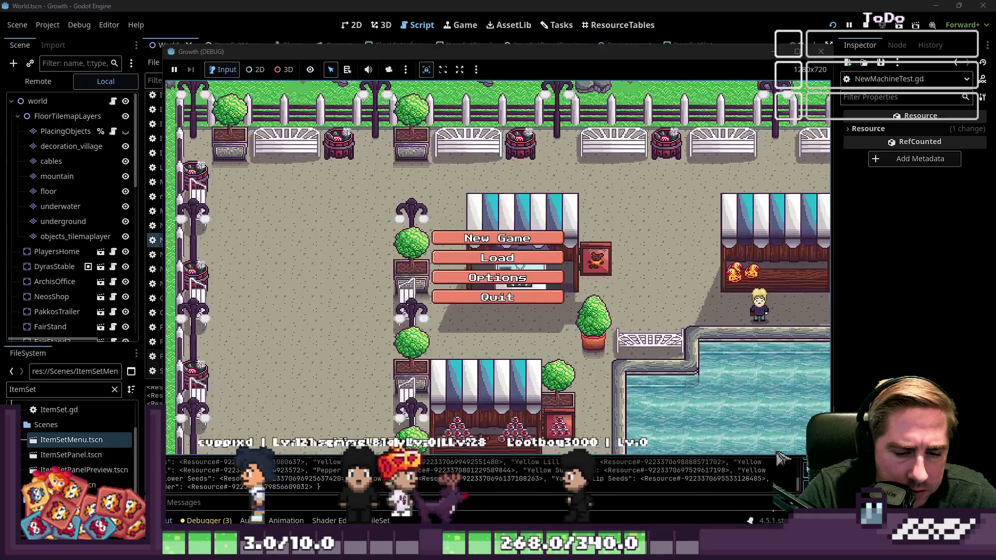
text(sad)
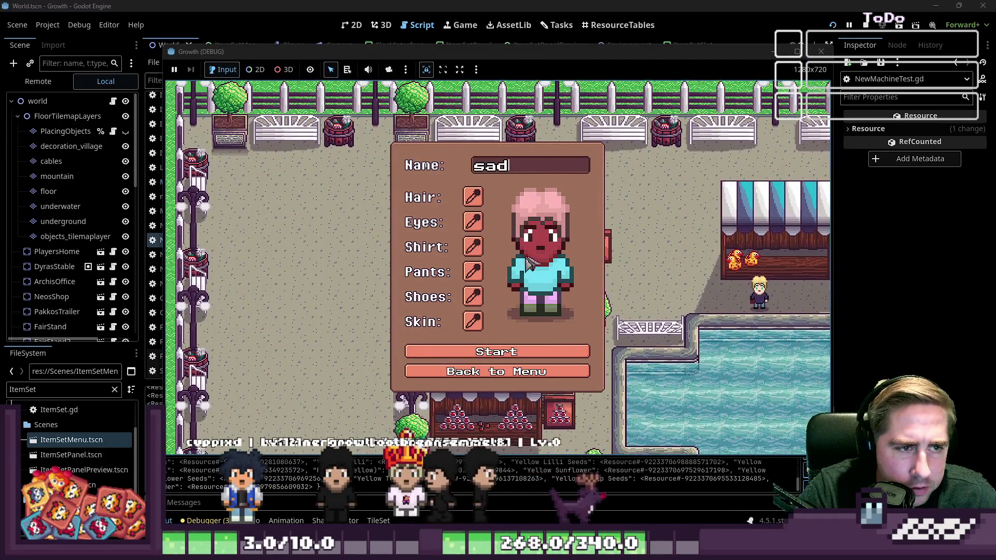
click(513, 352)
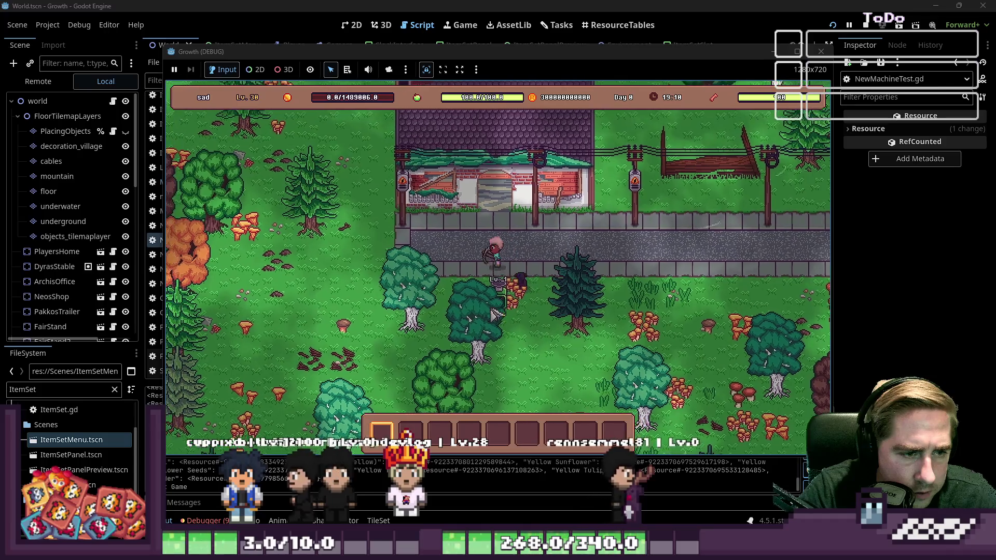
click(529, 306)
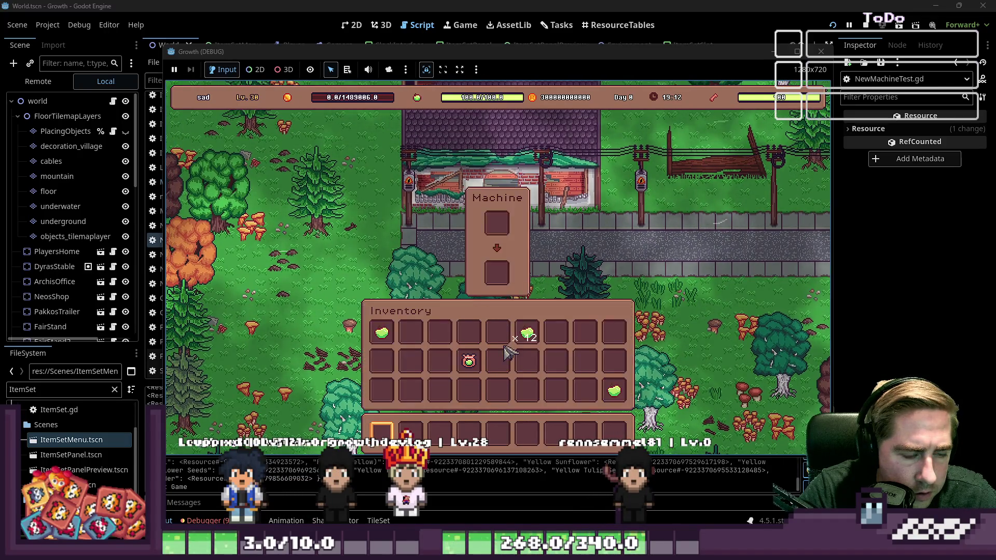
click(528, 352)
click(497, 228)
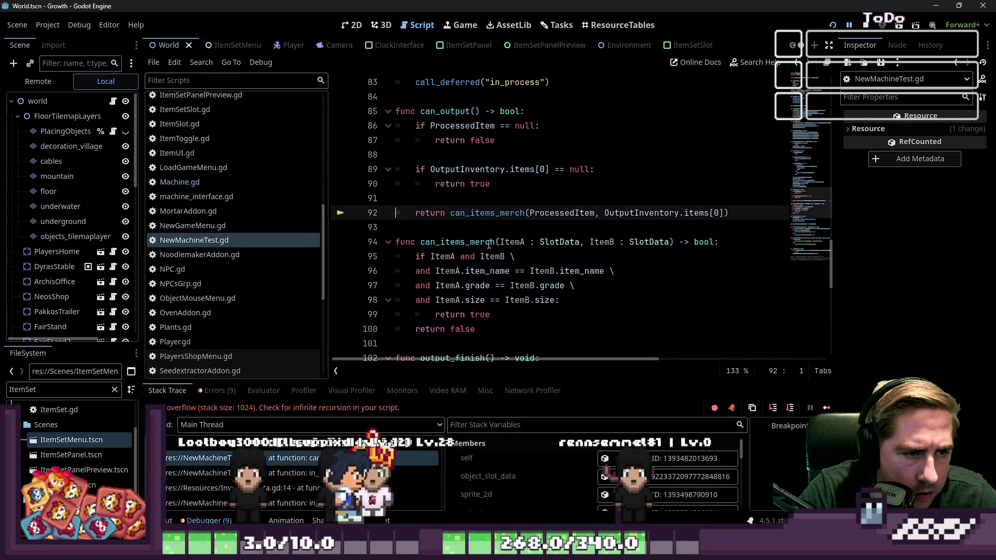
click(485, 242)
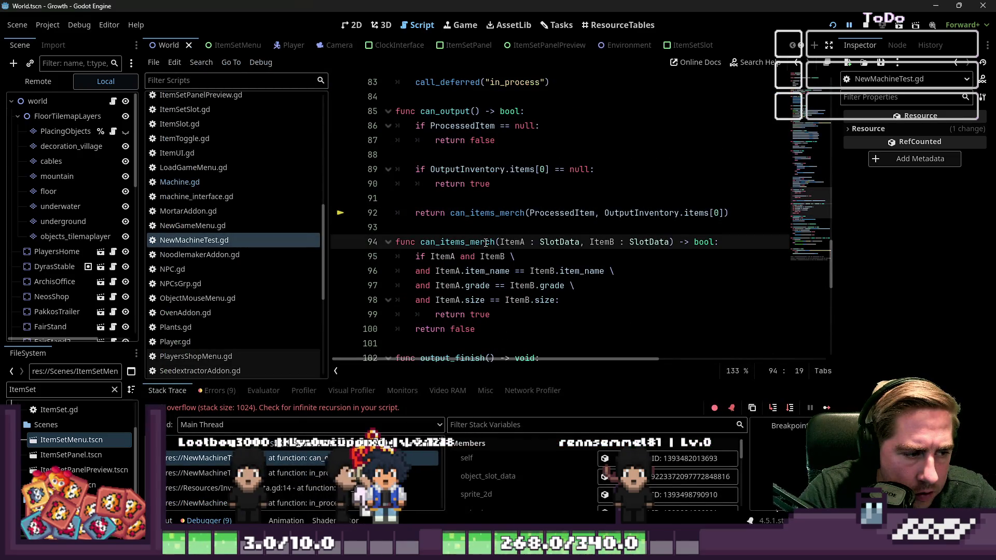
scroll(486, 243, down, 2)
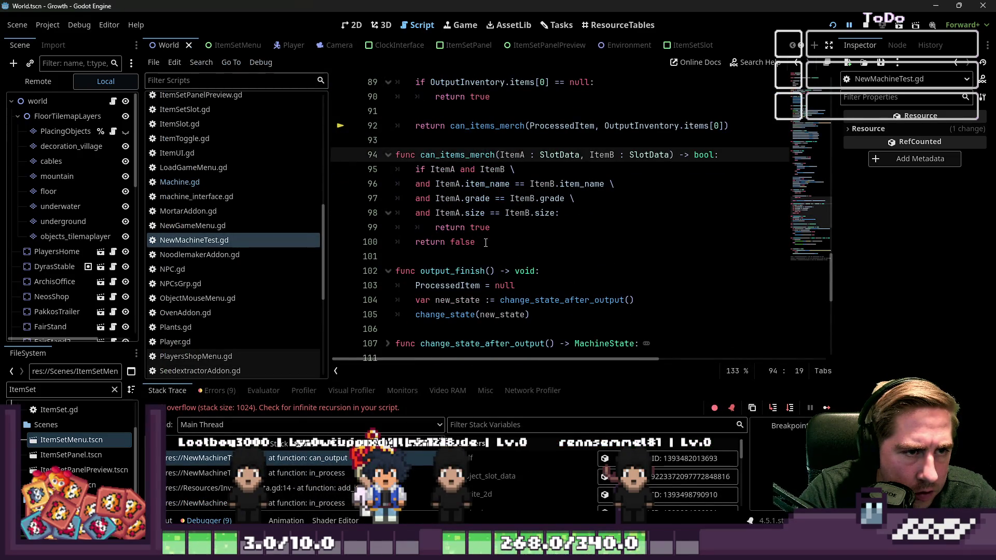
scroll(485, 242, up, 1)
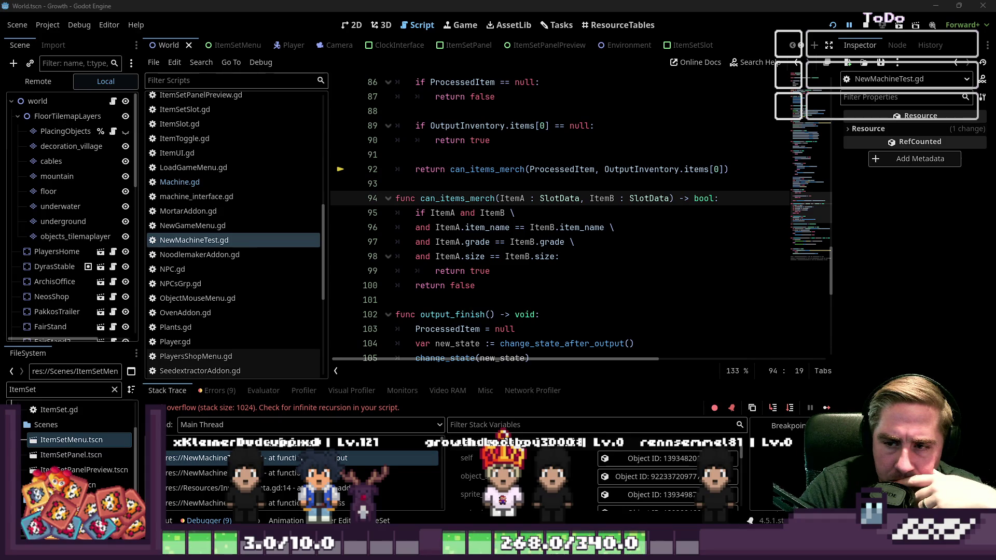
scroll(475, 262, down, 3)
scroll(477, 244, up, 4)
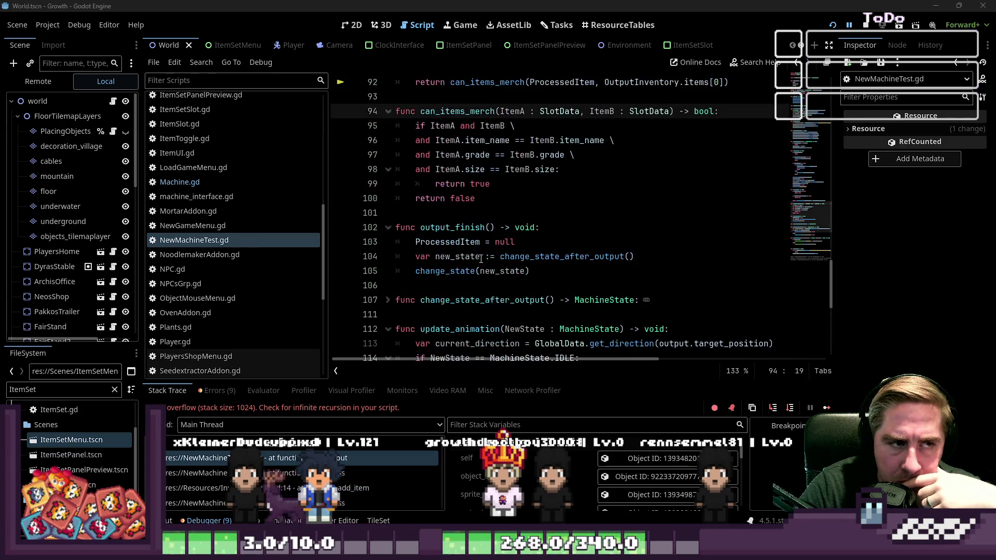
scroll(478, 233, down, 10)
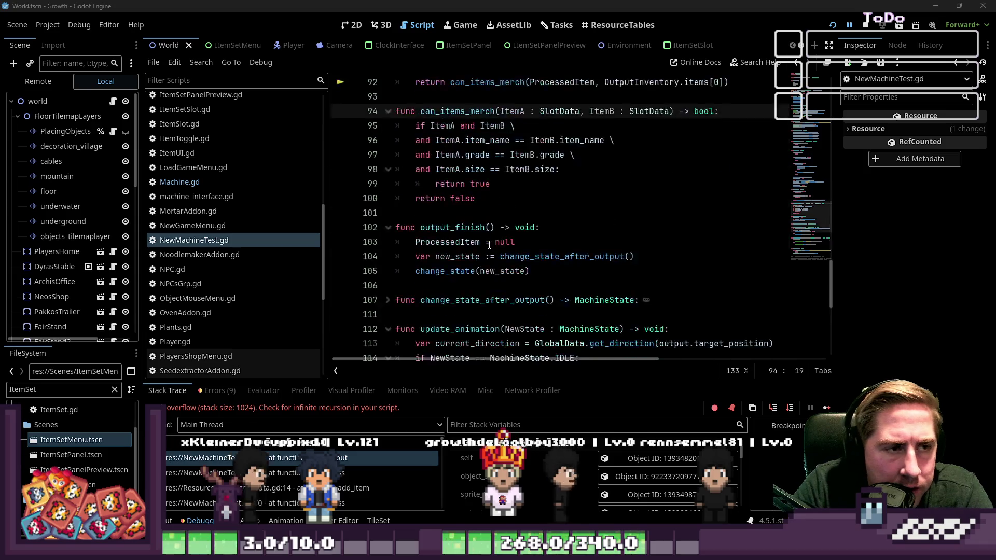
scroll(485, 242, up, 11)
scroll(485, 243, up, 12)
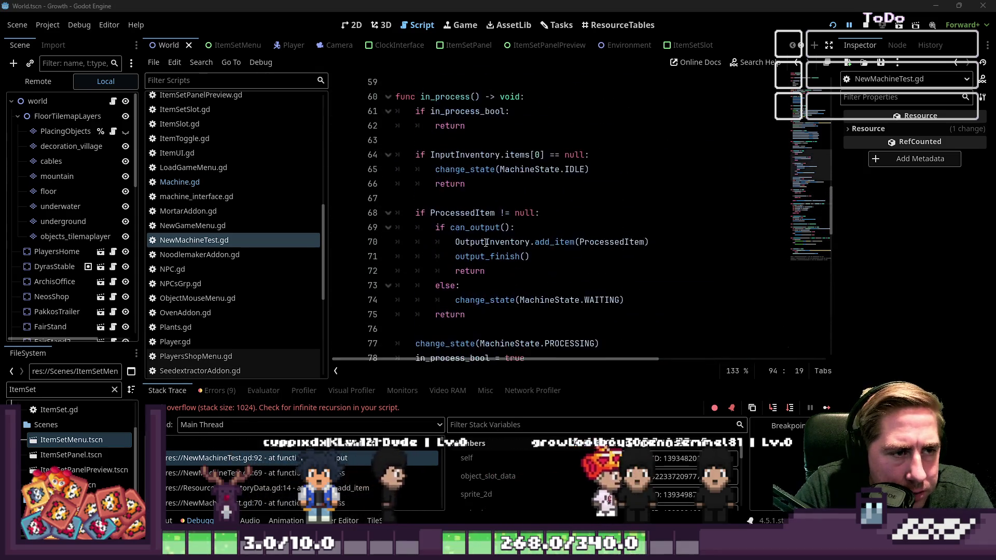
click(510, 270)
scroll(510, 259, up, 14)
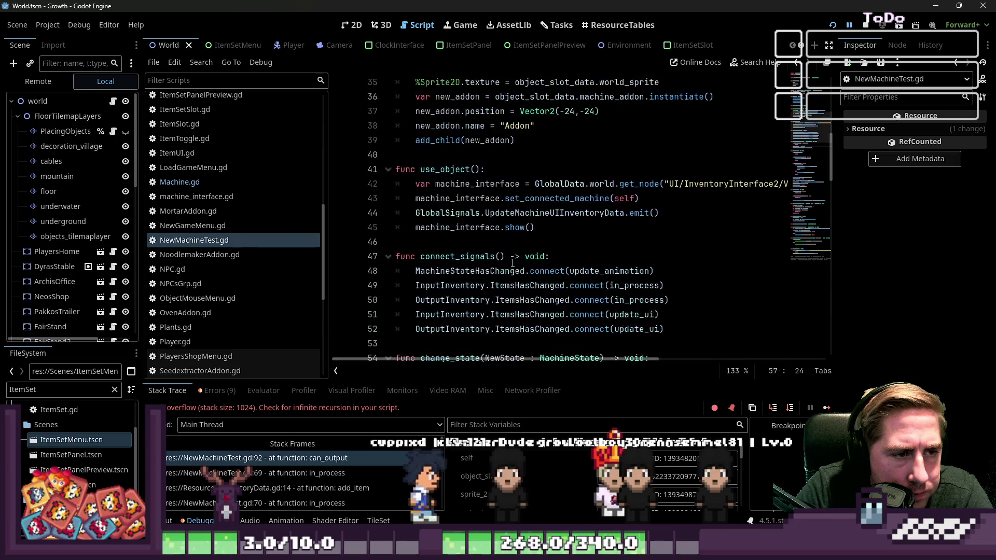
scroll(514, 241, down, 18)
scroll(514, 242, down, 11)
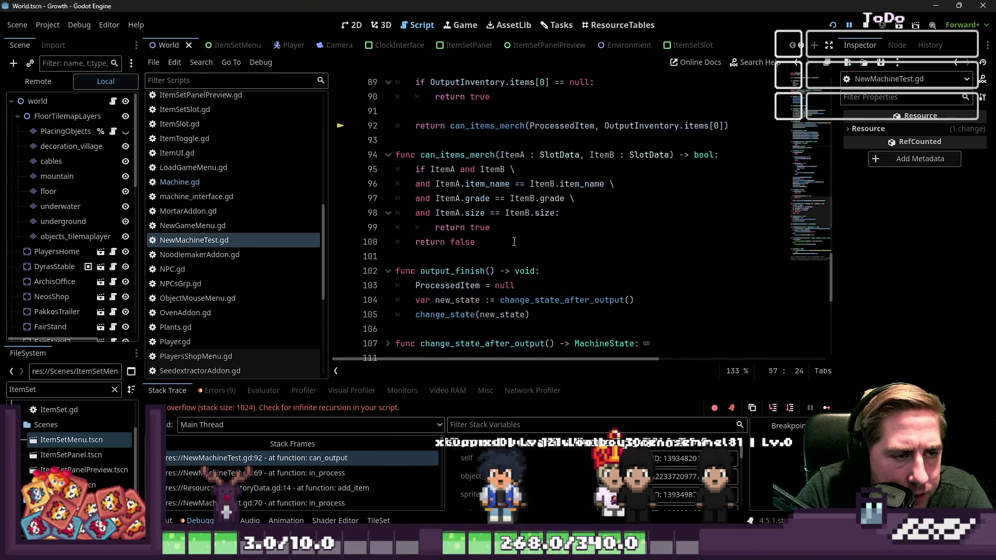
scroll(514, 242, up, 3)
scroll(514, 242, down, 9)
scroll(514, 242, down, 4)
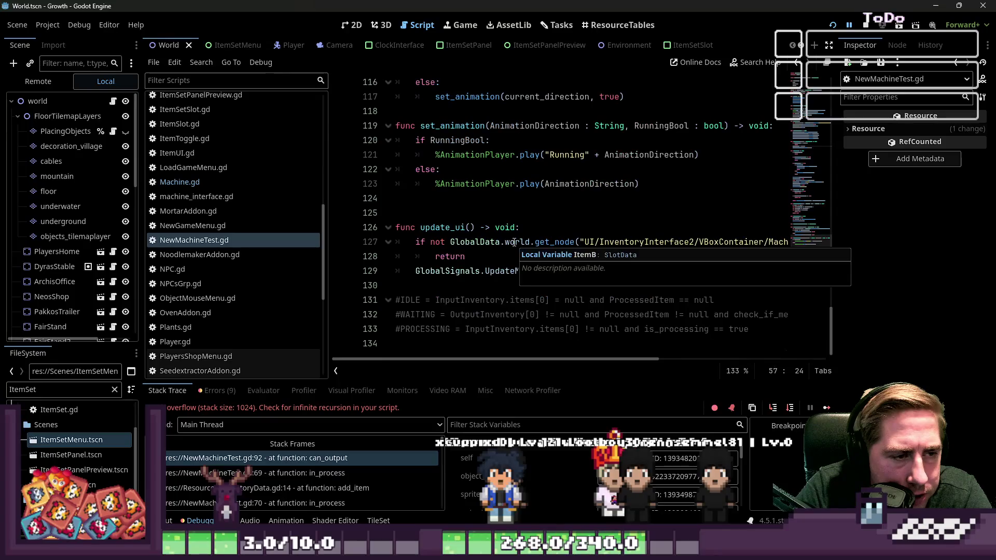
scroll(515, 246, up, 6)
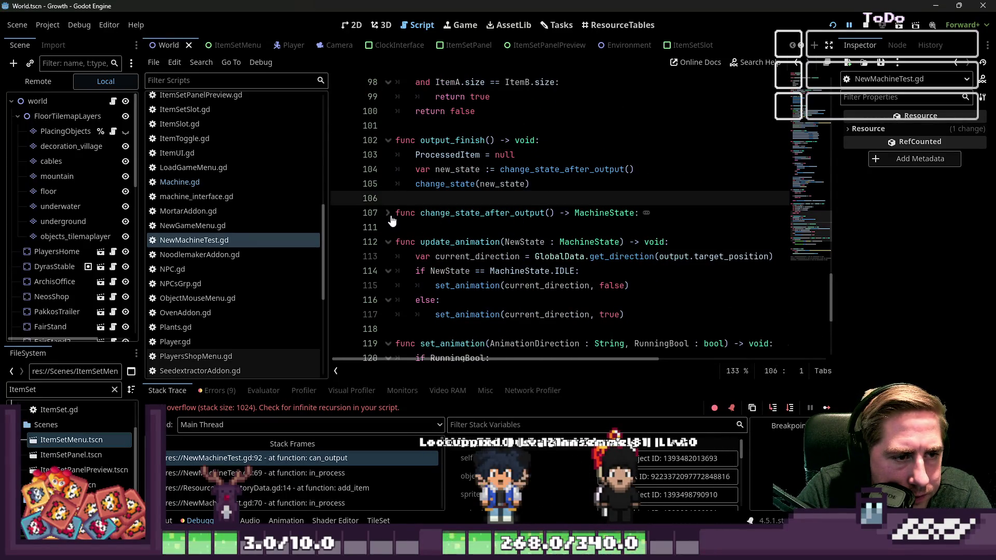
click(194, 254)
click(194, 240)
scroll(506, 235, up, 10)
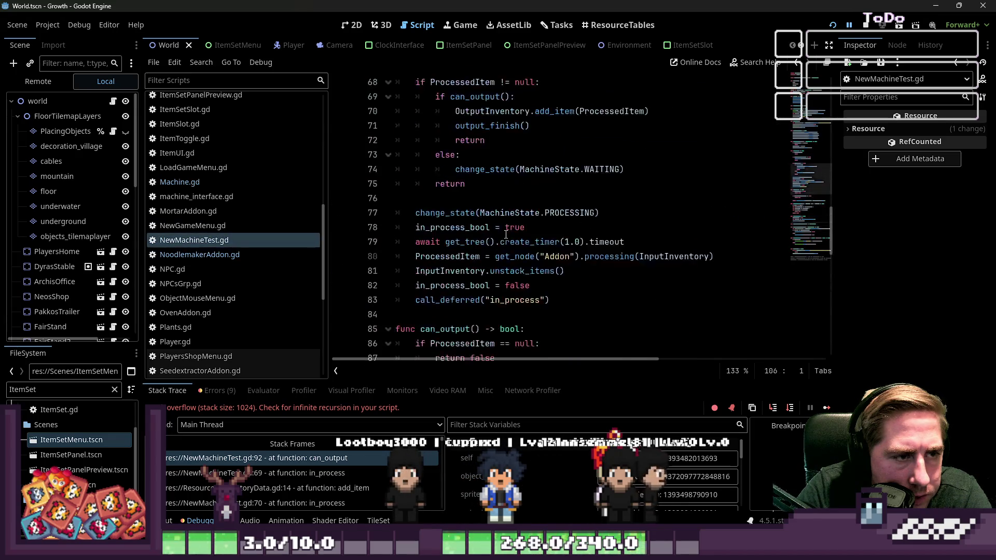
click(369, 270)
click(368, 294)
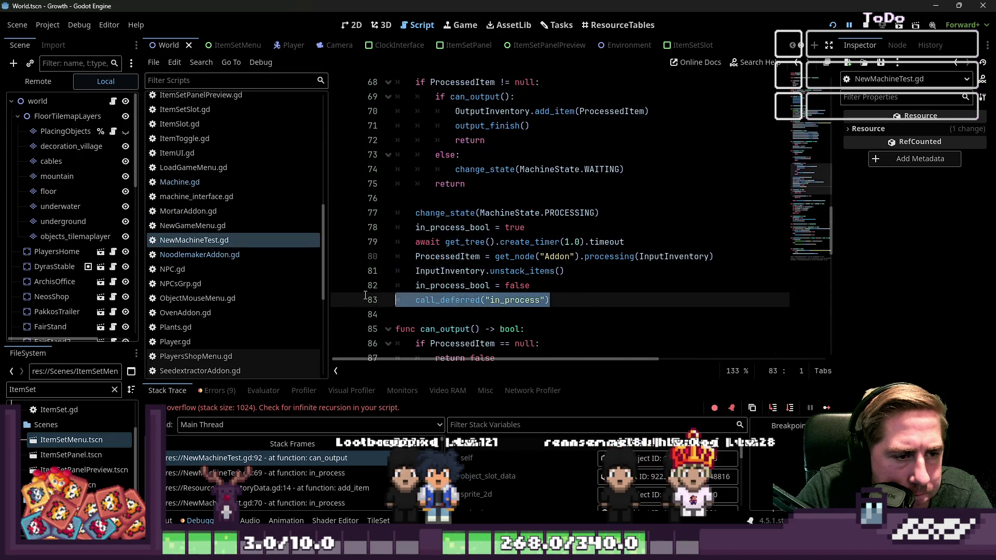
- Delete the call_deferred("in_process") line and review the remaining processing block
key(BackSpace)
drag(427, 218, 446, 156)
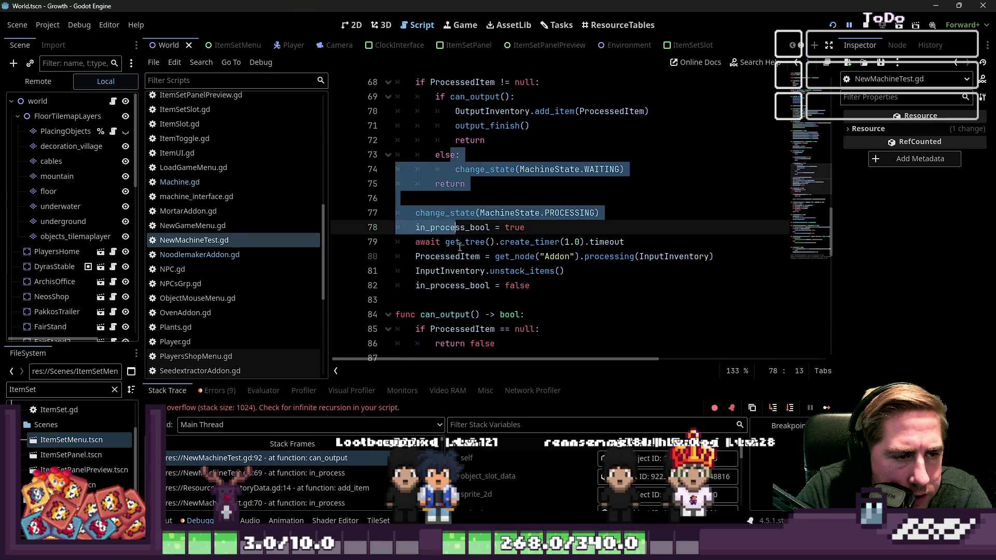
click(506, 283)
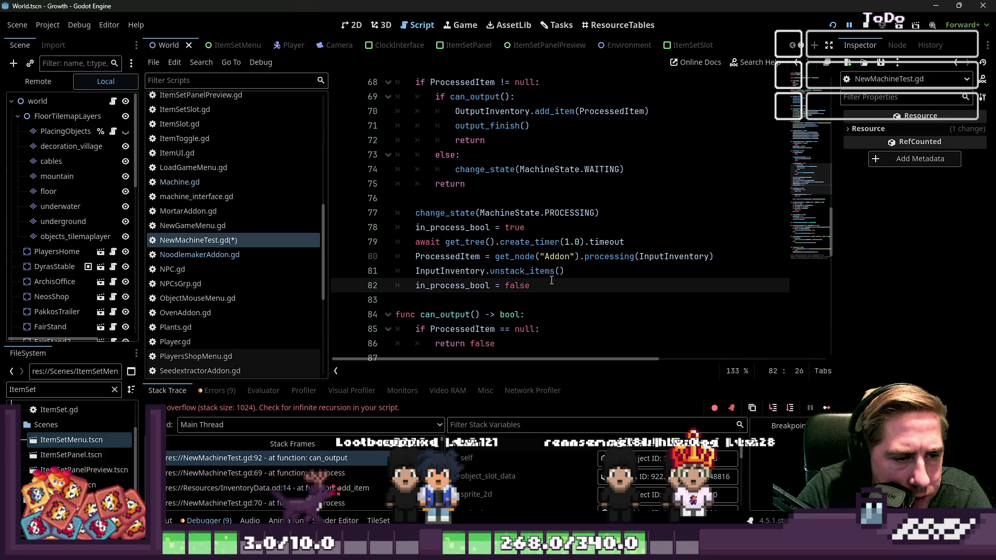
key(shift+Up)
key(Home)
scroll(526, 271, up, 3)
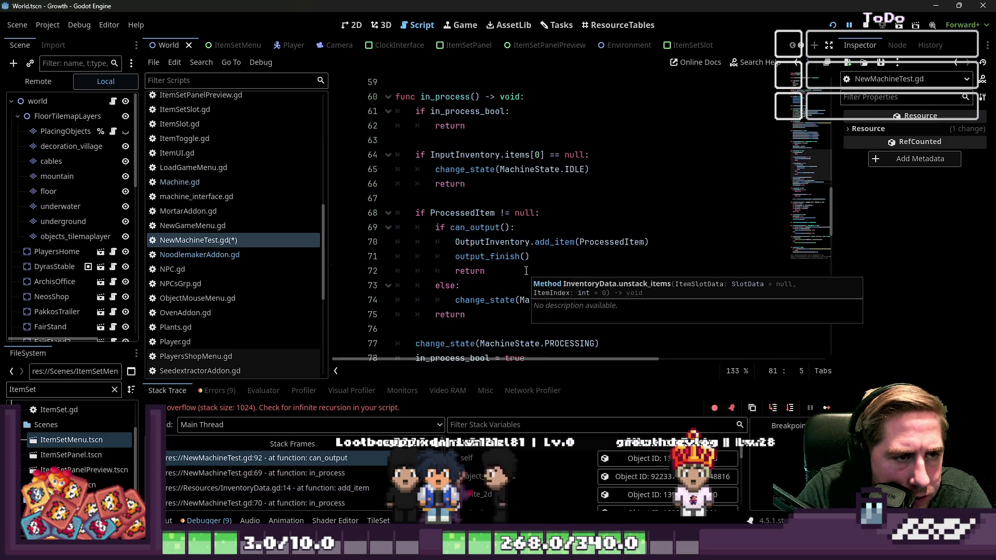
scroll(526, 271, down, 4)
click(536, 239)
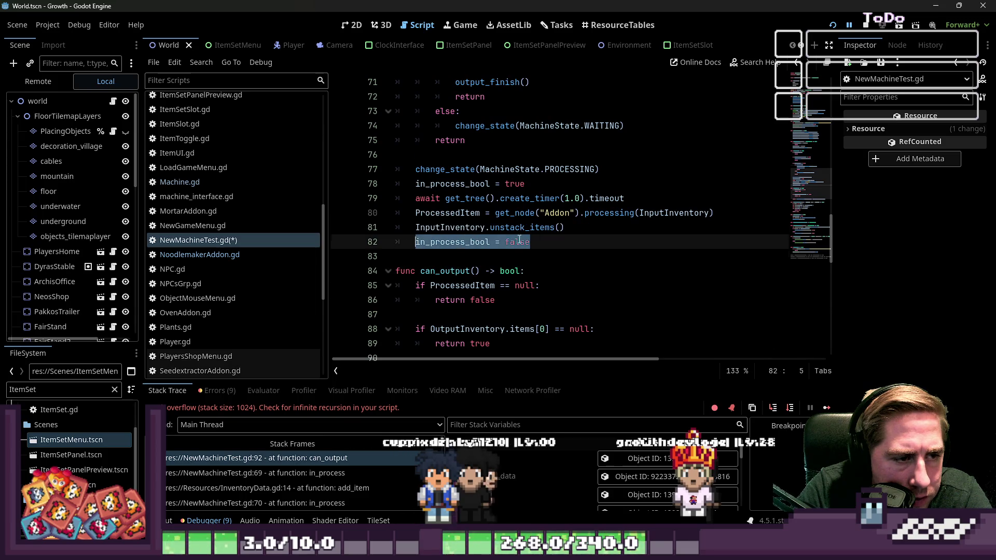
scroll(519, 239, up, 2)
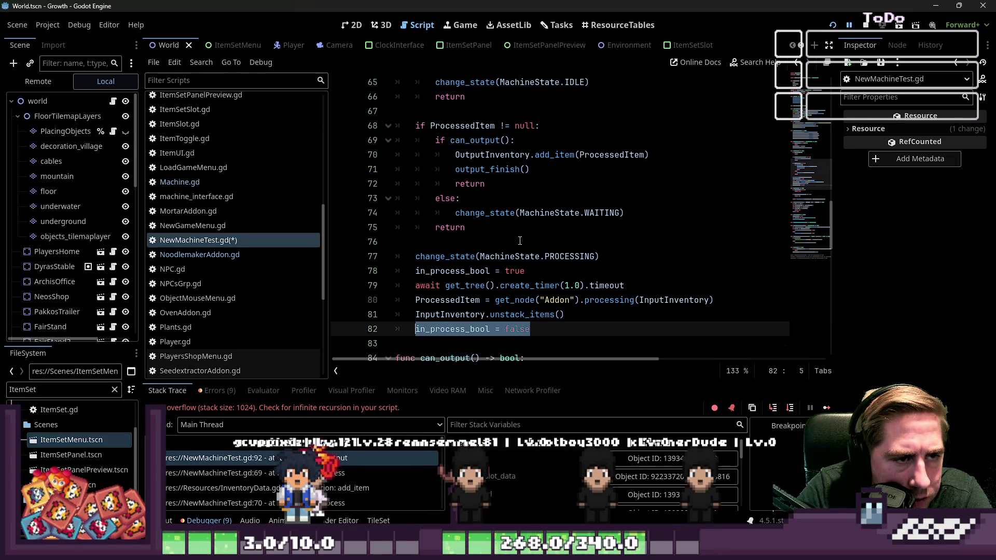
click(527, 271)
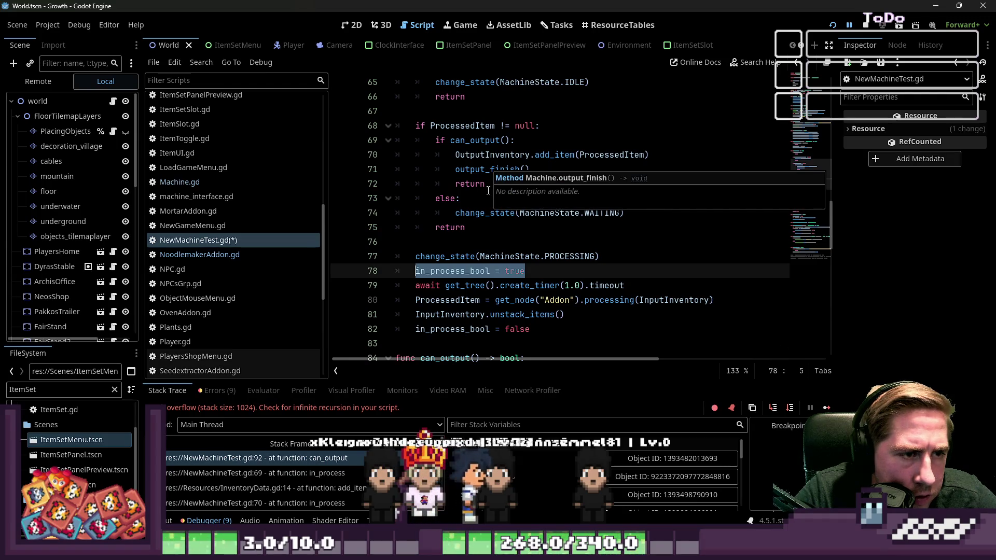
- Add trial in_process_bool lines under the ProcessedItem check and inside the else branch
click(559, 128)
key(Return)
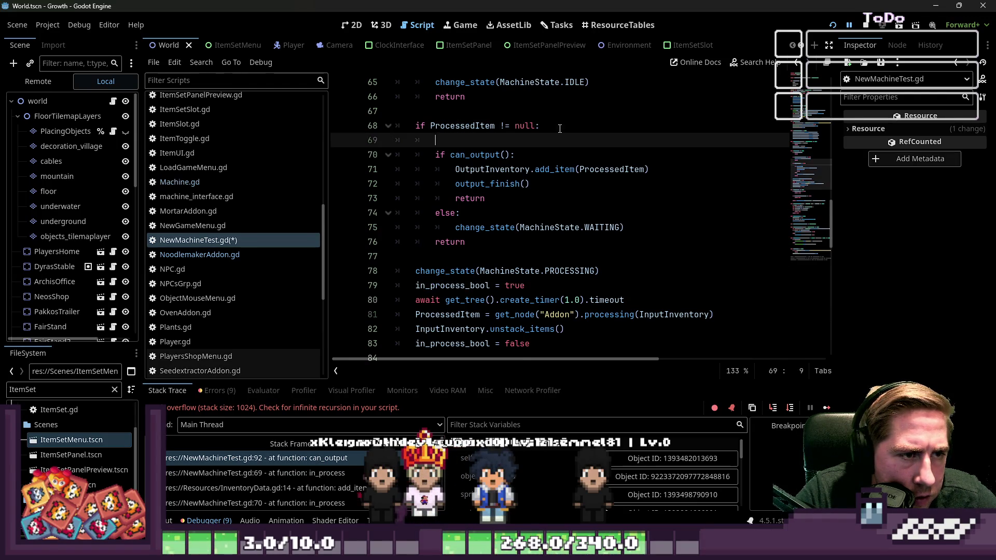
click(648, 229)
key(Return)
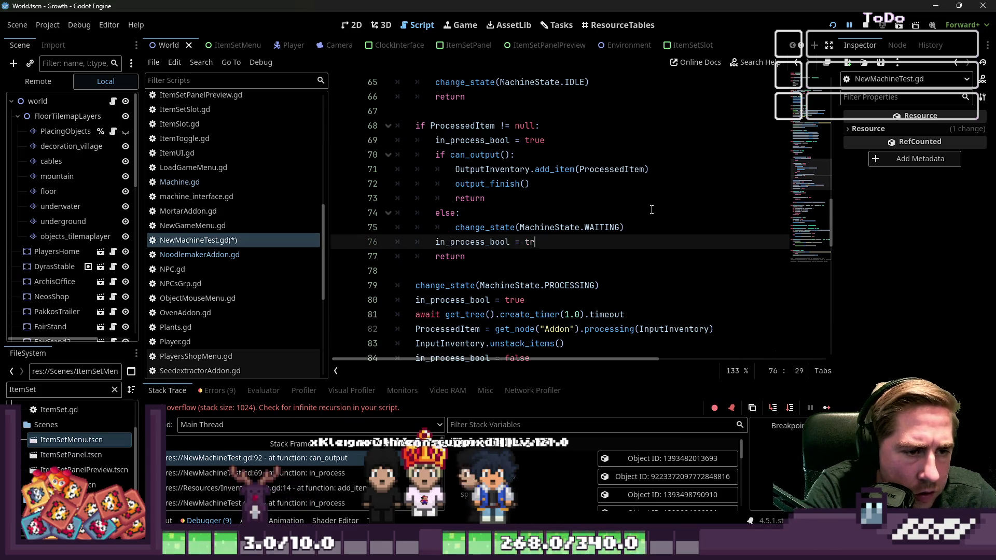
text(se)
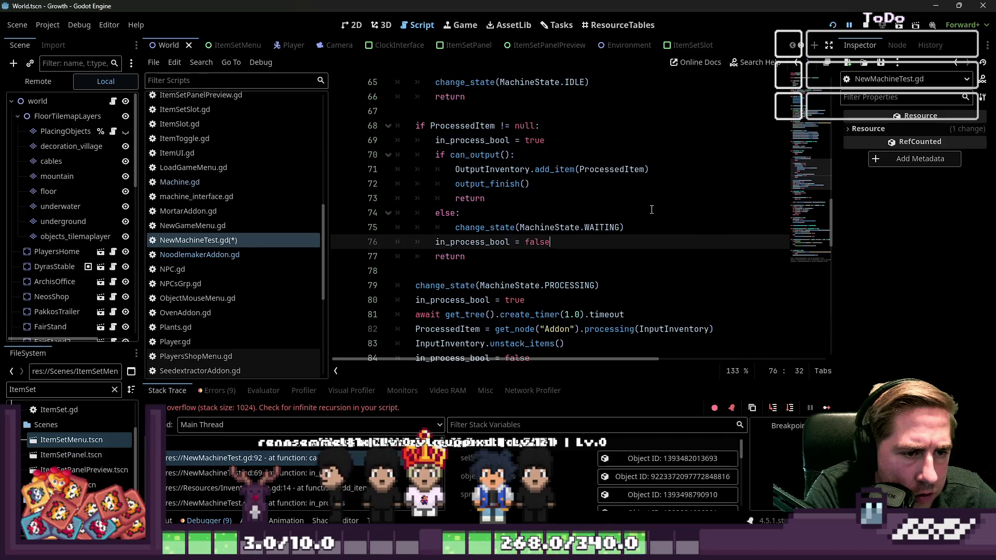
key(Up)
key(Up)
key(Up)
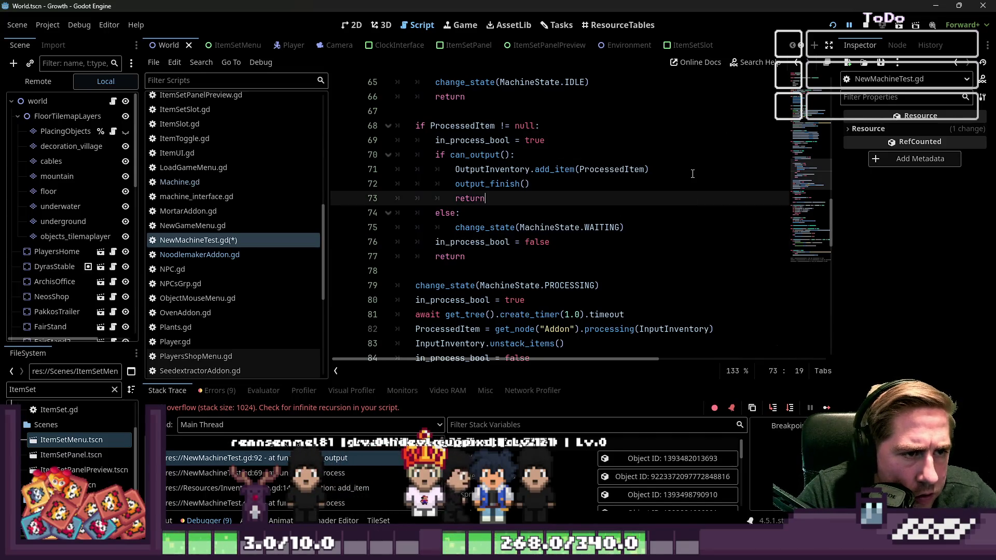
- Delete the trial in_process_bool lines again, leaving the block ending with in_process_bool = false
scroll(685, 174, up, 2)
scroll(686, 174, down, 4)
key(Down)
key(Down)
key(Down)
key(ctrl+shift+k)
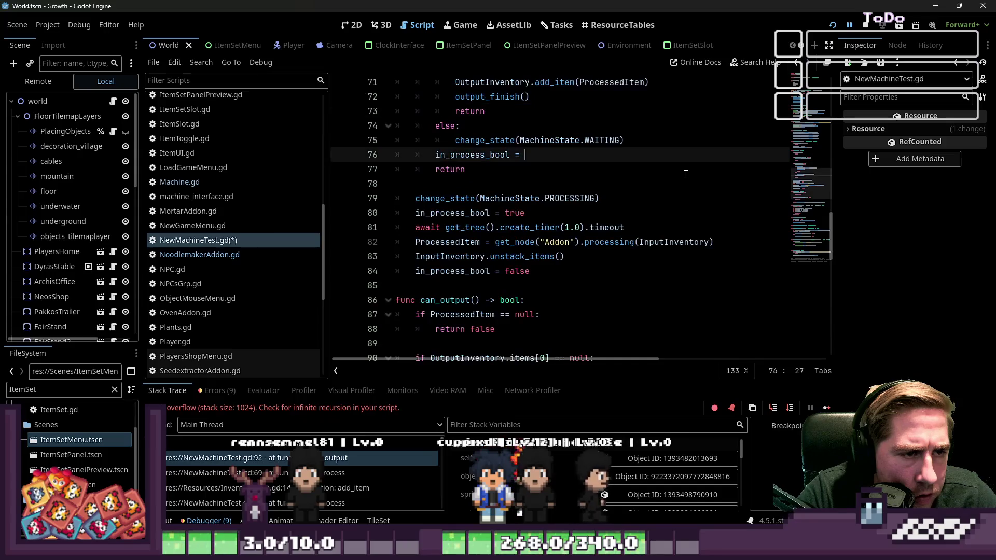
scroll(686, 174, up, 2)
key(Up)
key(End)
key(Up)
key(Up)
key(Up)
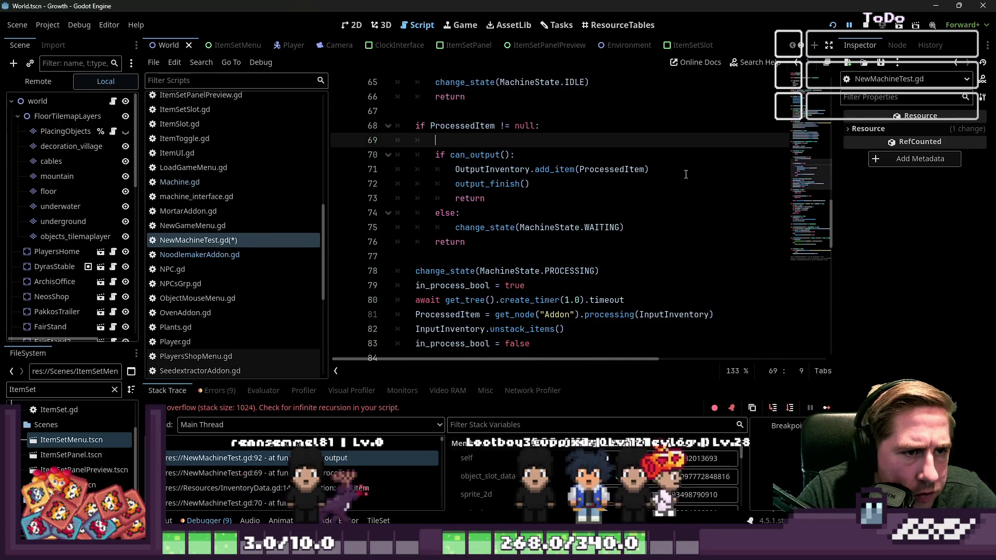
key(ctrl+shift+k)
click(581, 203)
scroll(568, 222, up, 1)
drag(510, 199, 540, 201)
drag(450, 184, 506, 184)
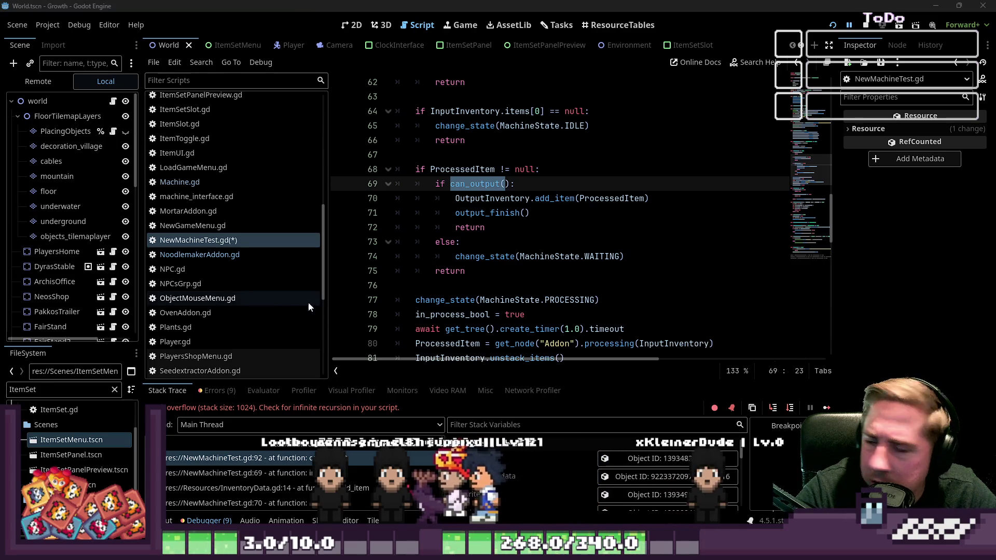
- Review in_process's ProcessedItem check, the can_output branch and the in_process_bool declaration
click(504, 213)
double_click(452, 169)
scroll(515, 196, down, 1)
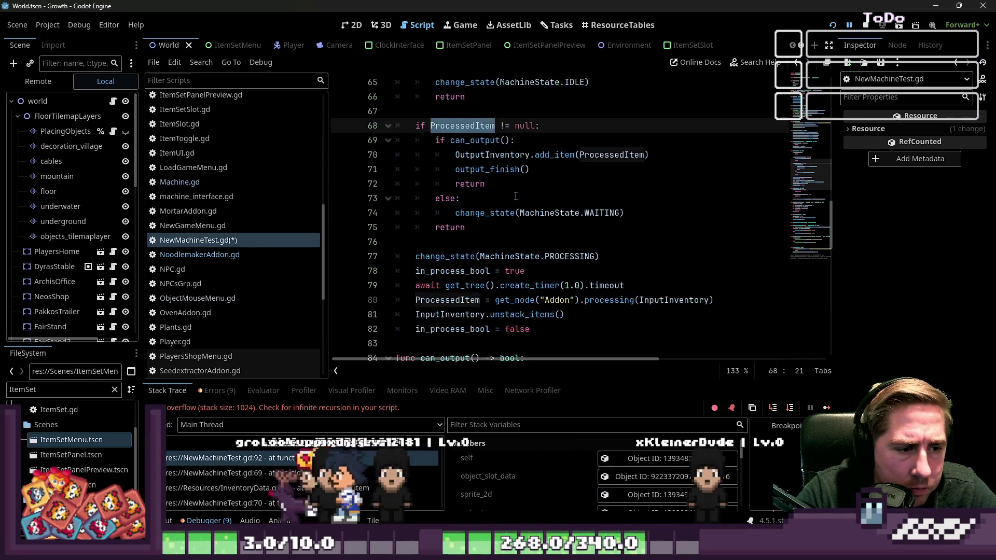
scroll(516, 196, up, 2)
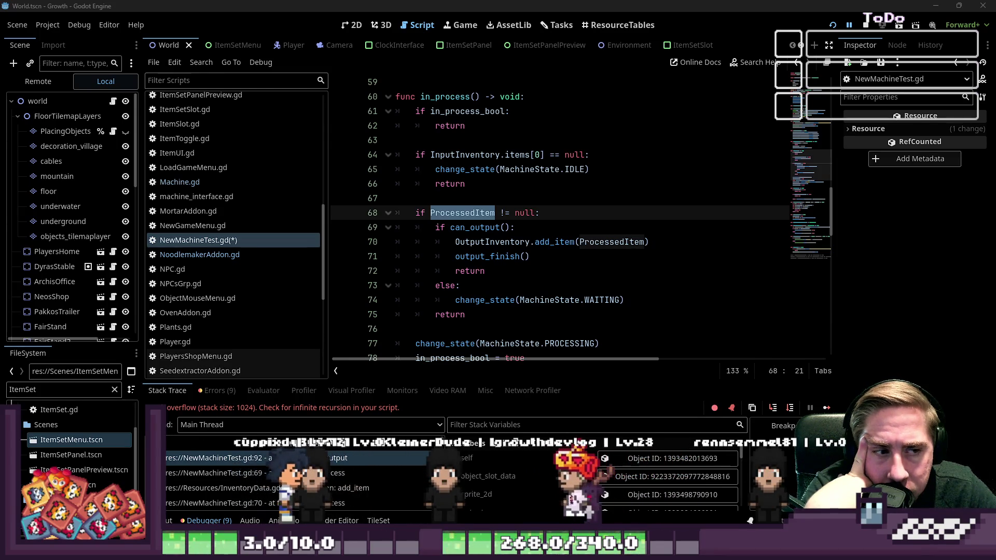
triple_click(584, 229)
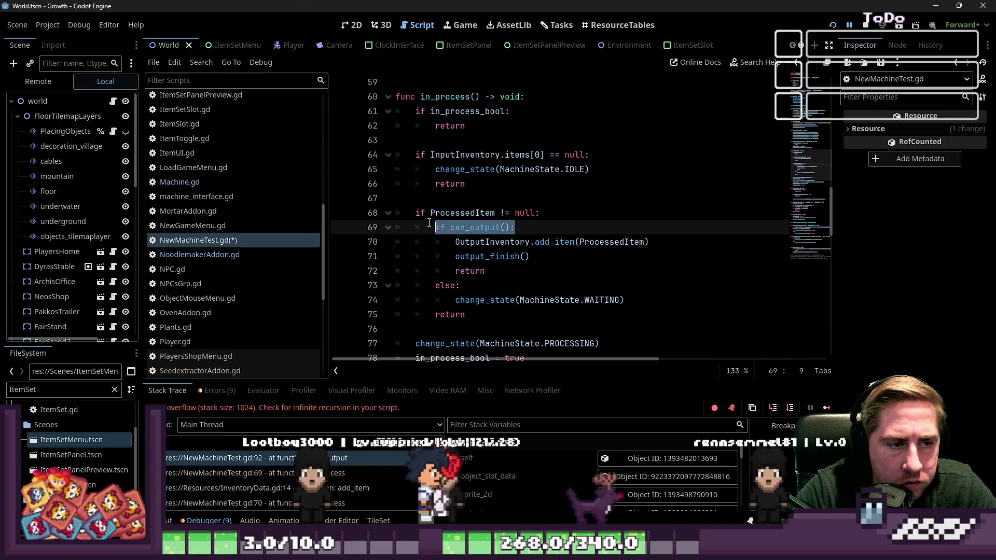
key(ctrl+a)
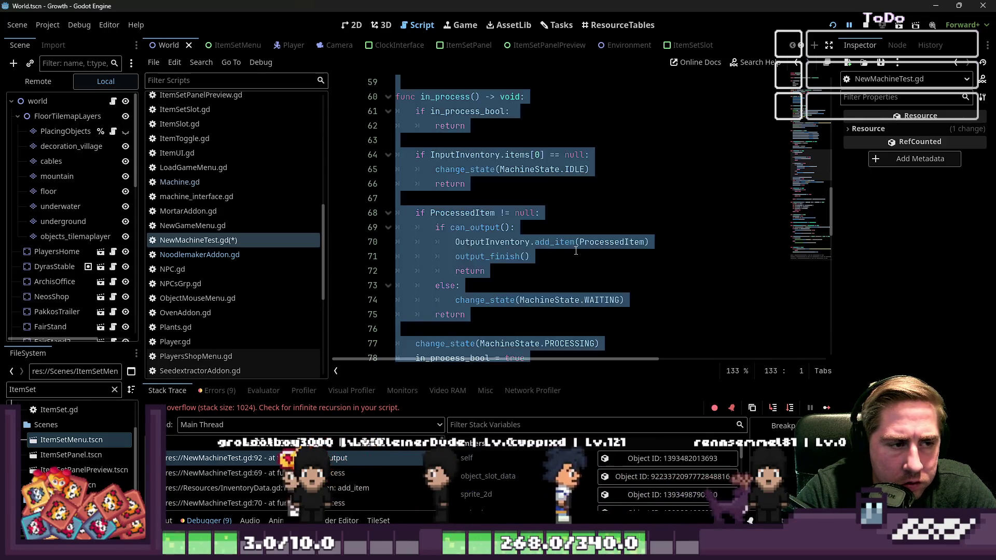
scroll(599, 275, up, 20)
click(602, 274)
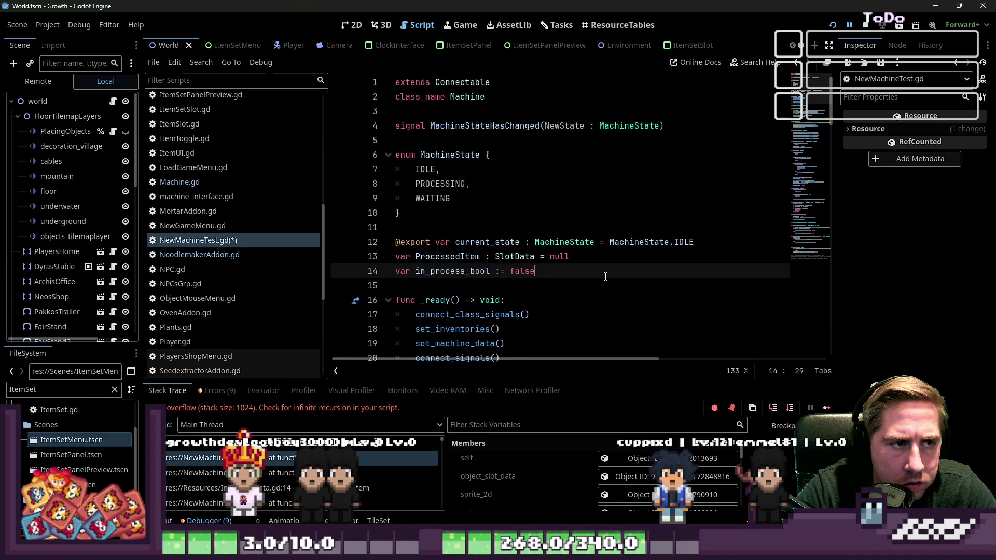
scroll(607, 280, down, 13)
scroll(612, 292, down, 6)
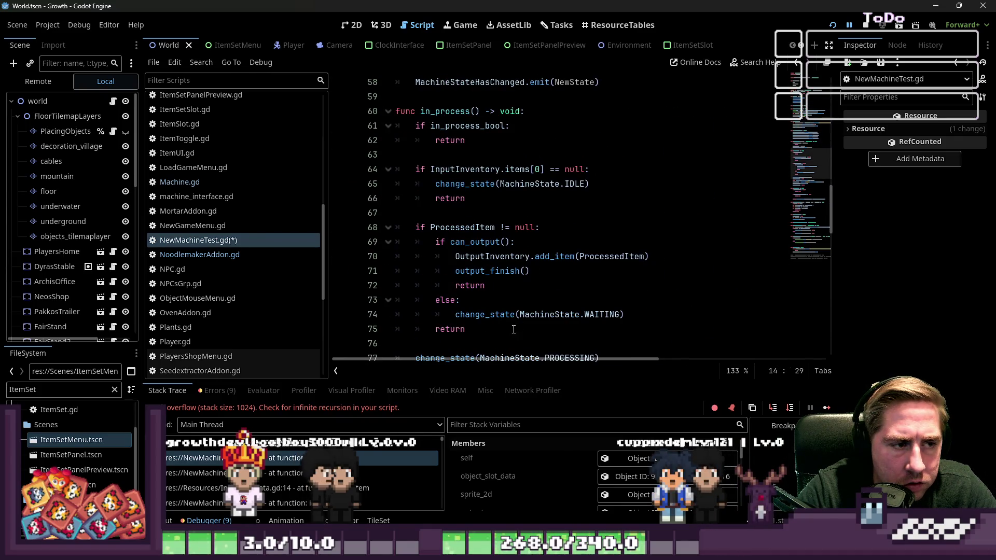
mouse_move(396, 242)
mouse_down()
mouse_move(482, 286)
mouse_move(514, 331)
mouse_move(351, 218)
mouse_up()
click(517, 332)
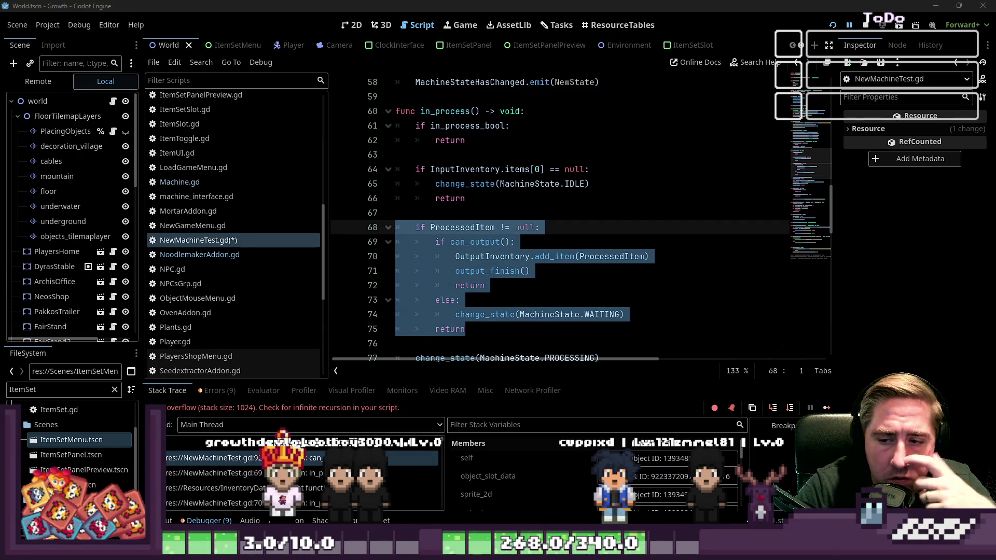
- Delete the 'if in_process_bool: return' check at the top of in_process and select its declaration
click(441, 180)
scroll(452, 171, down, 6)
scroll(466, 155, up, 2)
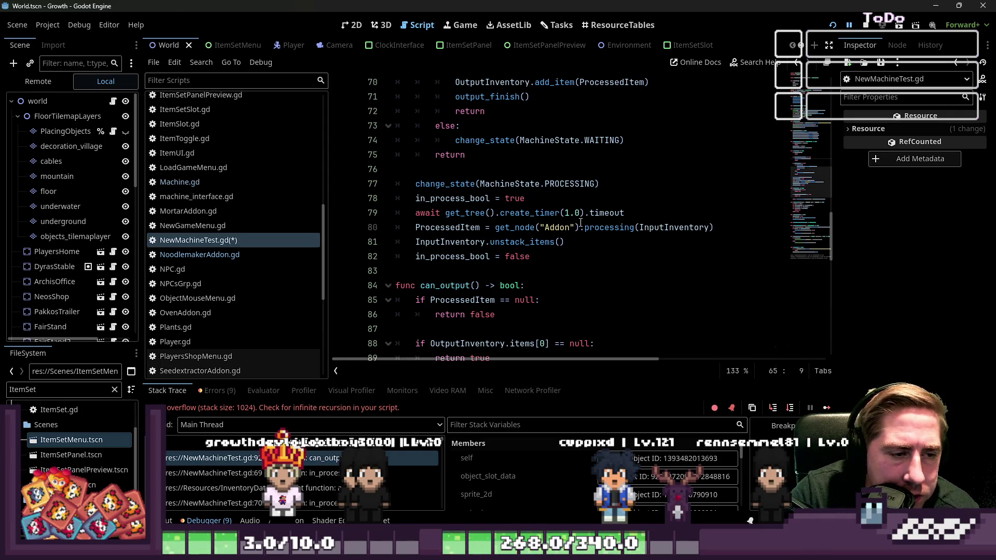
click(631, 219)
scroll(630, 218, up, 10)
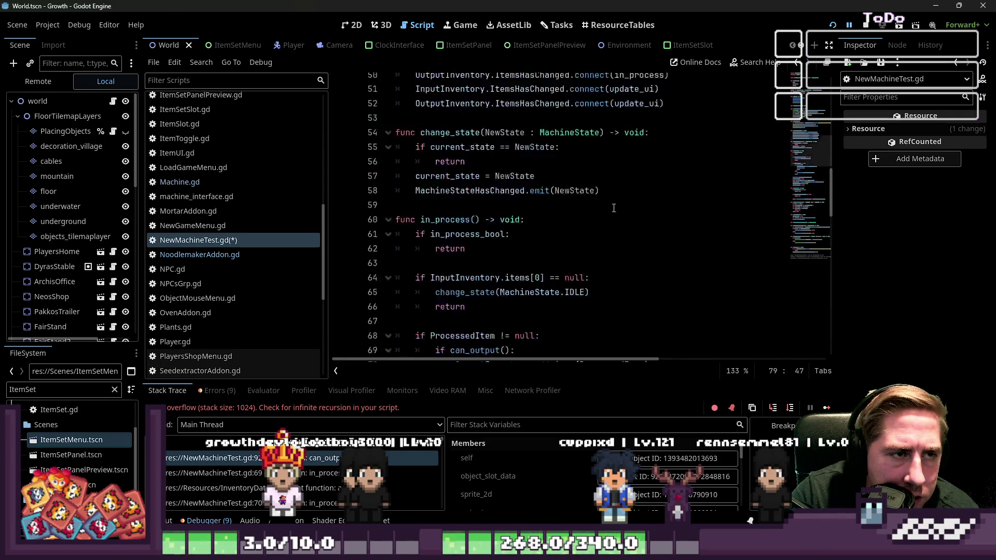
scroll(556, 185, down, 4)
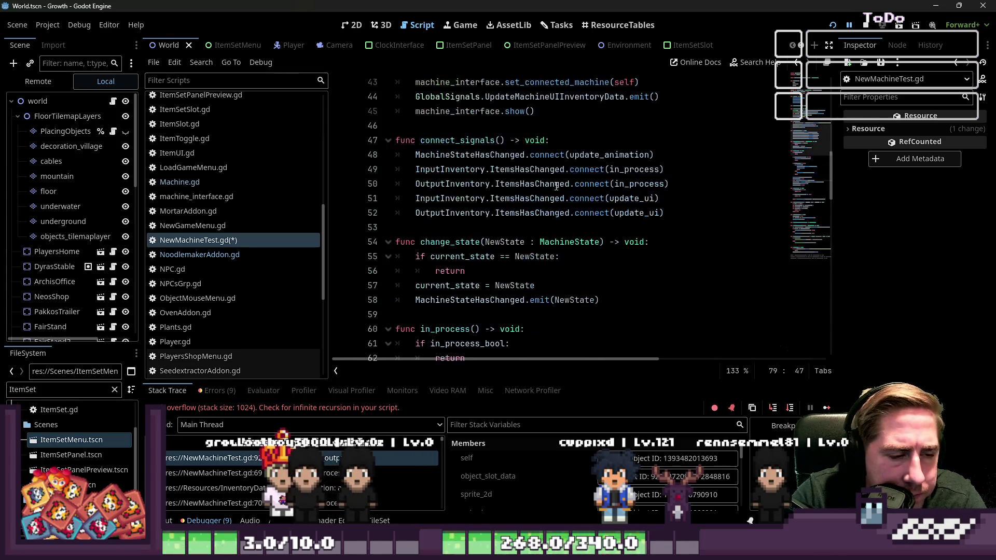
click(474, 141)
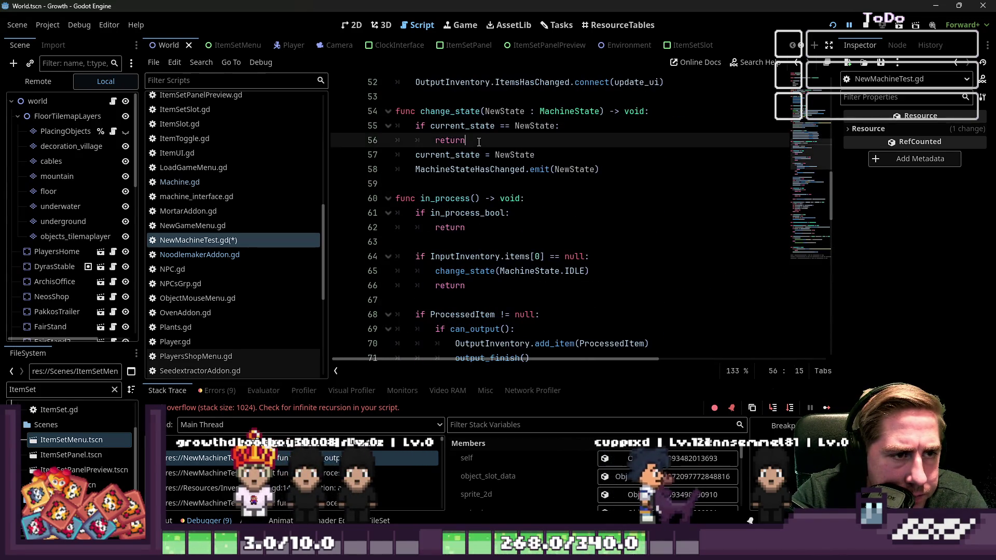
mouse_move(490, 227)
mouse_down()
mouse_move(396, 227)
mouse_move(397, 213)
mouse_up()
key(Delete)
key(Delete)
key(Delete)
scroll(537, 218, up, 17)
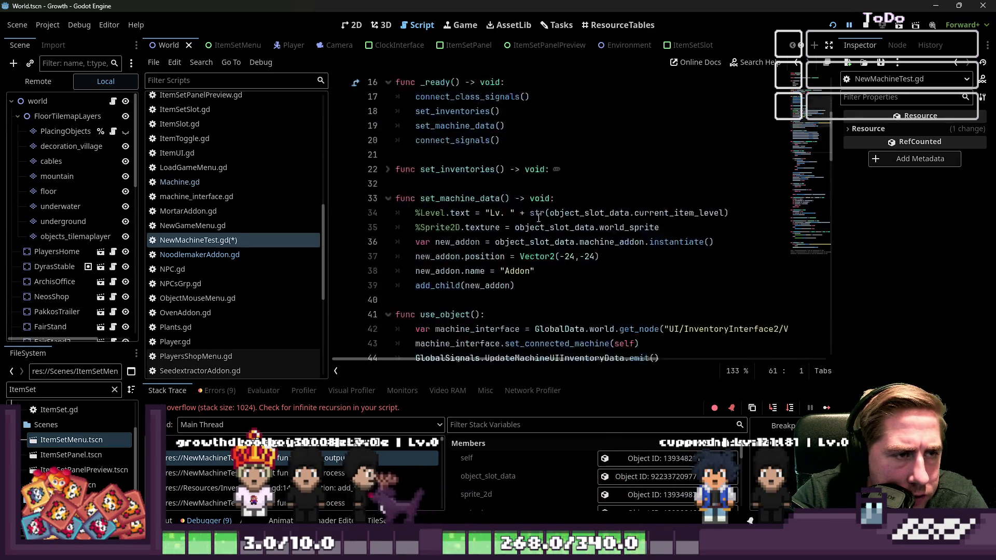
scroll(484, 172, down, 1)
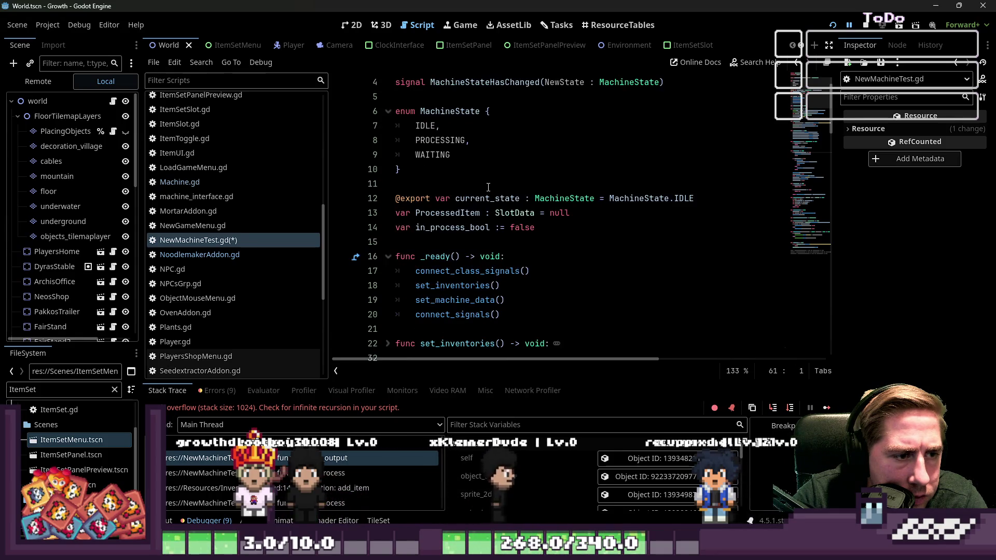
drag(540, 227, 395, 227)
- Delete the in_process_bool declaration plus its '= true' and '= false' lines
key(BackSpace)
key(BackSpace)
scroll(592, 255, down, 20)
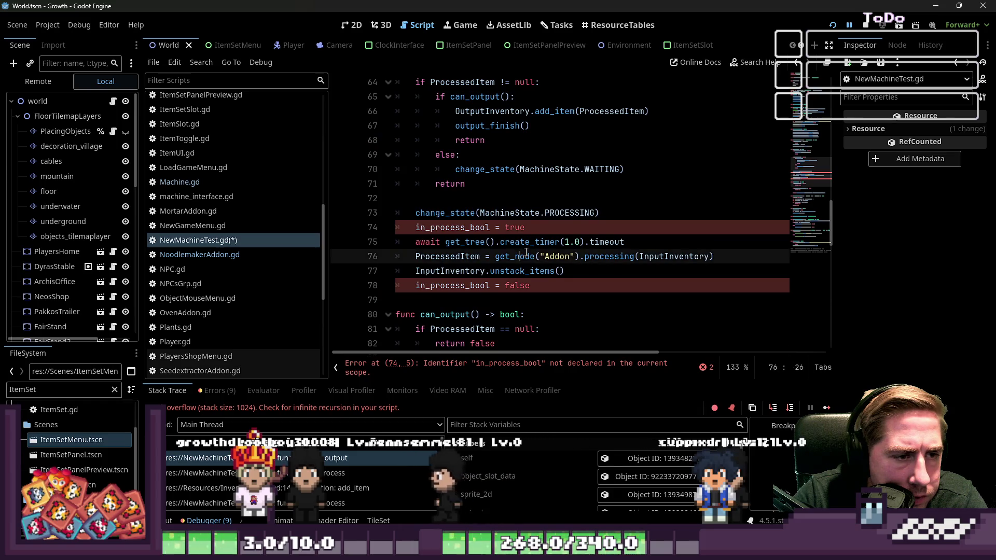
click(525, 227)
key(BackSpace)
click(646, 271)
key(shift+Home)
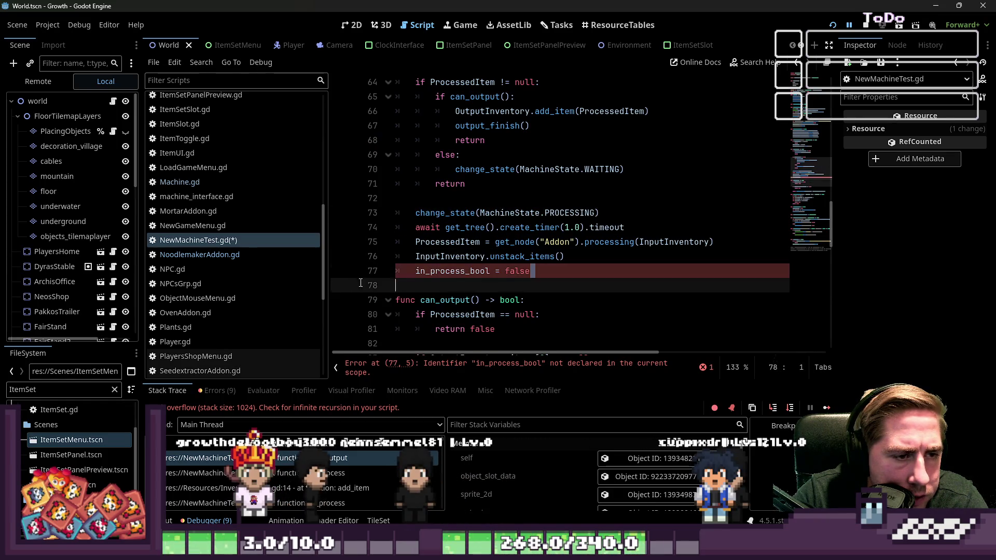
key(BackSpace)
key(BackSpace)
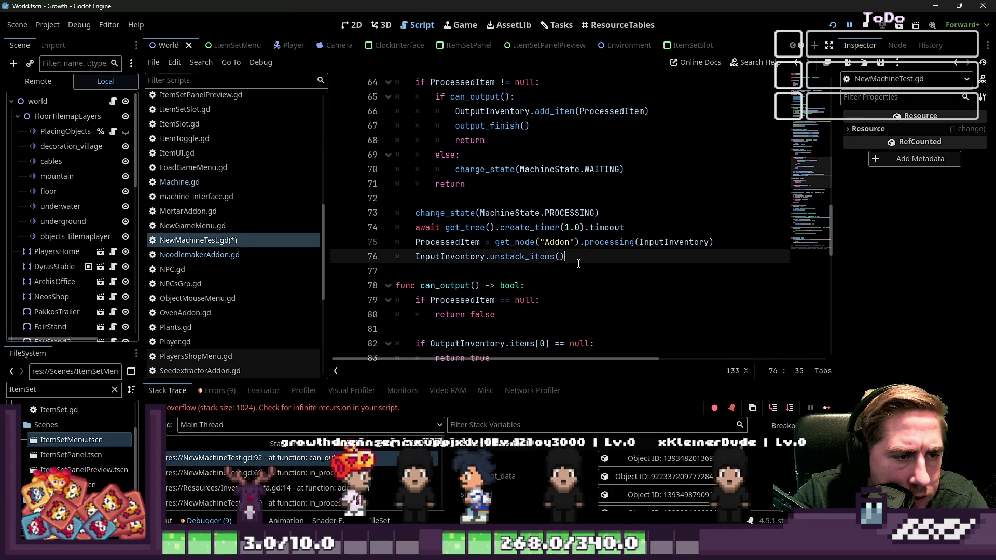
- Select the one-second timer await line, then the in_process function name
click(626, 227)
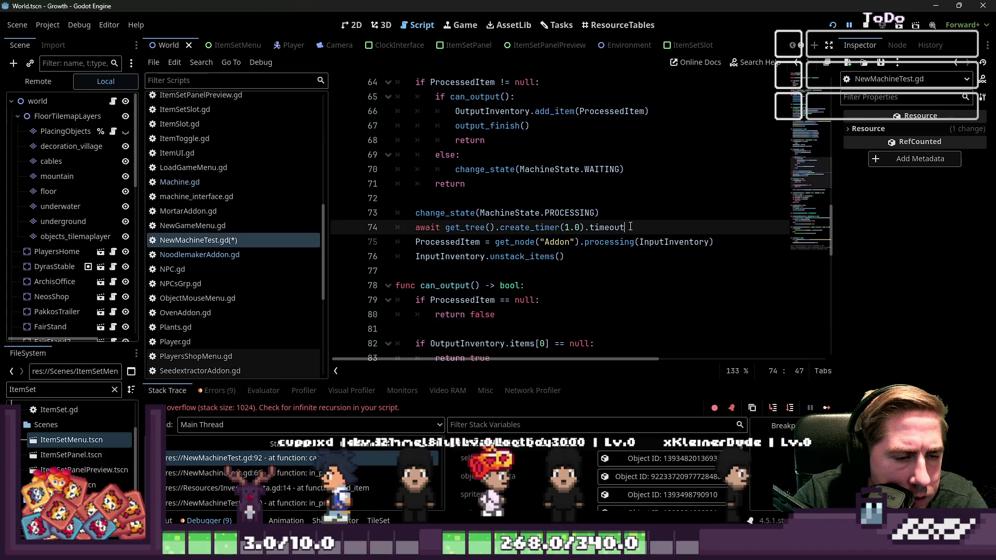
drag(626, 227, 357, 228)
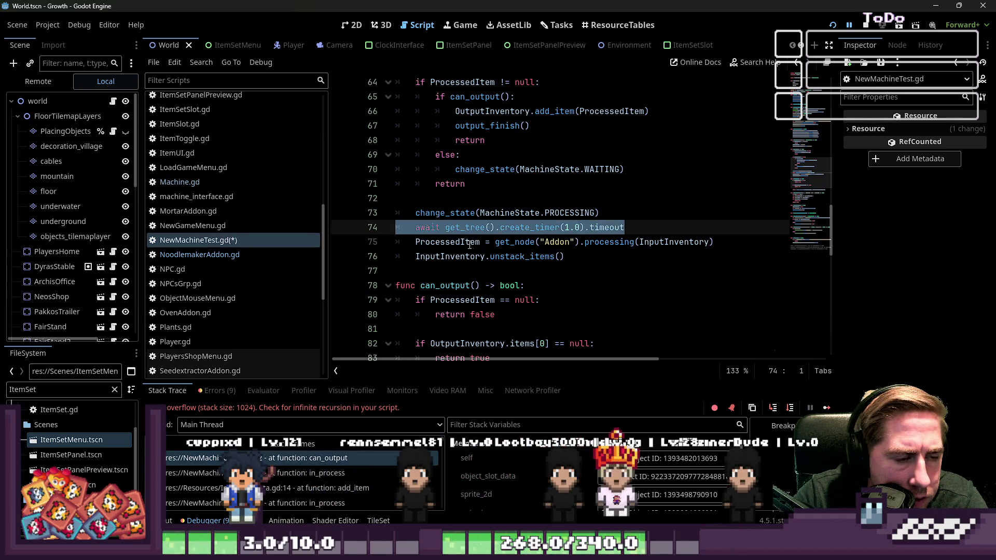
scroll(472, 245, up, 3)
double_click(443, 140)
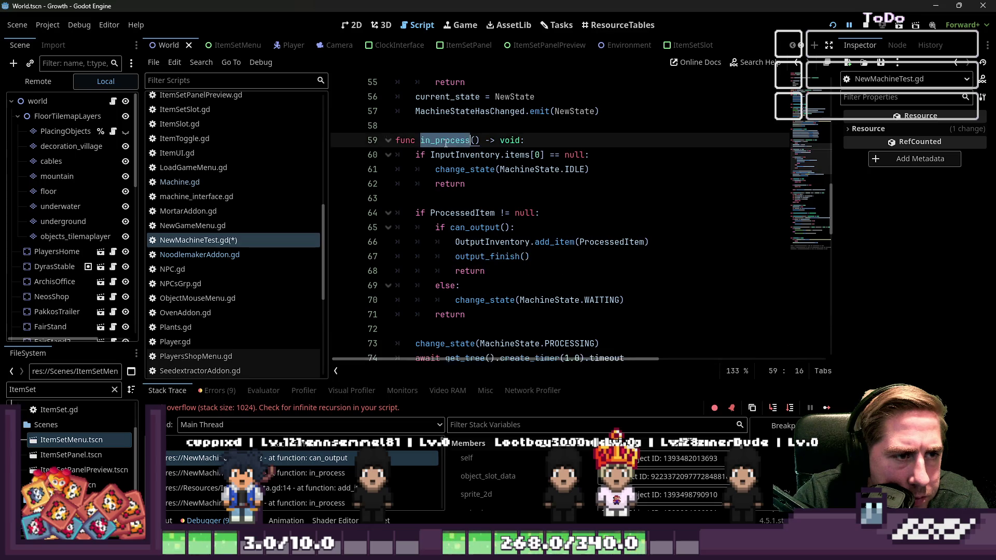
scroll(591, 226, down, 2)
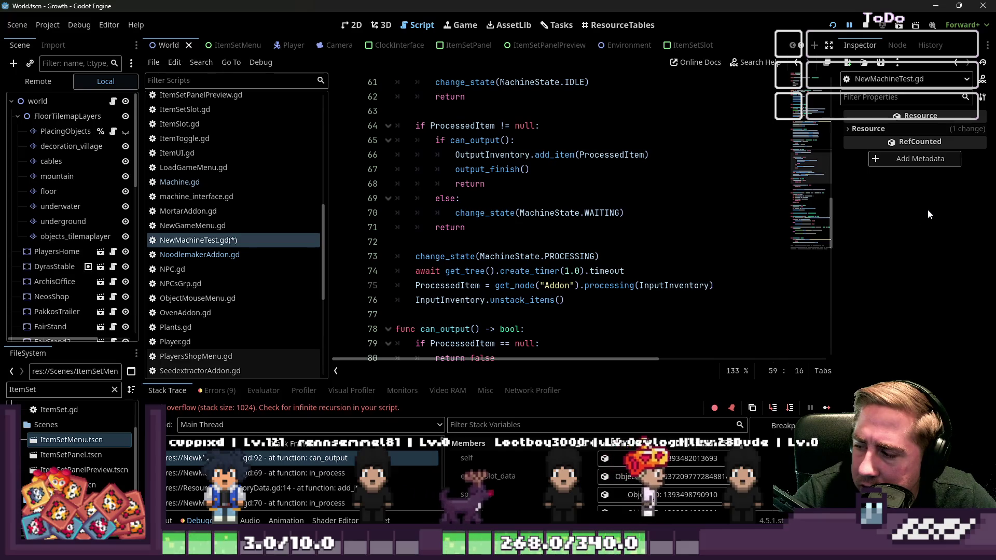
scroll(614, 192, up, 1)
click(557, 213)
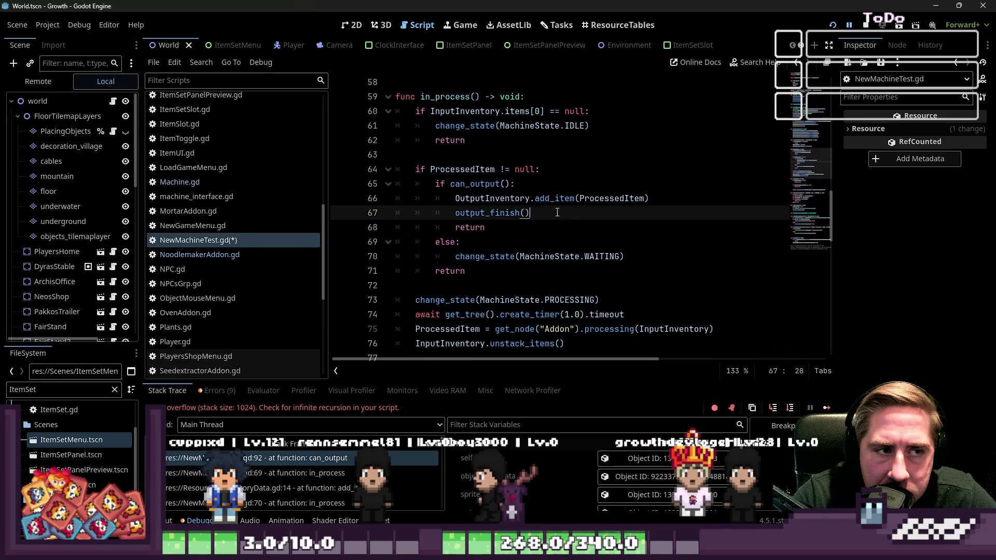
scroll(560, 213, down, 3)
scroll(410, 211, up, 3)
mouse_move(570, 214)
mouse_down()
mouse_move(410, 211)
mouse_move(506, 213)
mouse_move(374, 100)
mouse_up()
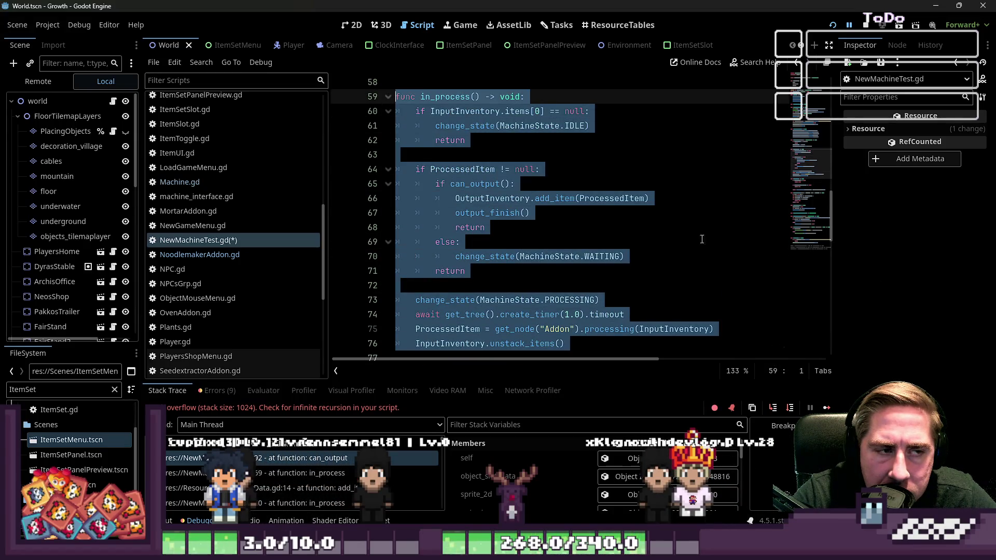
click(524, 143)
mouse_move(519, 206)
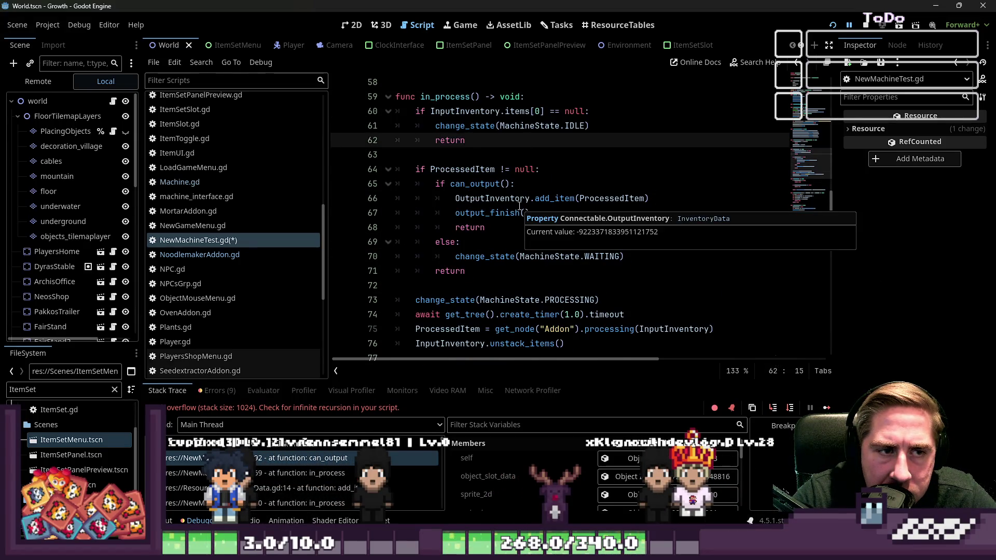
scroll(519, 206, up, 1)
key(ctrl+a)
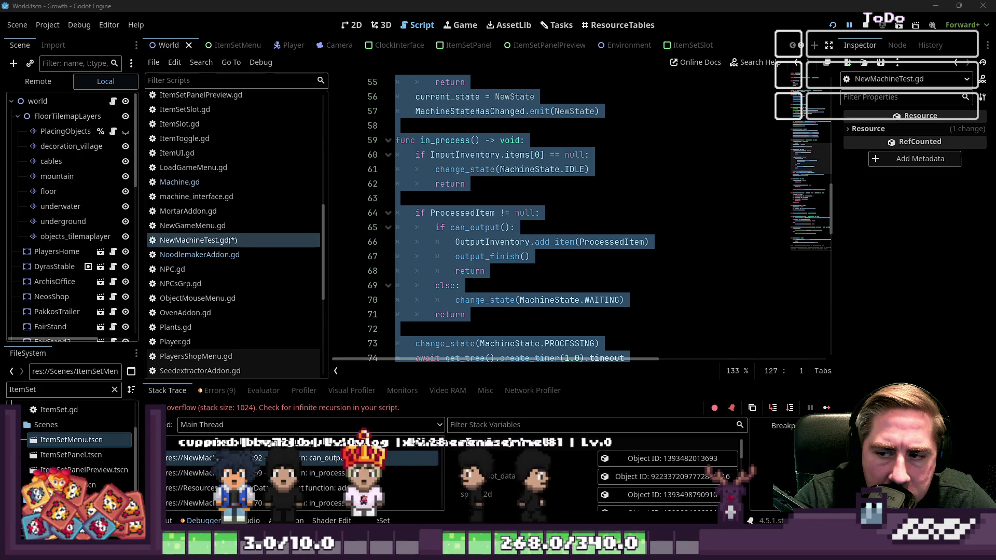
click(684, 273)
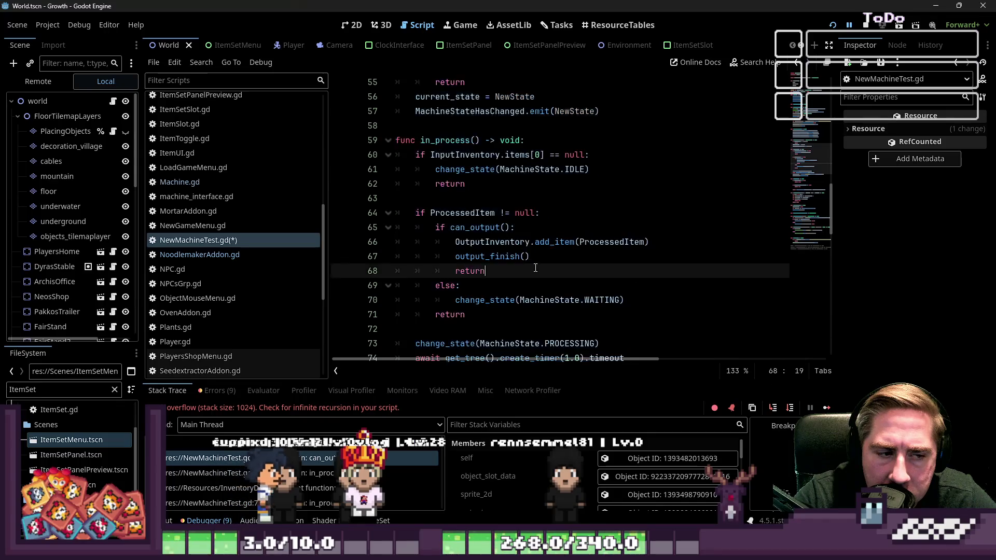
scroll(570, 260, down, 2)
scroll(552, 265, up, 2)
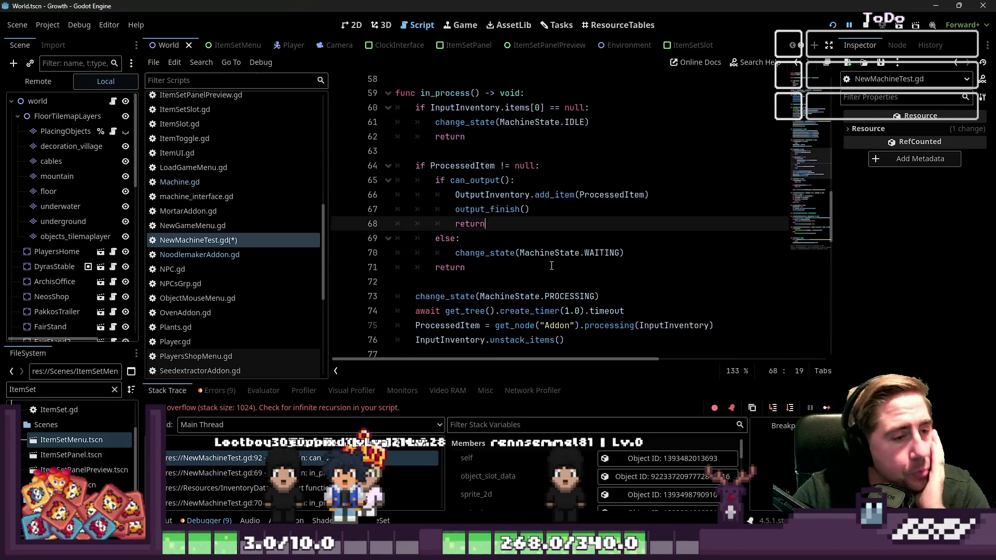
double_click(435, 145)
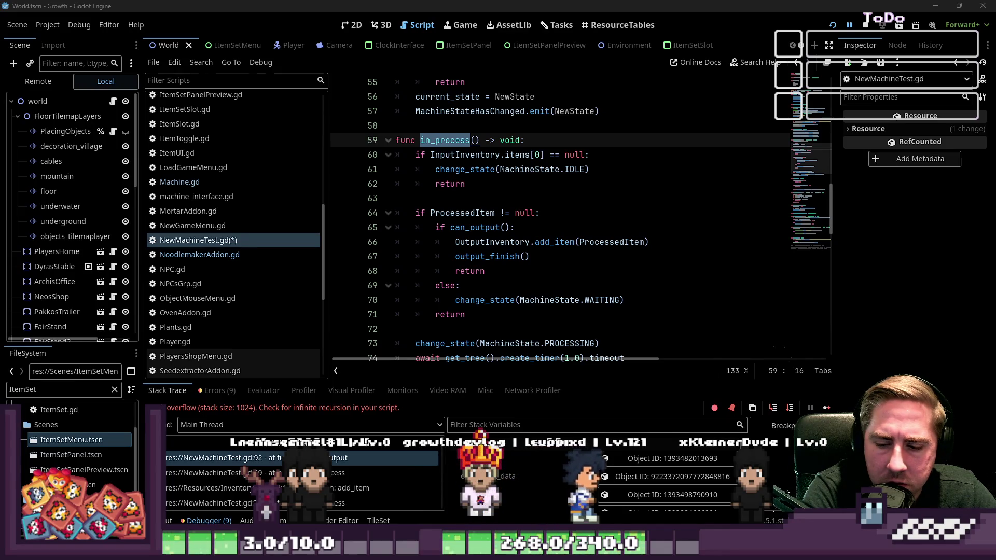
click(495, 140)
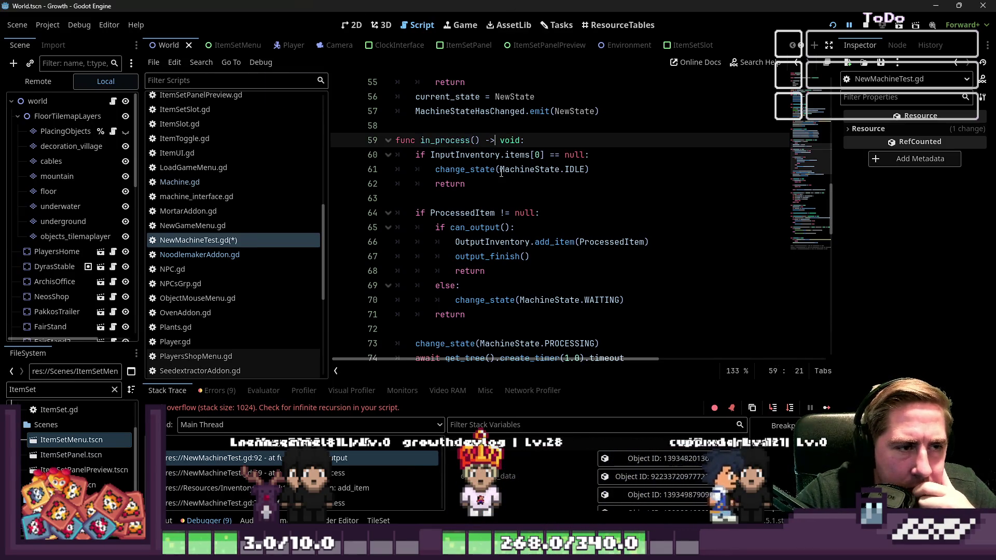
- Delete the one-second timer await line from in_process
click(465, 137)
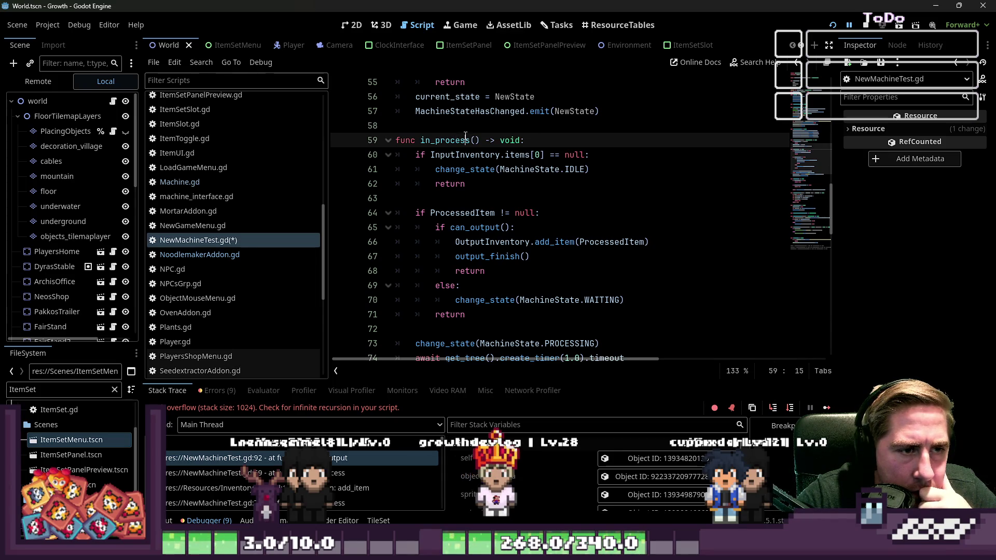
scroll(481, 156, down, 3)
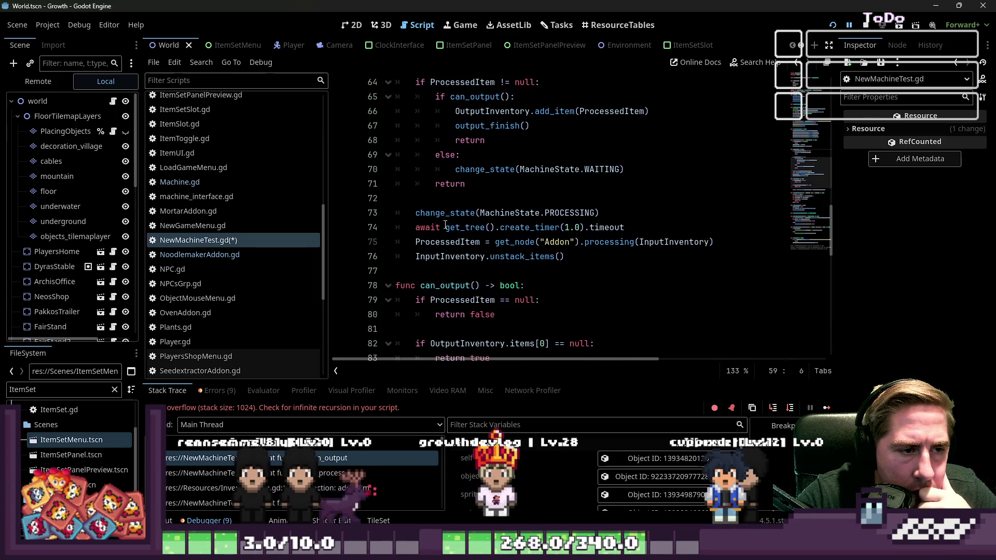
click(441, 227)
key(End)
key(shift+Home)
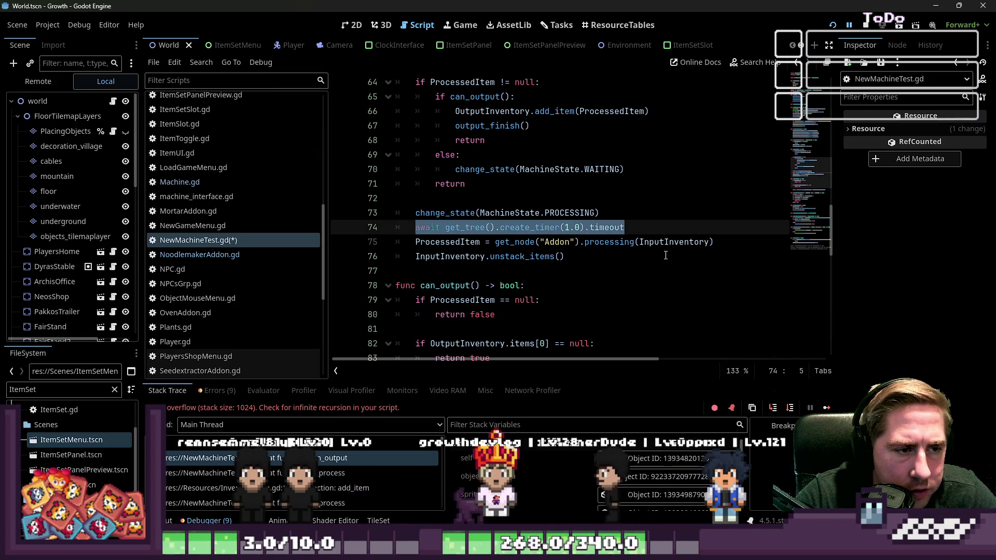
key(BackSpace)
key(BackSpace)
key(BackSpace)
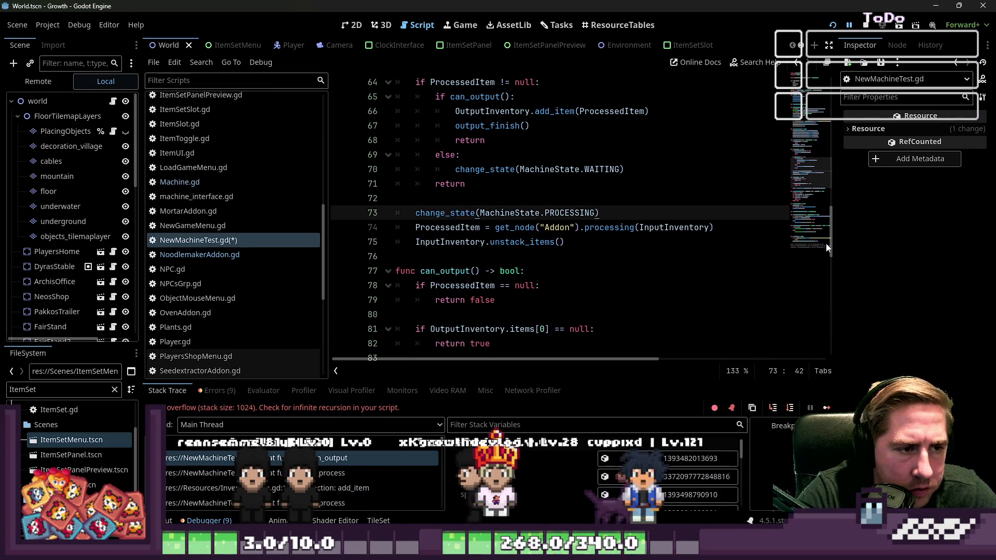
- Insert a new first line in in_process starting 'if %Timer.'
scroll(499, 302, up, 4)
click(543, 186)
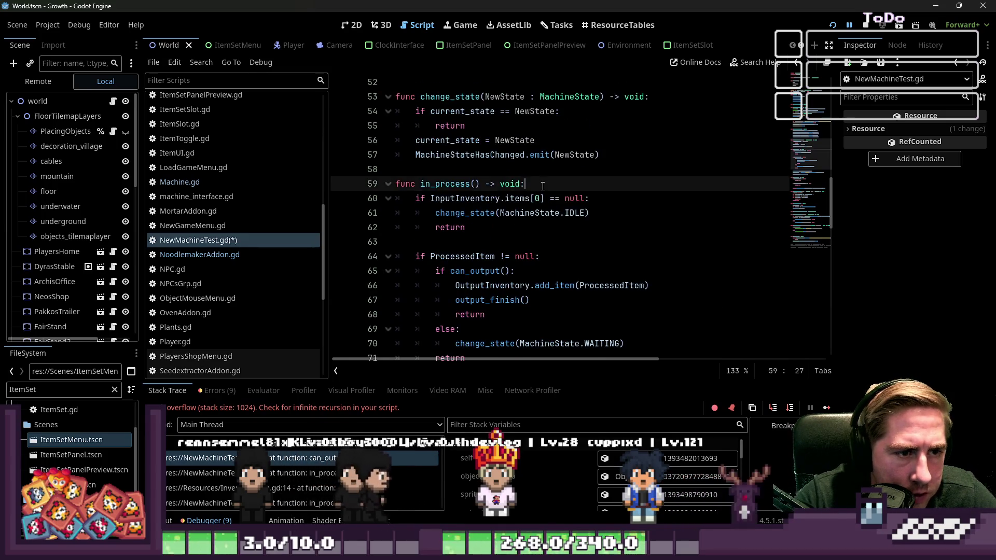
key(Return)
text(if %T)
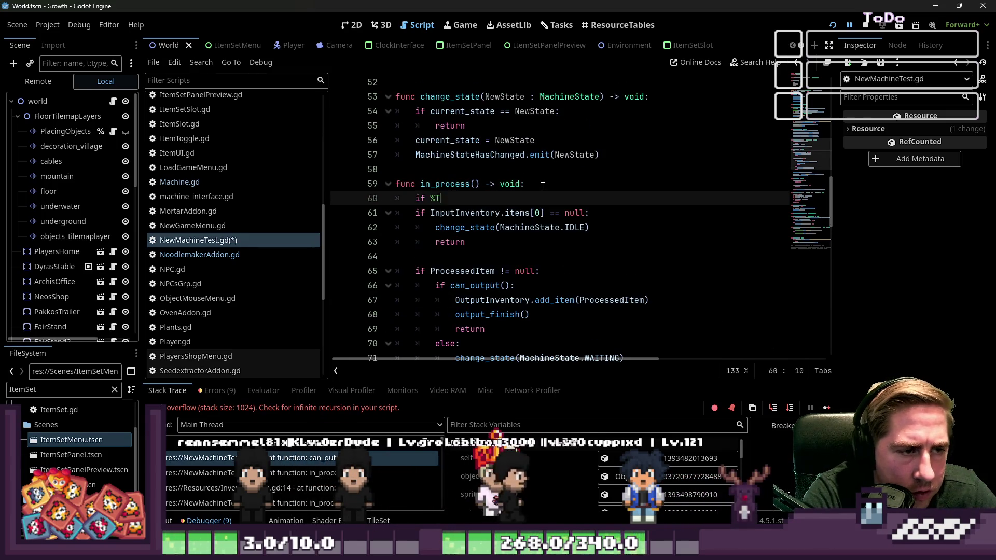
text(imer.)
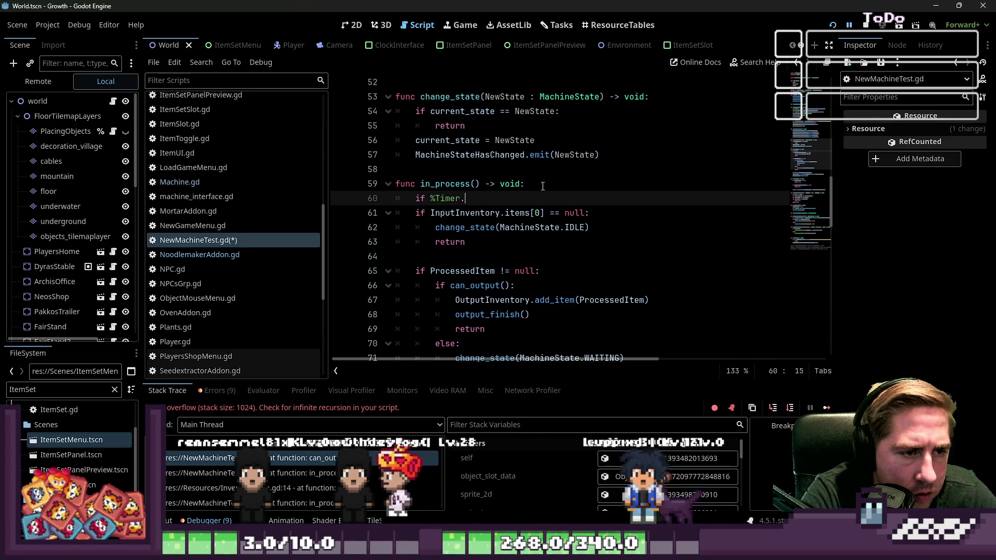
- Browse the Timer member suggestions, type 'is_', and open Search Help
key(Down)
key(Down)
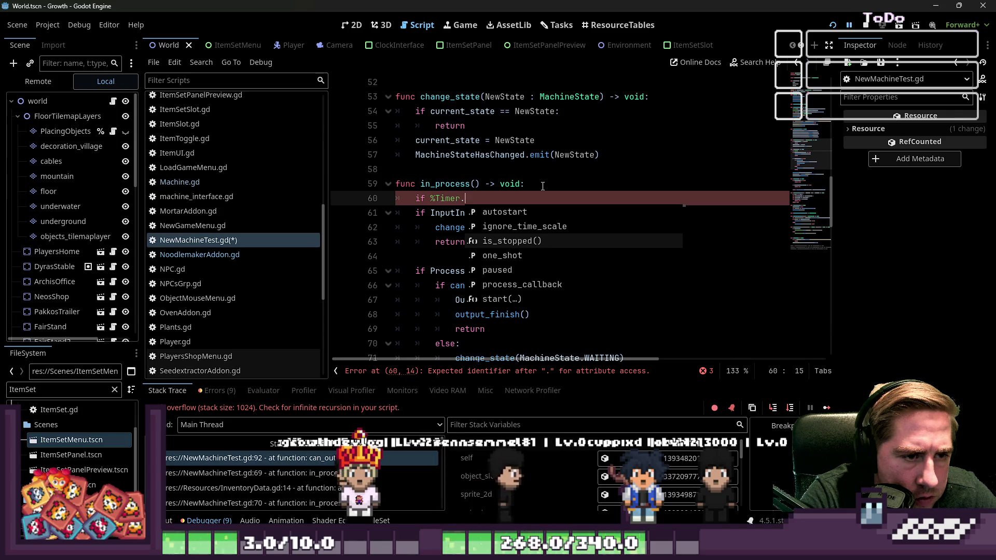
key(Down)
key(Down)
key(Down)
key(Down)
key(Down)
key(Down)
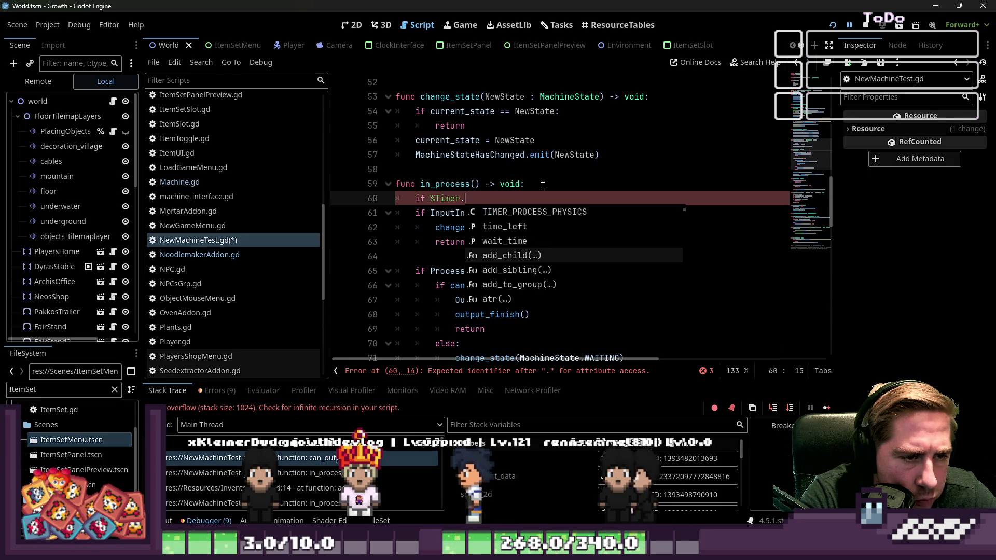
key(Down)
key(Down)
key(Down)
key(Down)
key(Down)
key(Down)
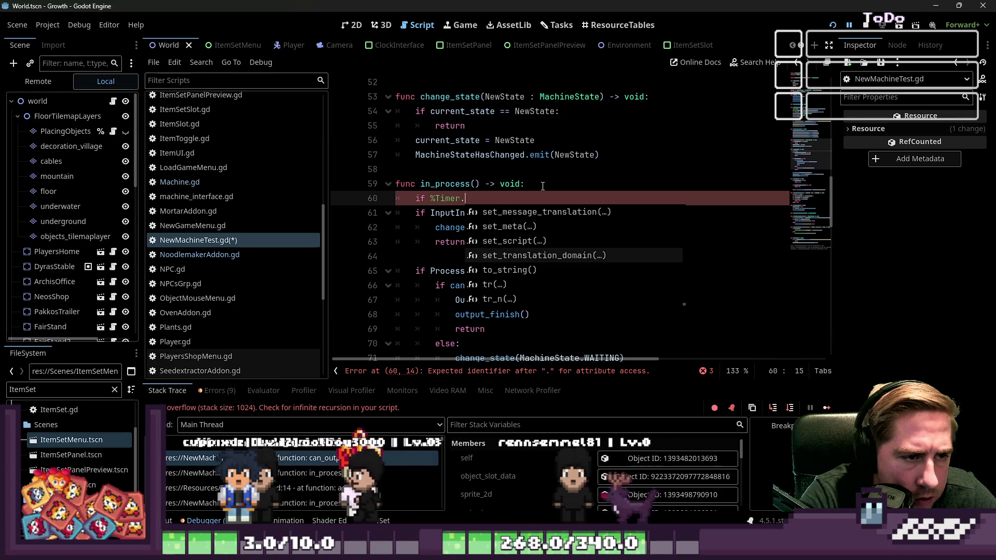
text(is_run)
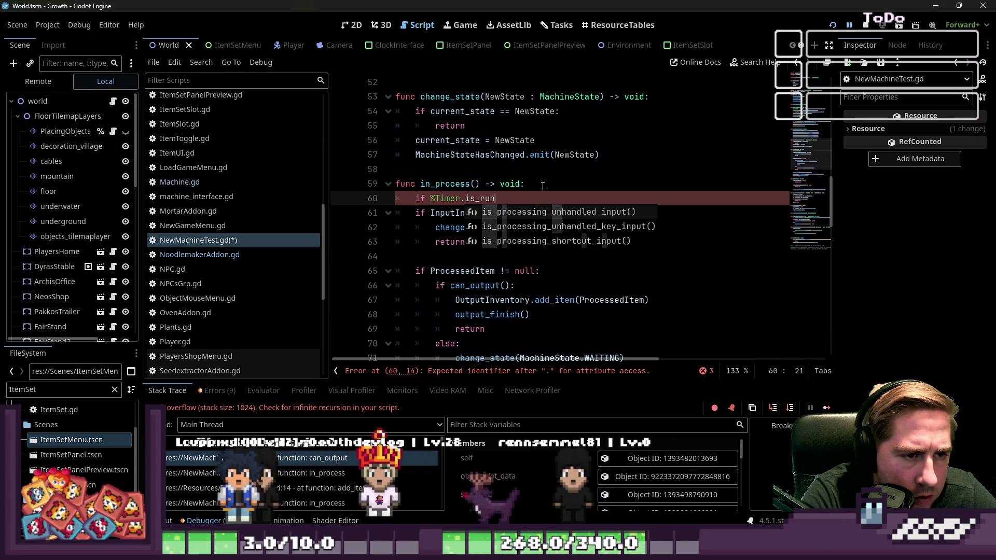
key(BackSpace)
key(BackSpace)
key(BackSpace)
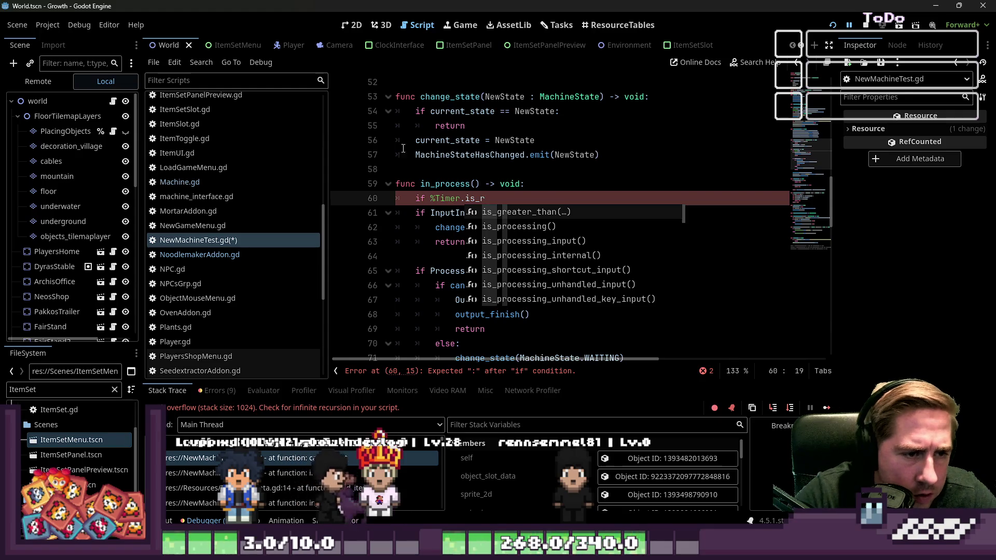
click(455, 198)
click(770, 68)
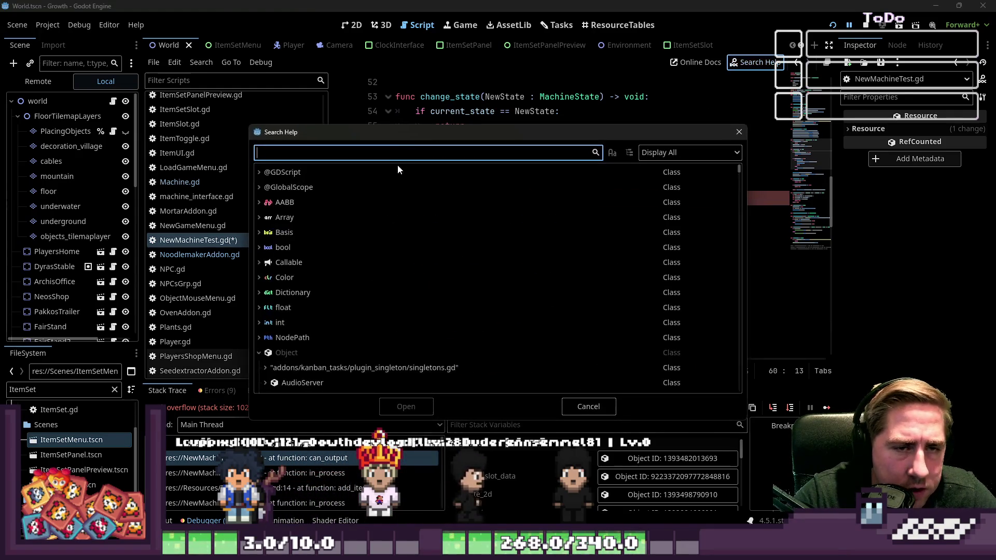
- Search 'Timer' and read through the Timer class properties and methods
text(Timer)
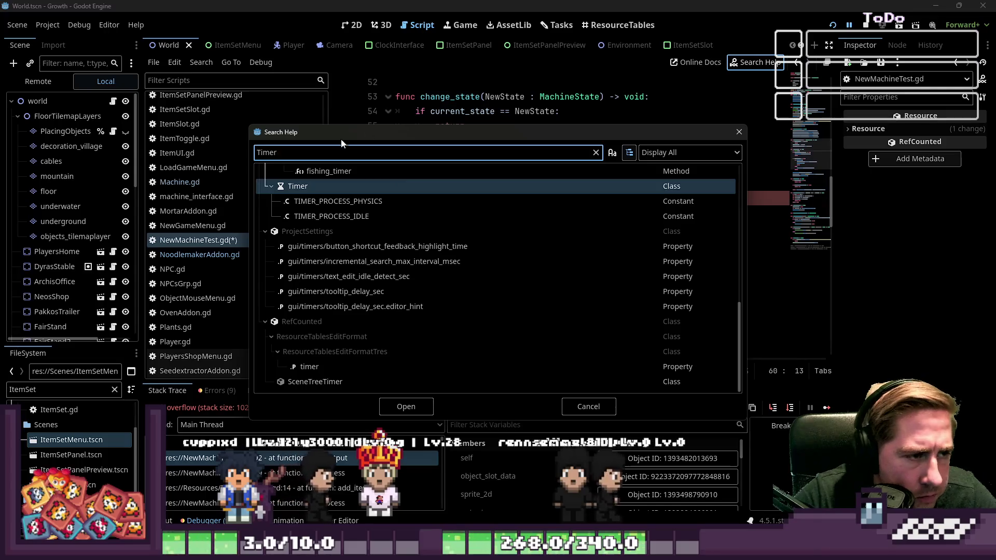
double_click(348, 182)
scroll(420, 217, down, 5)
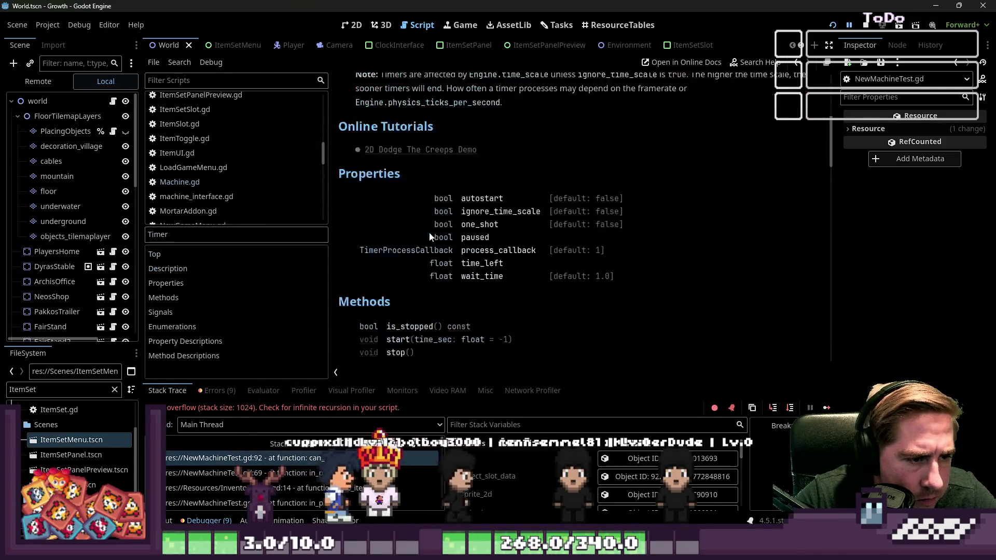
scroll(450, 234, down, 1)
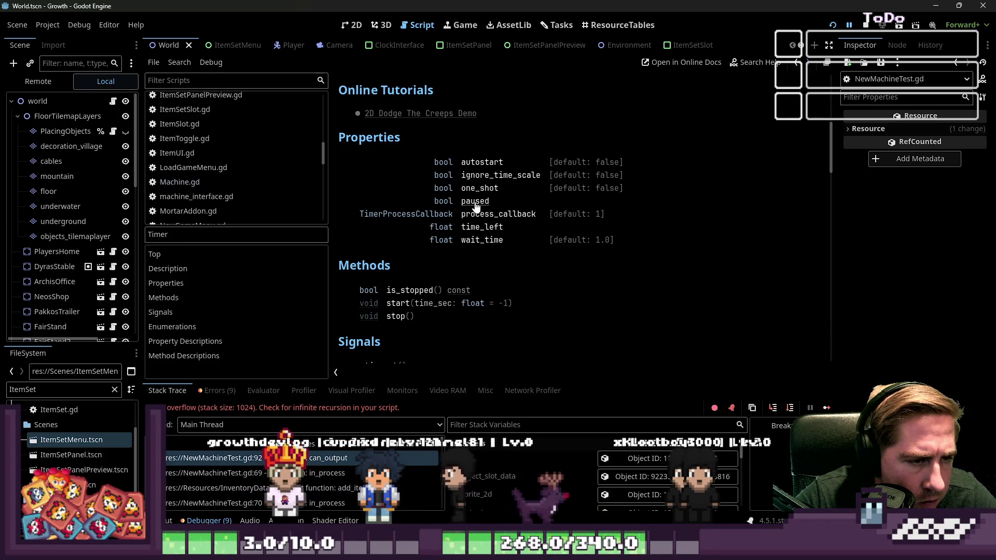
scroll(472, 238, down, 3)
scroll(473, 238, down, 12)
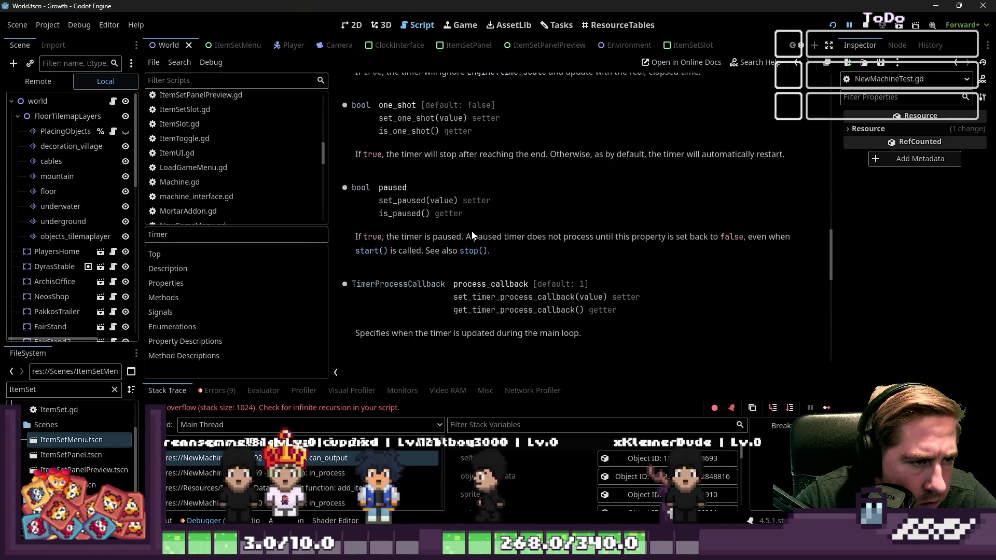
scroll(473, 236, up, 10)
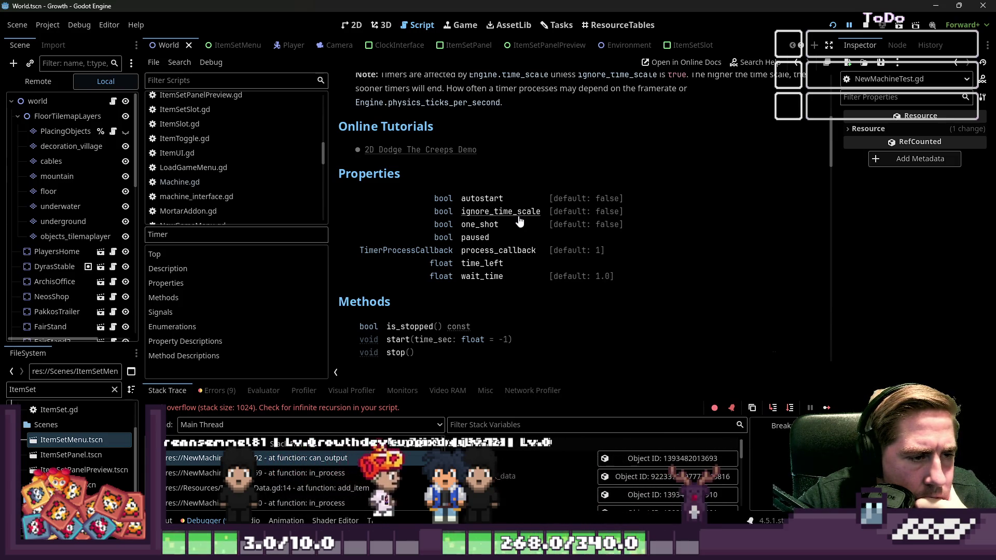
scroll(519, 222, down, 2)
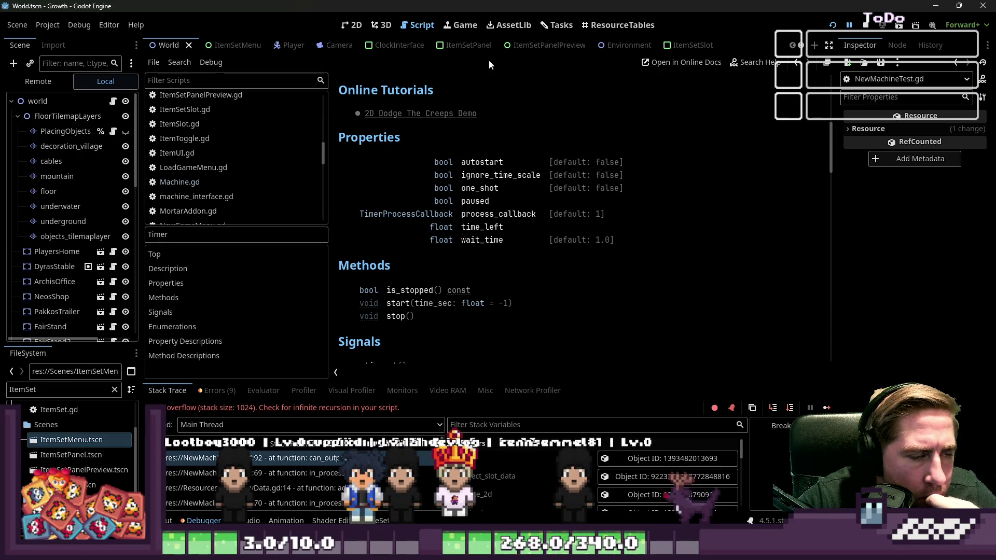
scroll(251, 149, up, 5)
- Switch back through the script list to NewMachineTest.gd
click(227, 200)
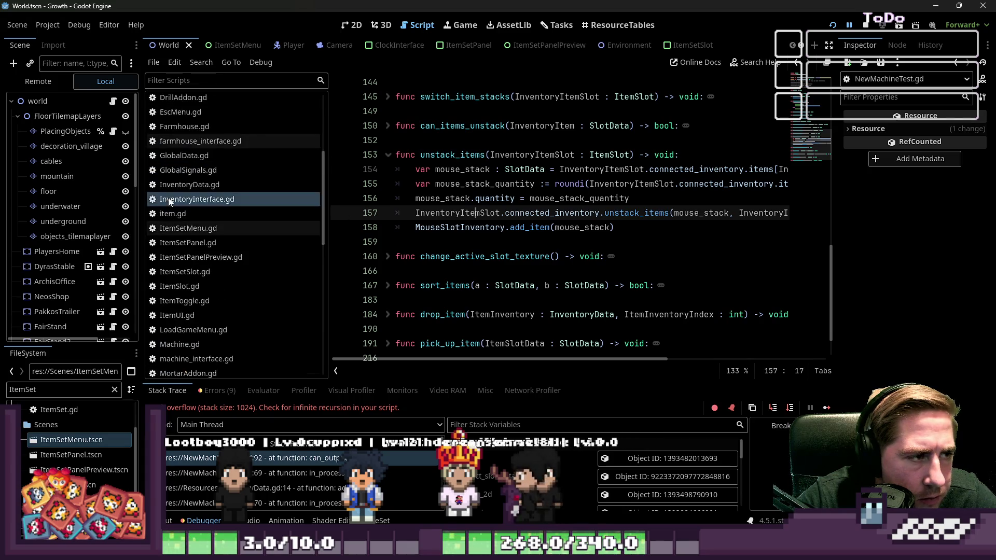
scroll(206, 227, up, 4)
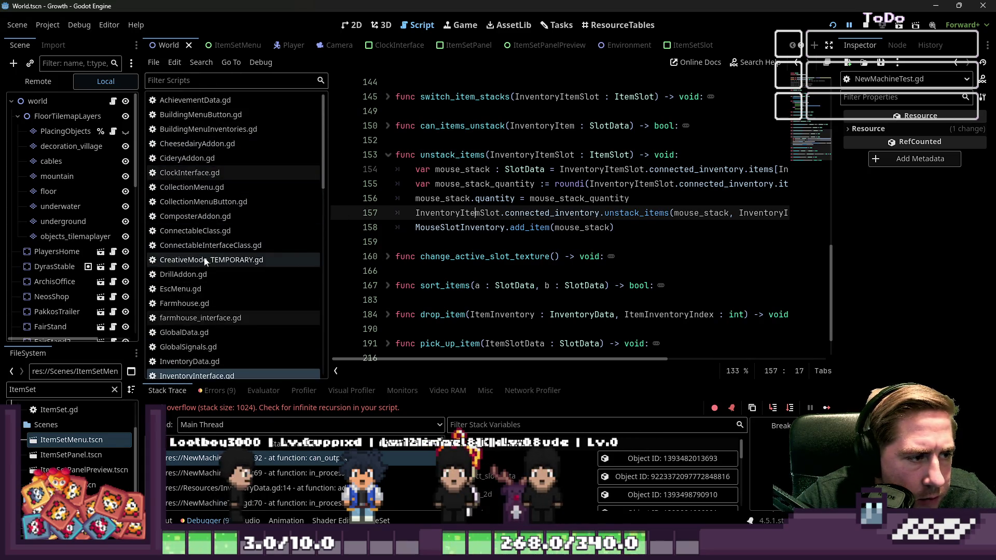
scroll(213, 243, down, 10)
click(220, 224)
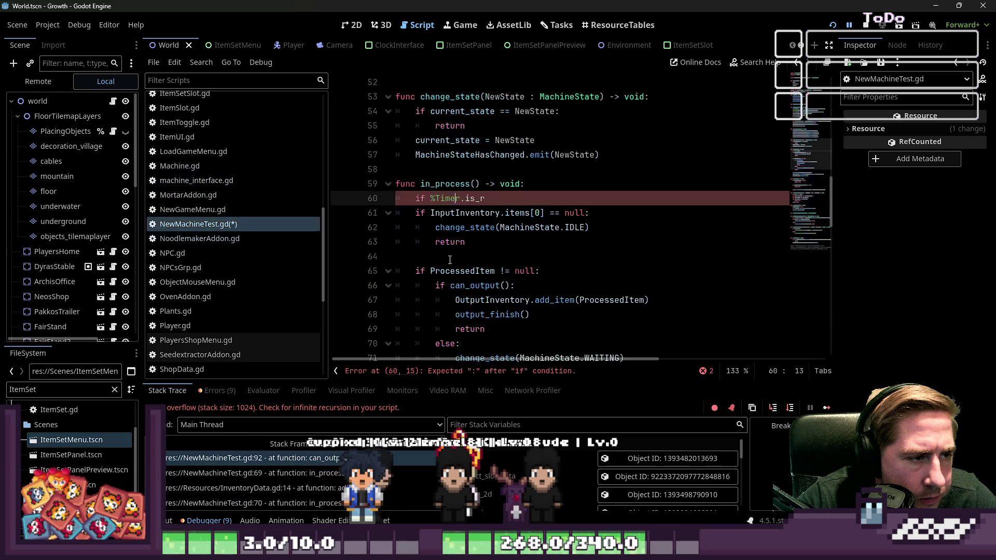
- Make line 60 read 'if not %Timer.is_stopped(): return'
drag(485, 199, 445, 199)
click(522, 201)
key(BackSpace)
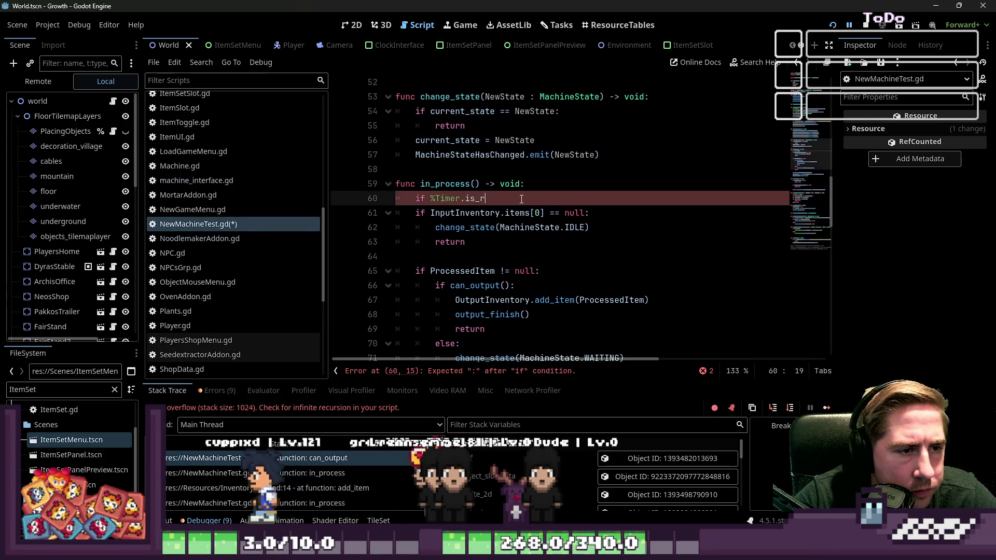
text(sto)
key(Return)
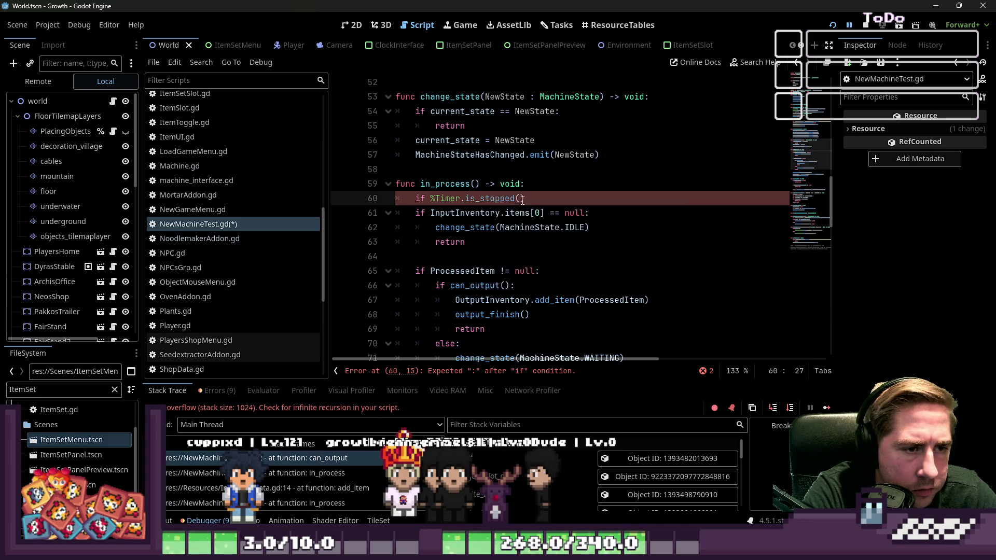
text(:)
key(Return)
key(Up)
key(End)
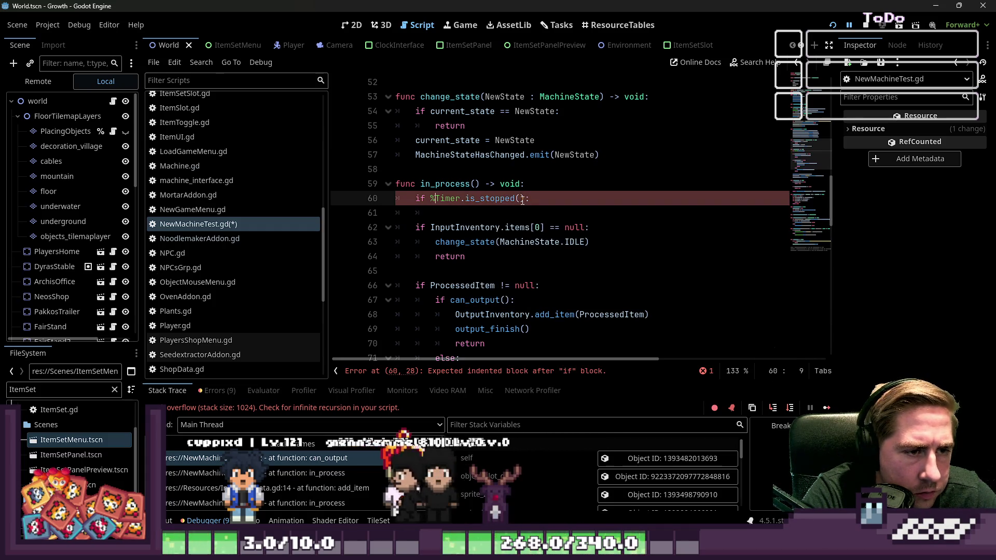
key(Home)
text(t)
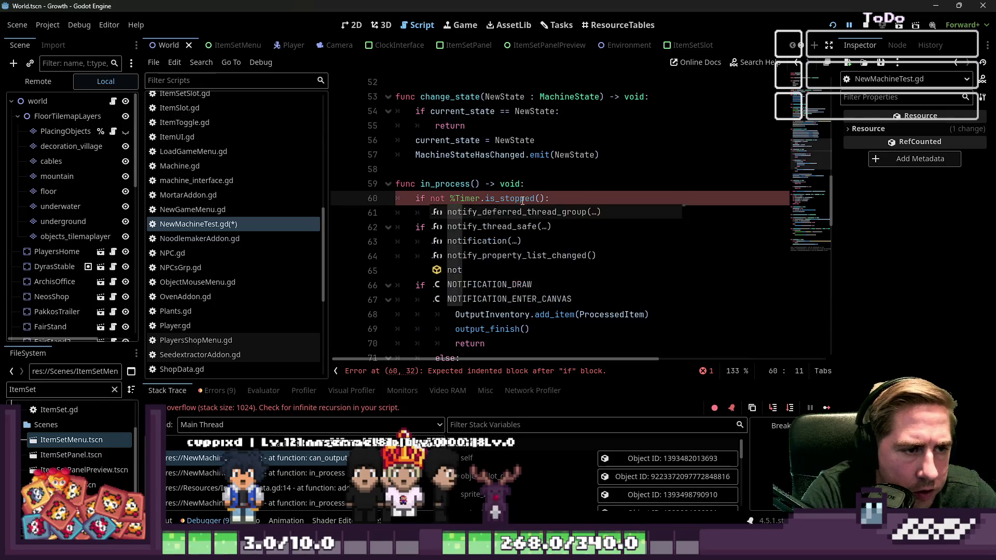
key(Escape)
key(Down)
key(Return)
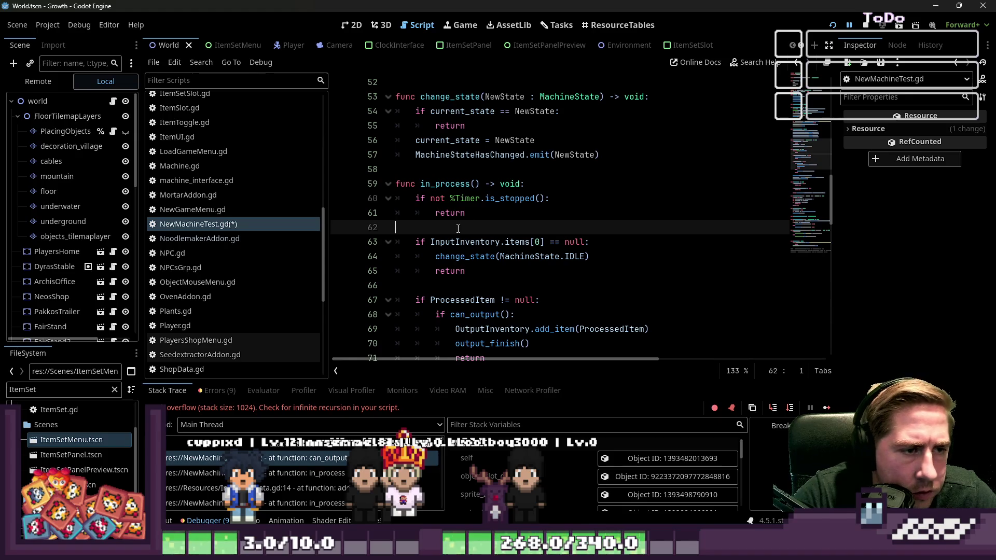
- Add a '%Timer.start' call on a new line above change_state
scroll(493, 254, down, 3)
click(471, 154)
scroll(473, 242, down, 4)
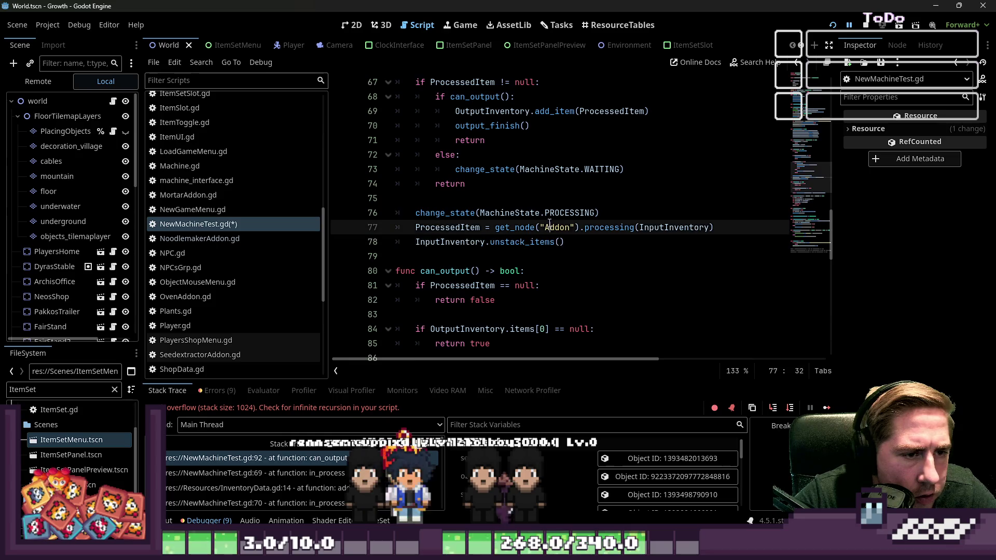
click(466, 213)
click(514, 227)
key(Up)
key(Up)
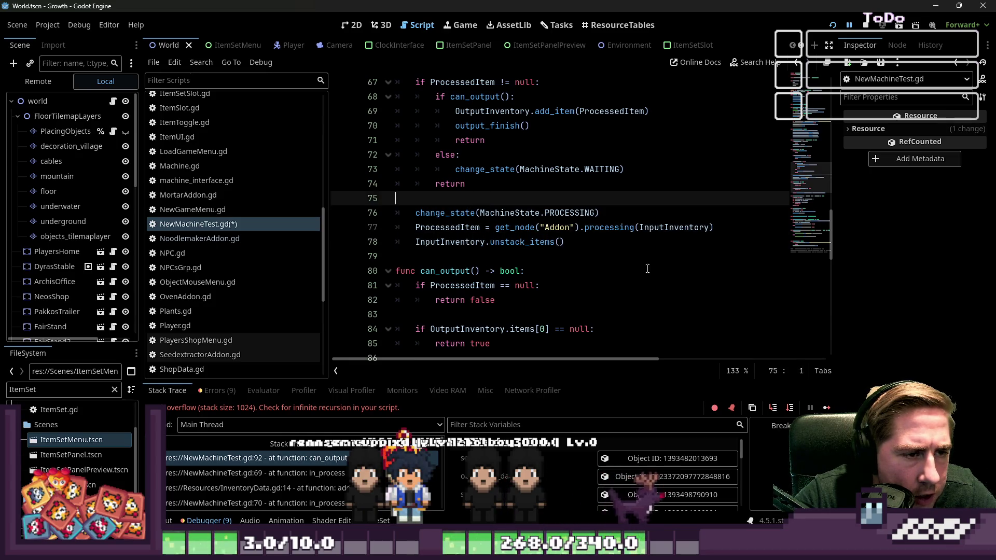
key(Return)
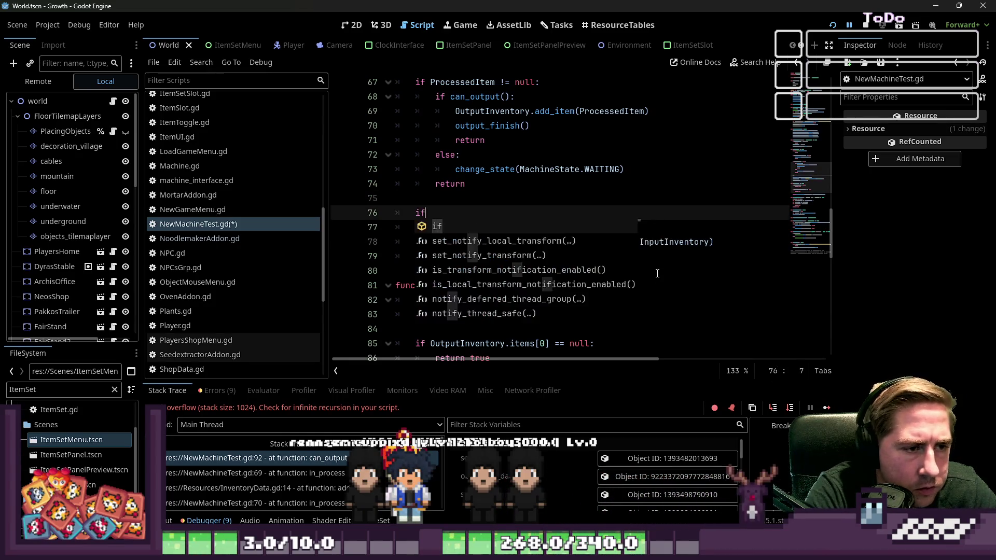
key(BackSpace)
text(%Timer.s)
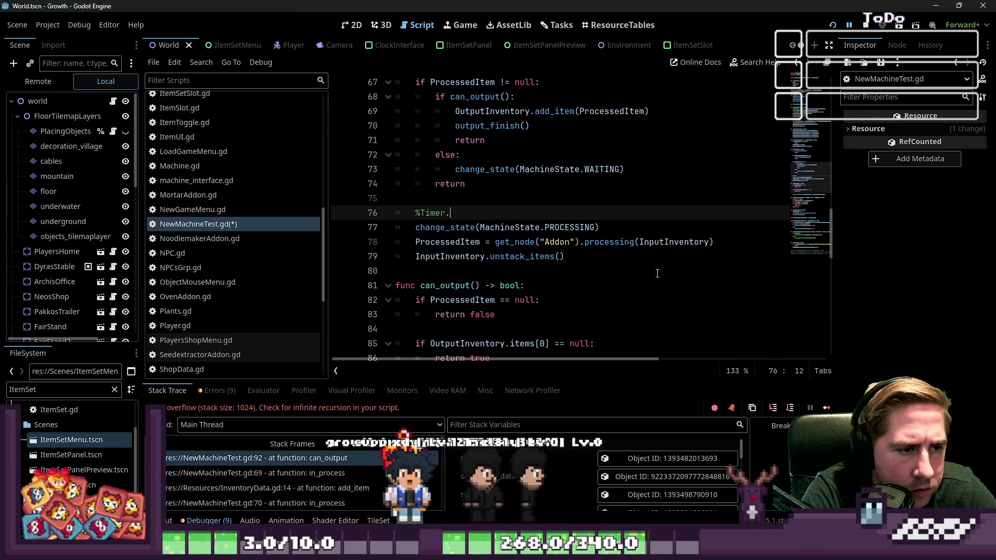
text(tart()
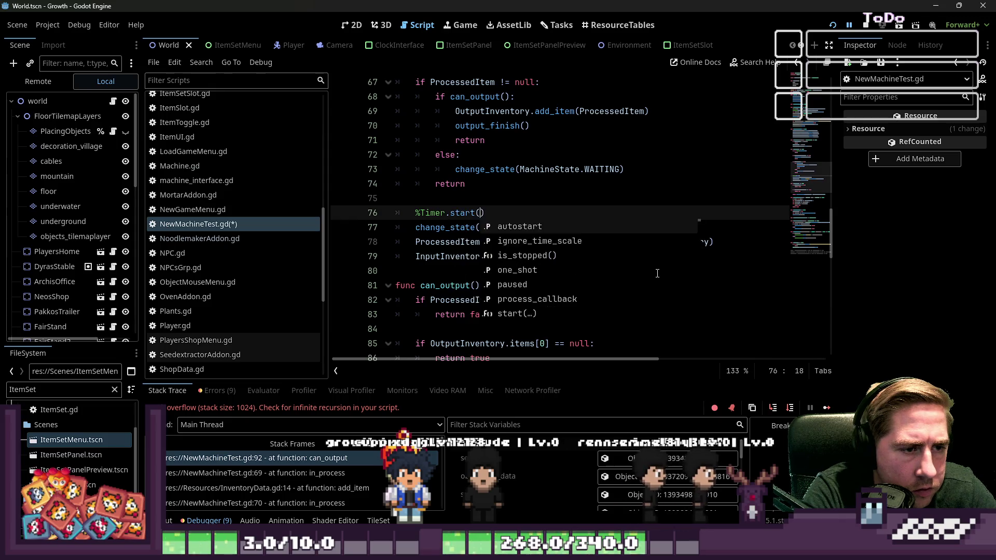
key(Return)
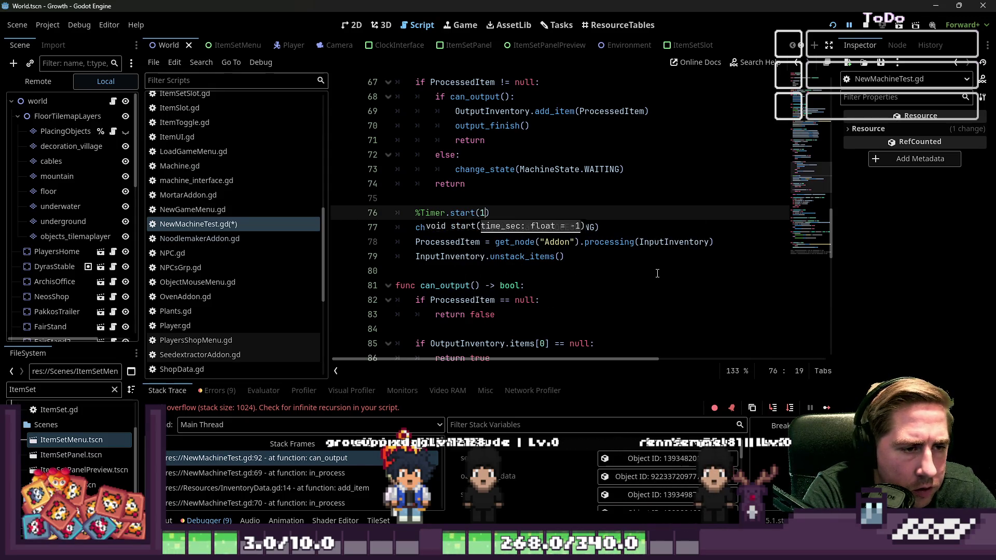
- Check the processing lines below and save the script
key(Down)
key(Home)
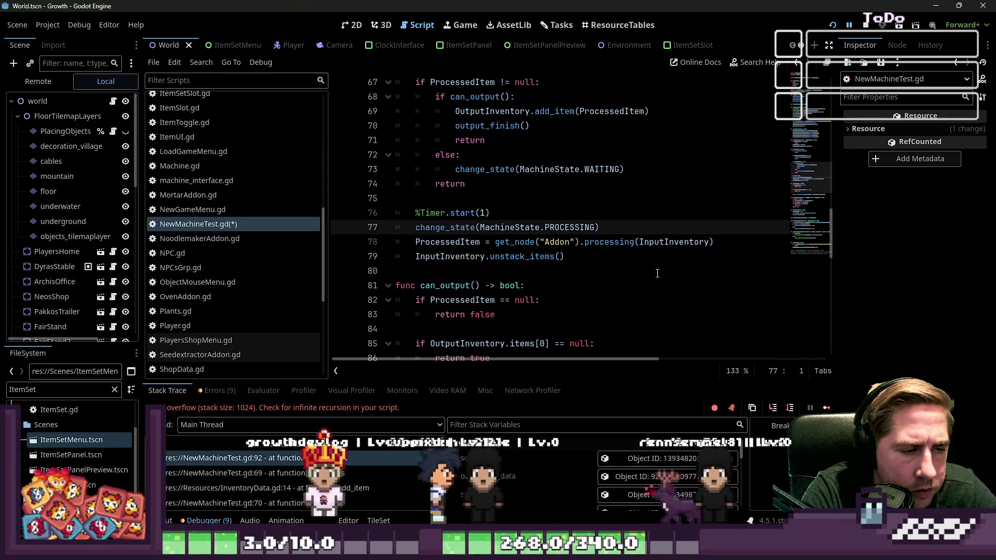
key(Down)
key(Down)
key(Down)
key(Up)
key(End)
key(ctrl+s)
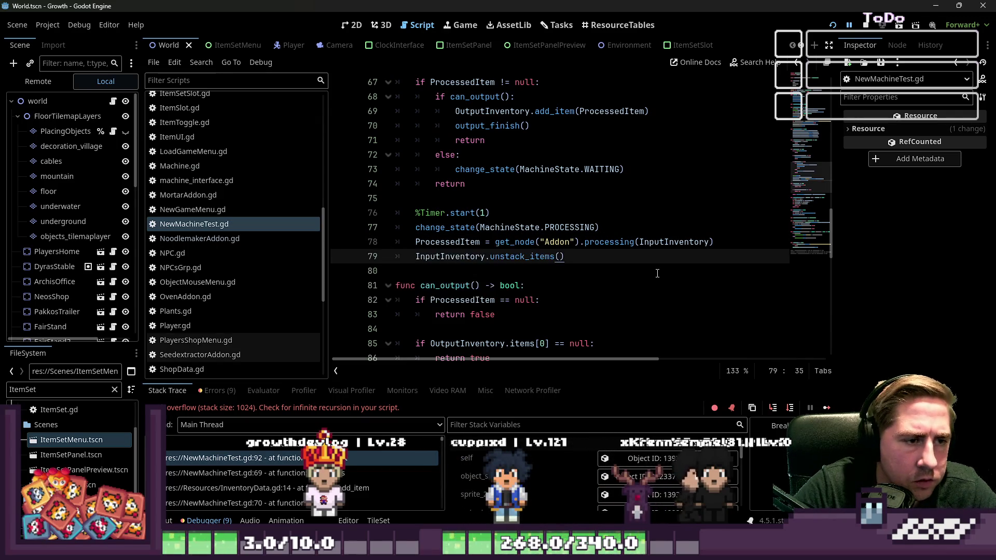
- Make line 76 'await %Timer.start(1).timeout', save, and run the game
click(515, 210)
text(.timeout)
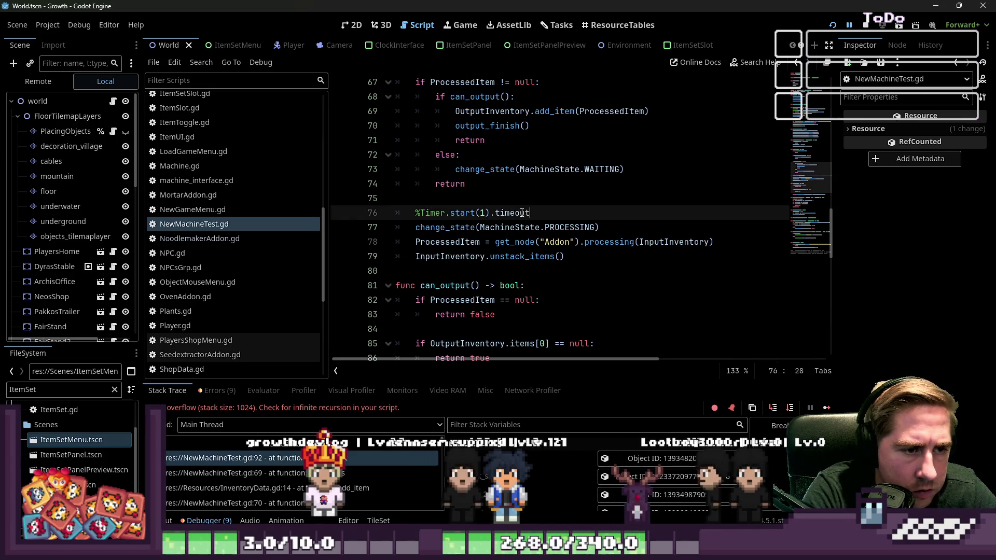
key(Home)
key(Home)
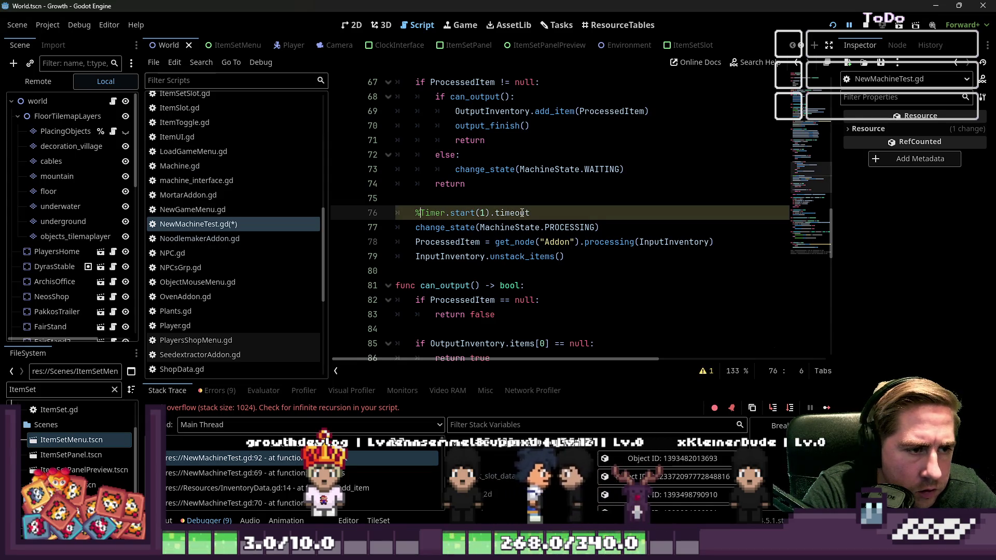
text(await)
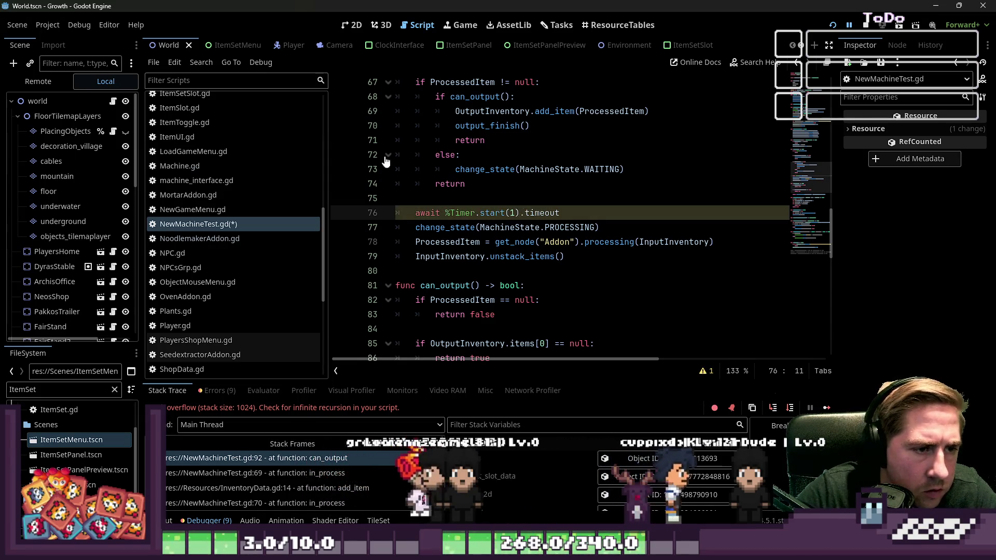
click(508, 173)
key(ctrl+s)
key(Down)
key(Down)
key(Down)
key(End)
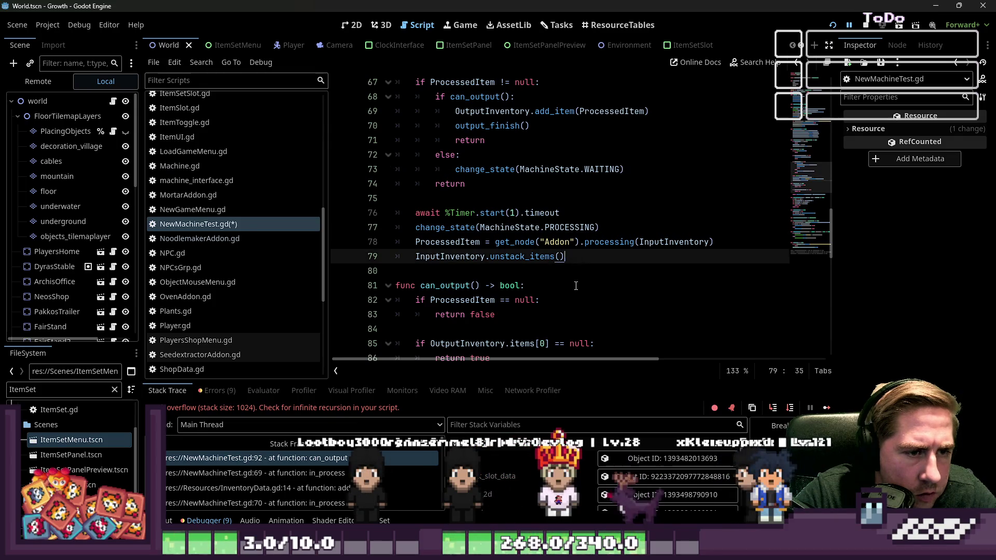
click(833, 25)
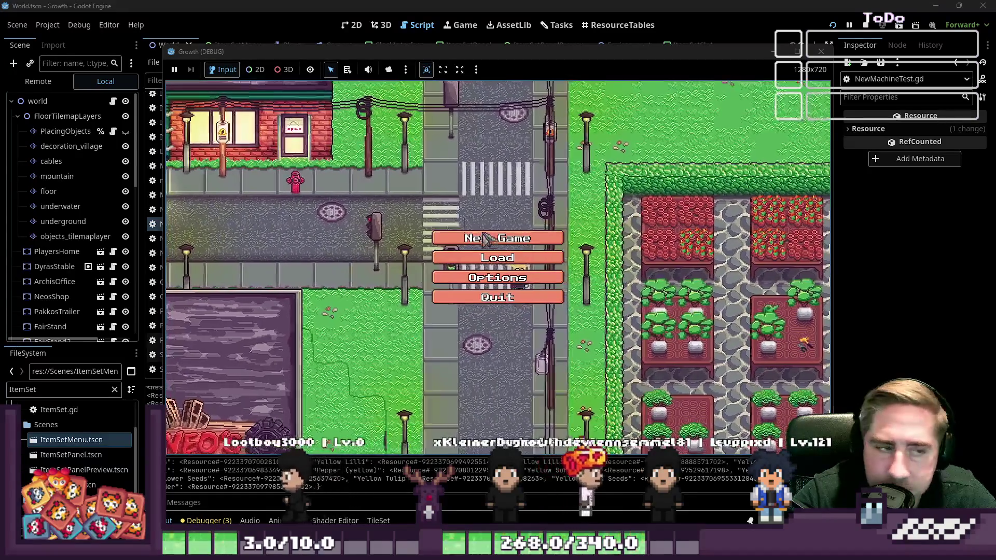
- Start a new game as 'ds', open the machine, and hit the line-76 debugger break
click(483, 238)
text(ds)
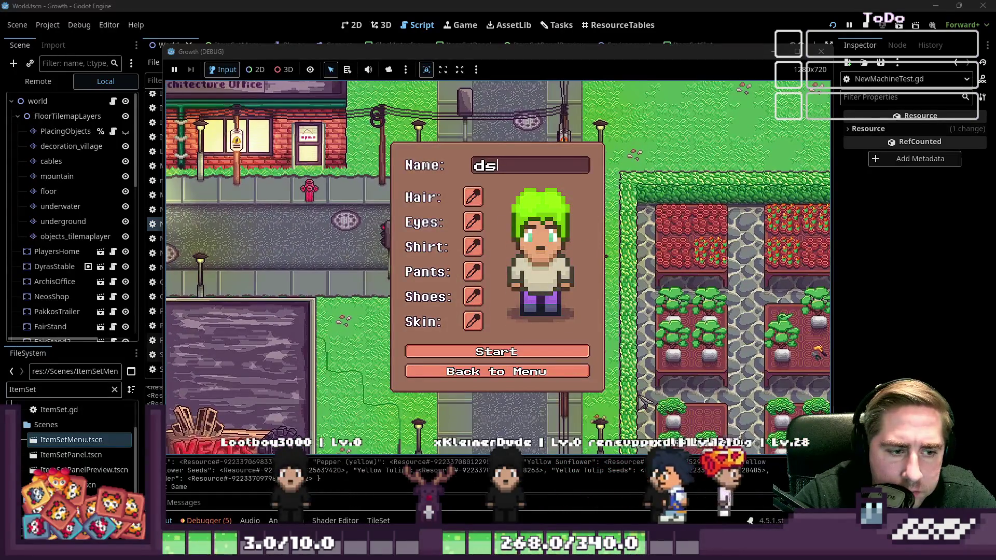
key(Return)
right_click(519, 292)
click(525, 305)
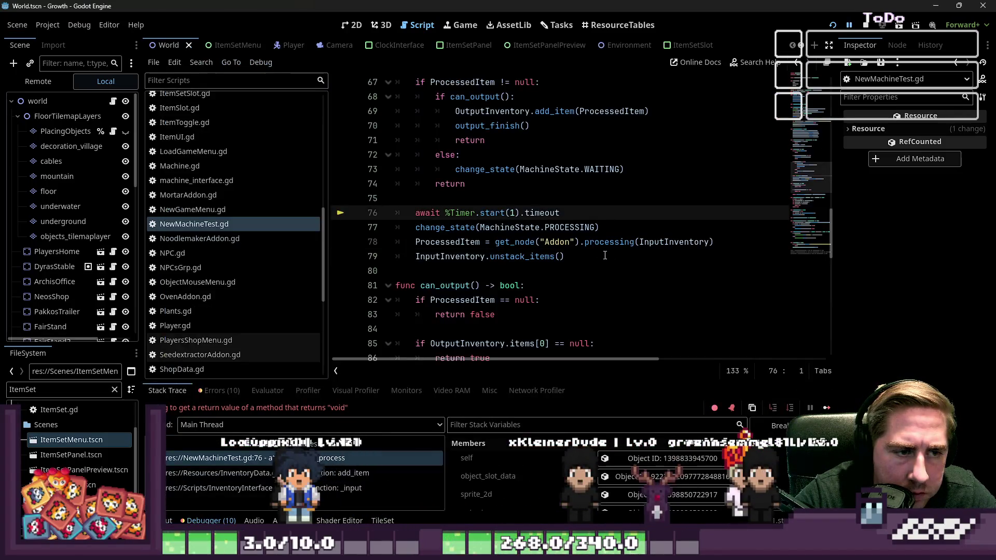
click(532, 259)
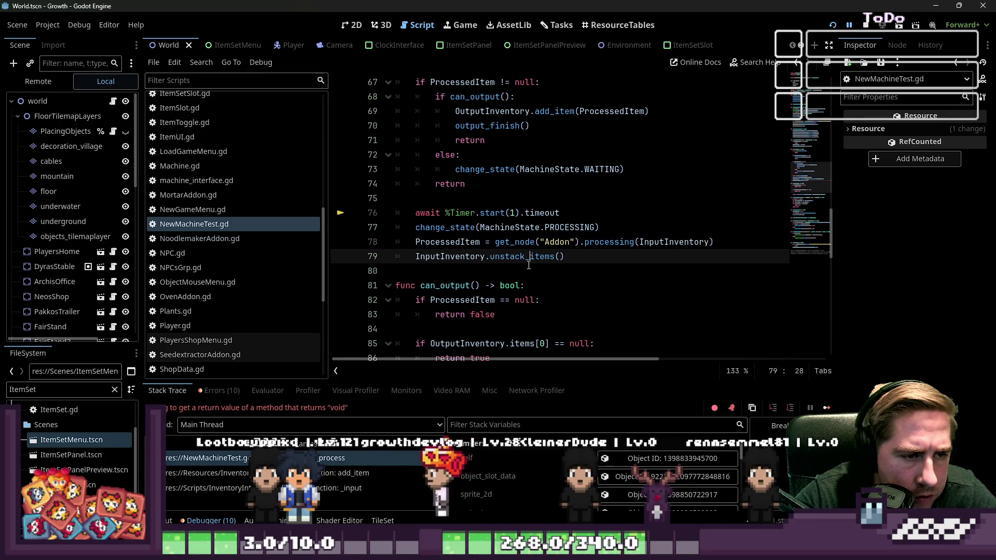
- Reduce line 76 to '%Timer.start(1)', add 'await %Timer.timeout' below, and relaunch
mouse_move(529, 265)
click(515, 215)
click(521, 214)
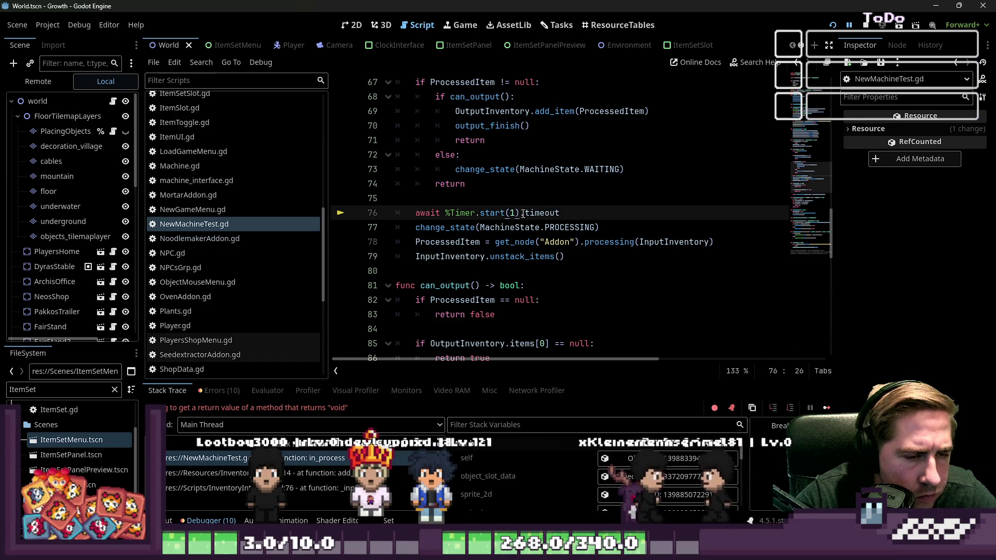
double_click(545, 213)
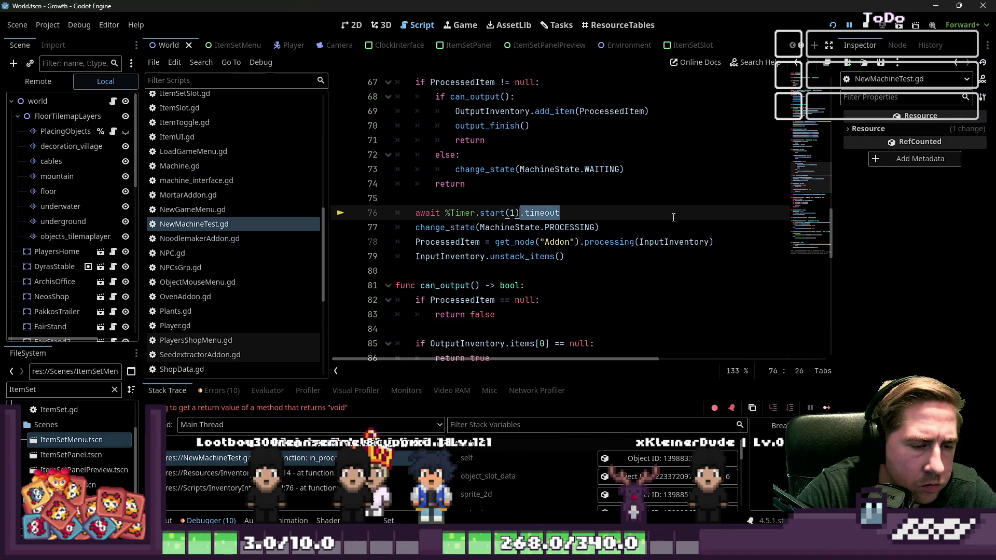
key(ctrl+shift+Left)
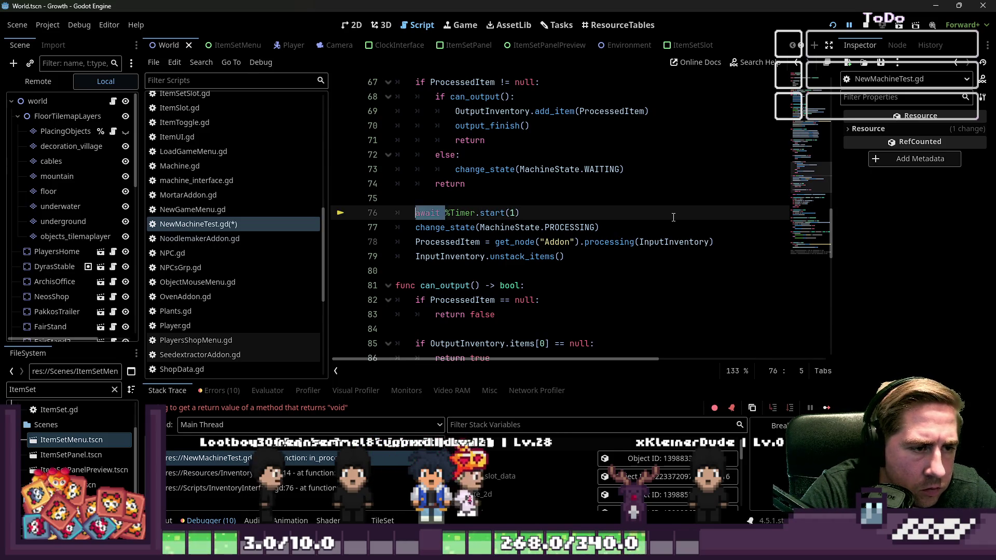
key(BackSpace)
key(End)
key(Return)
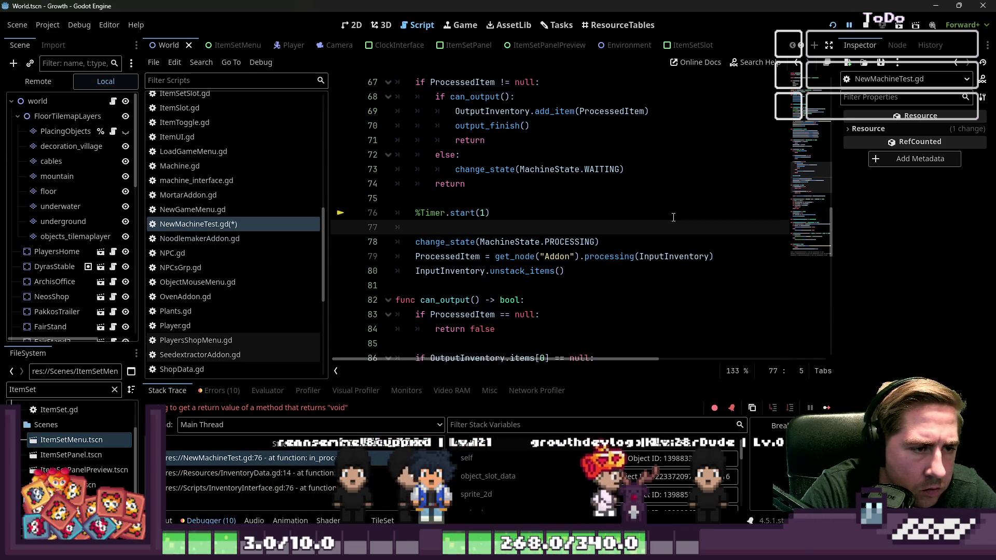
text(await %A)
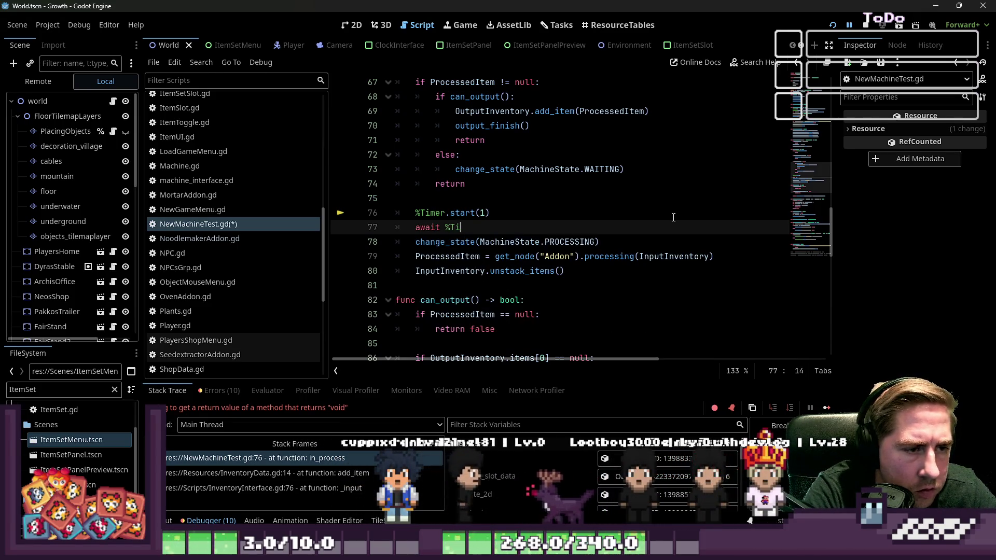
text(mer.timeout)
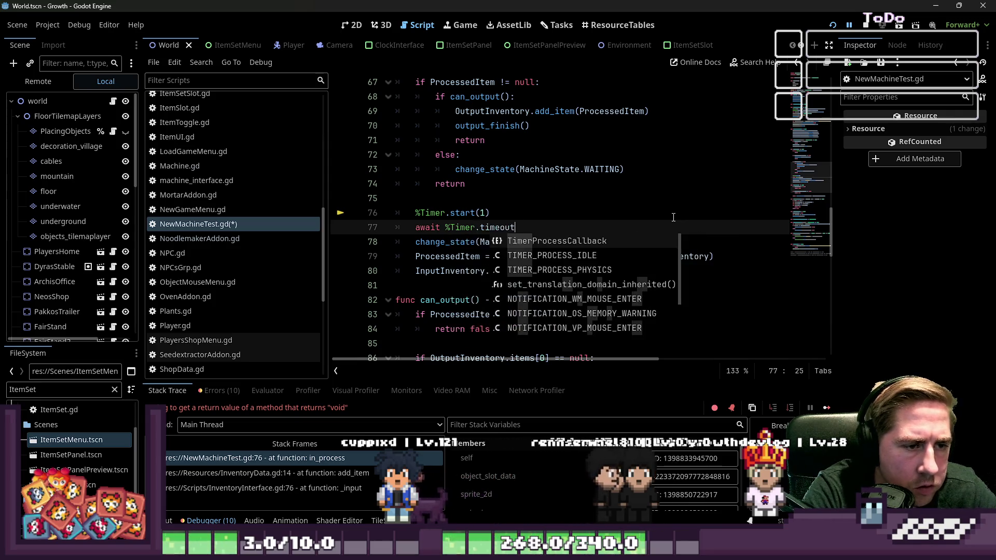
click(833, 25)
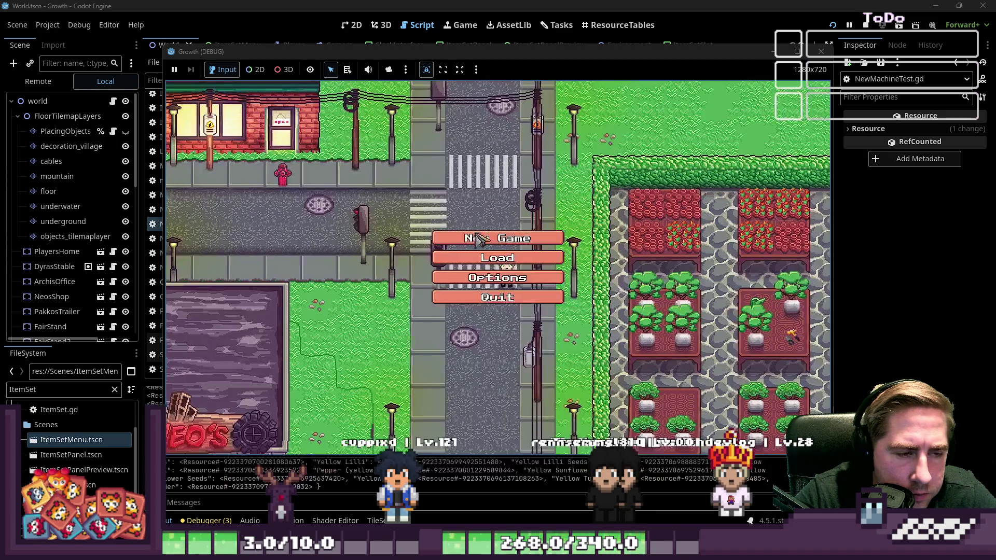
- Start a new game as 'sd', open the machine, and put an apple in its input slot
click(487, 251)
text(sd)
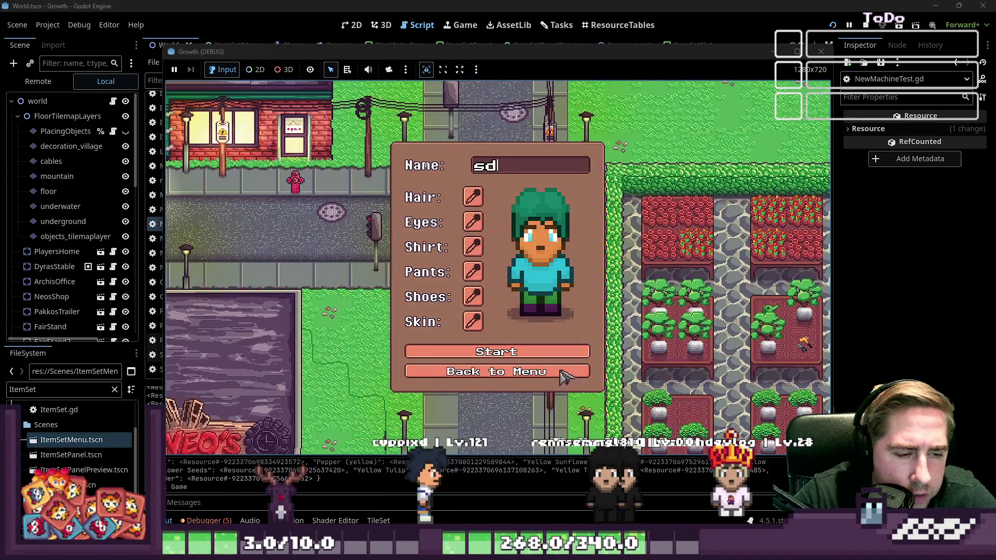
click(486, 355)
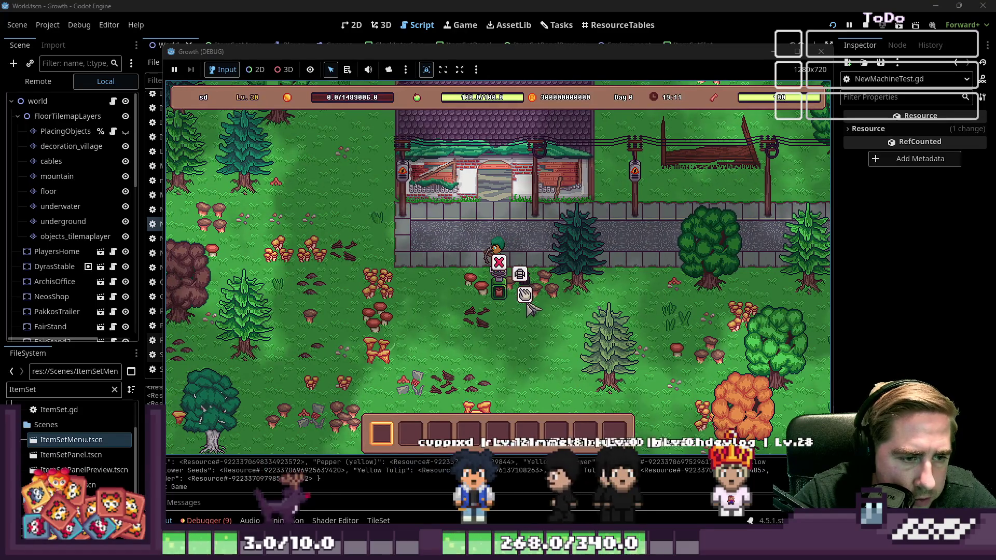
click(503, 291)
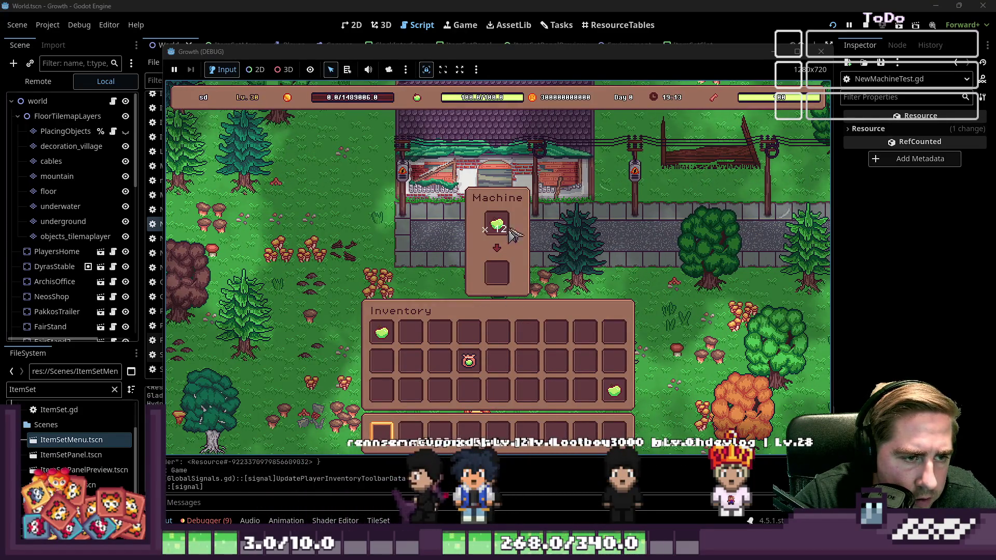
click(497, 223)
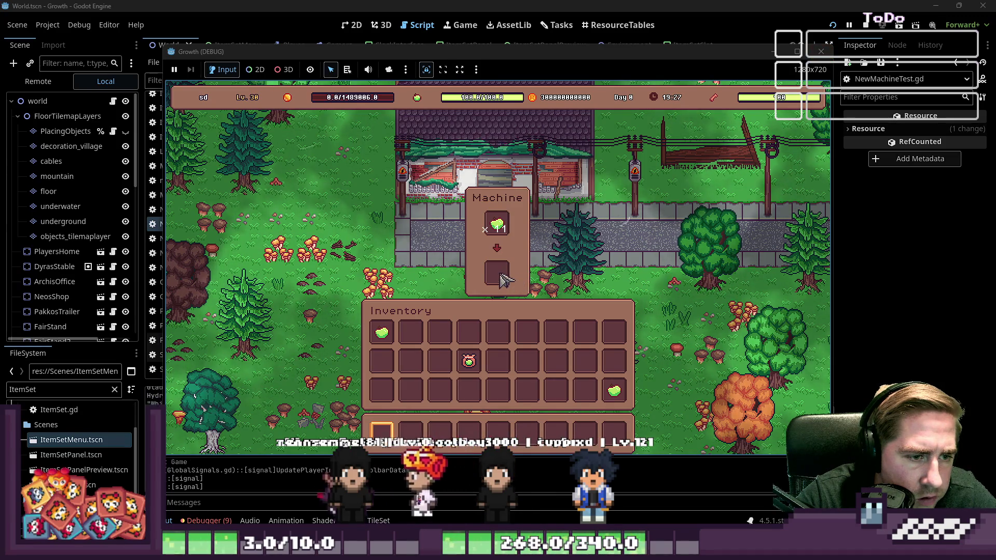
- Take the apple out and reinsert it, then close the game and return to NewMachineTest.gd
mouse_move(509, 232)
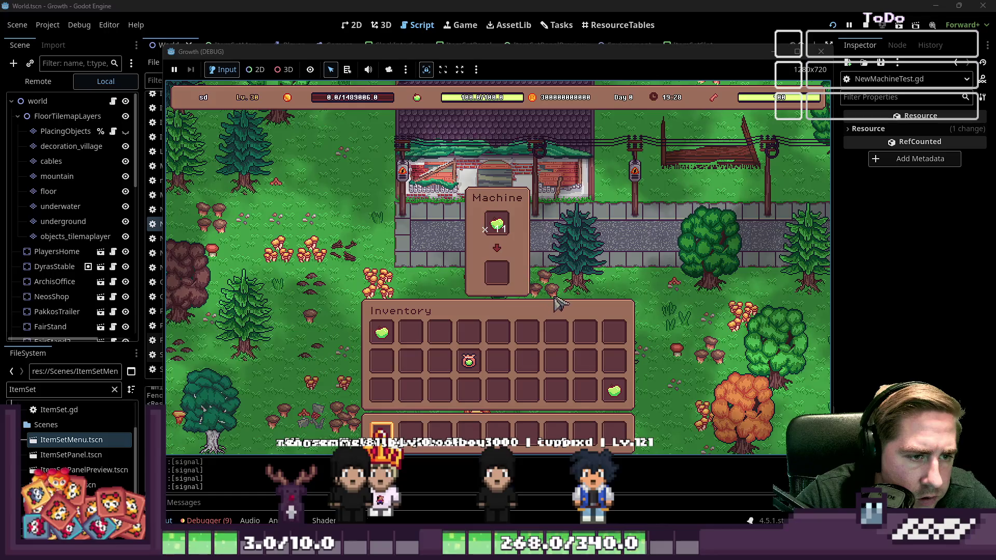
click(496, 224)
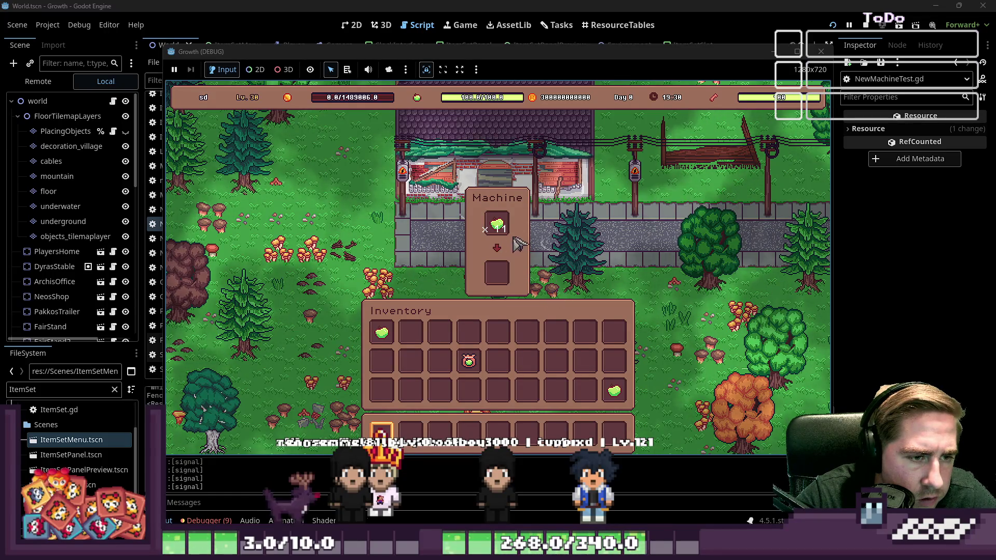
click(496, 224)
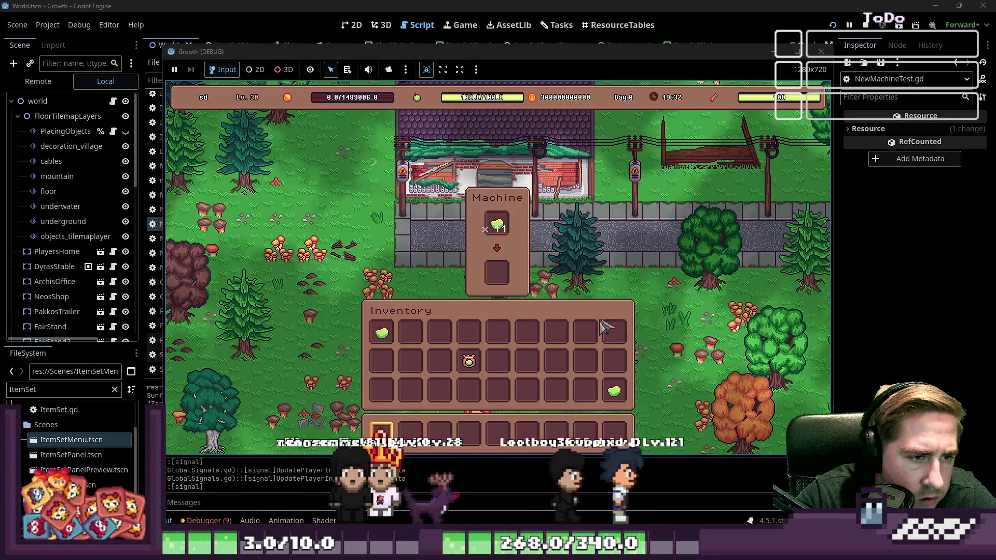
click(821, 51)
click(423, 32)
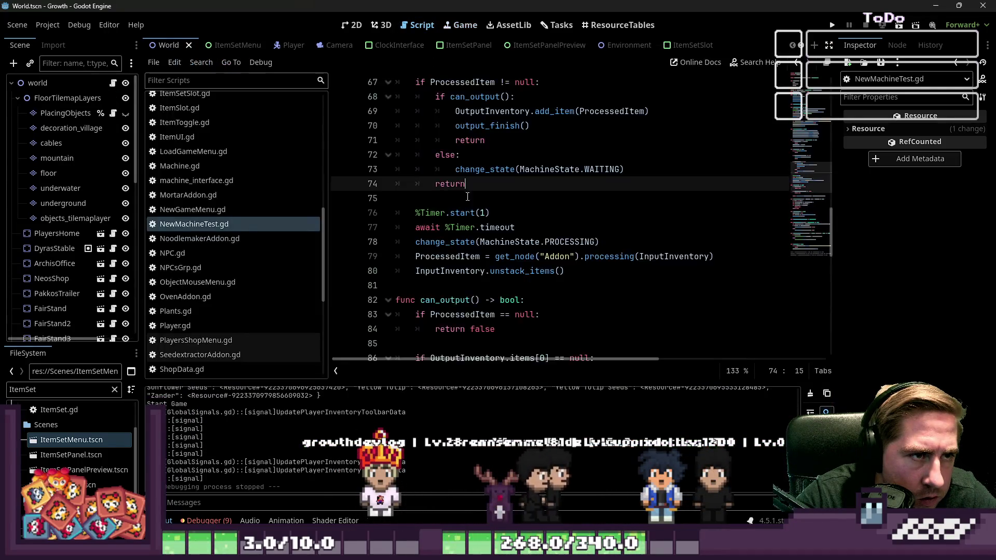
scroll(517, 238, up, 4)
click(563, 155)
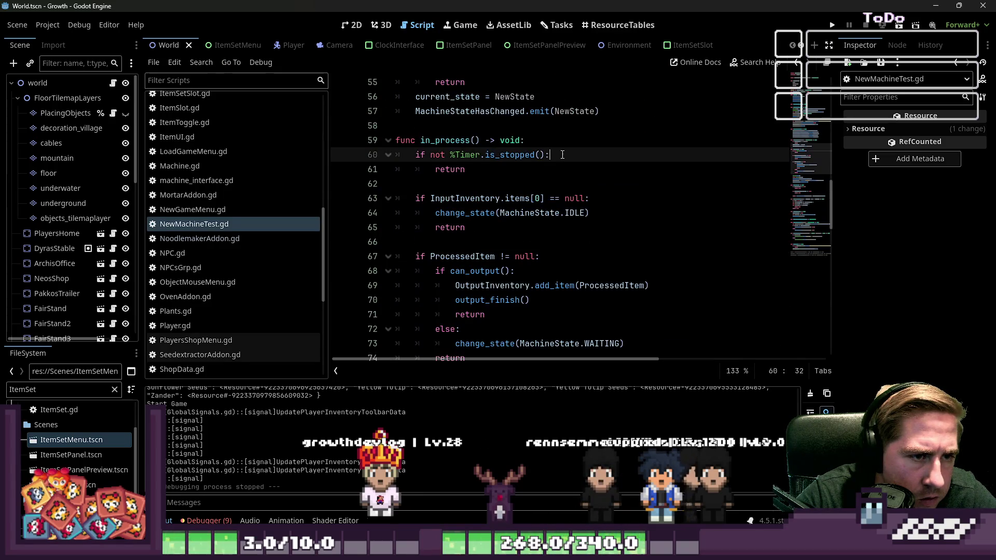
scroll(559, 182, down, 1)
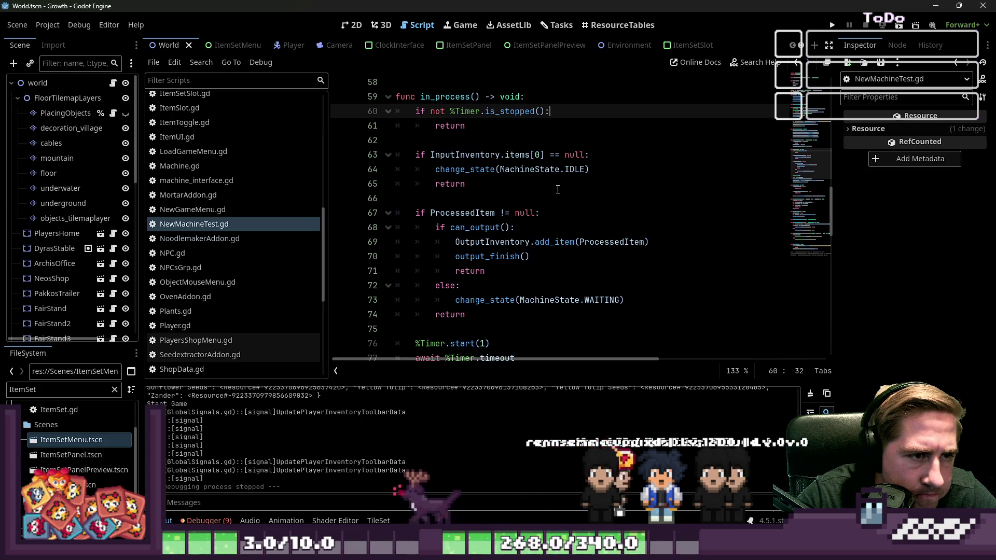
click(558, 196)
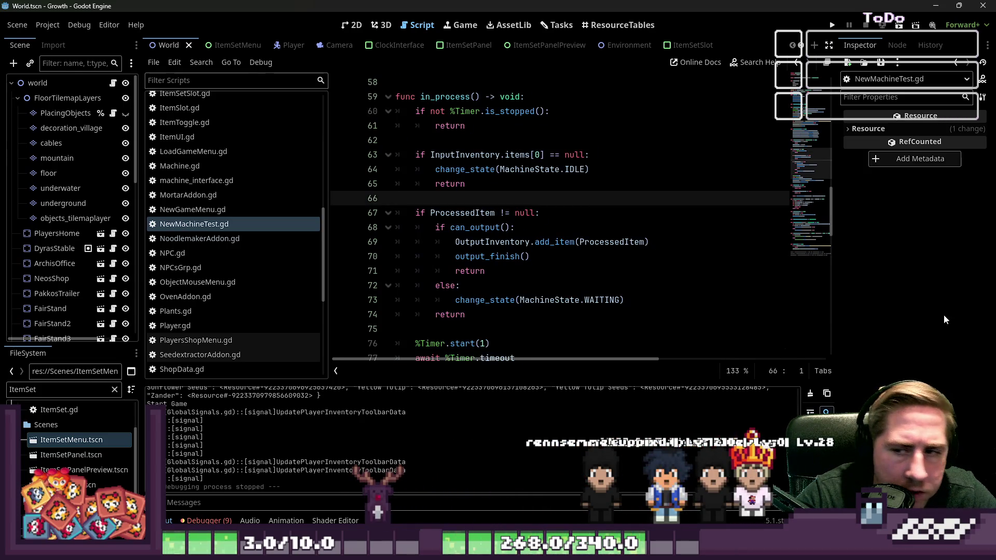
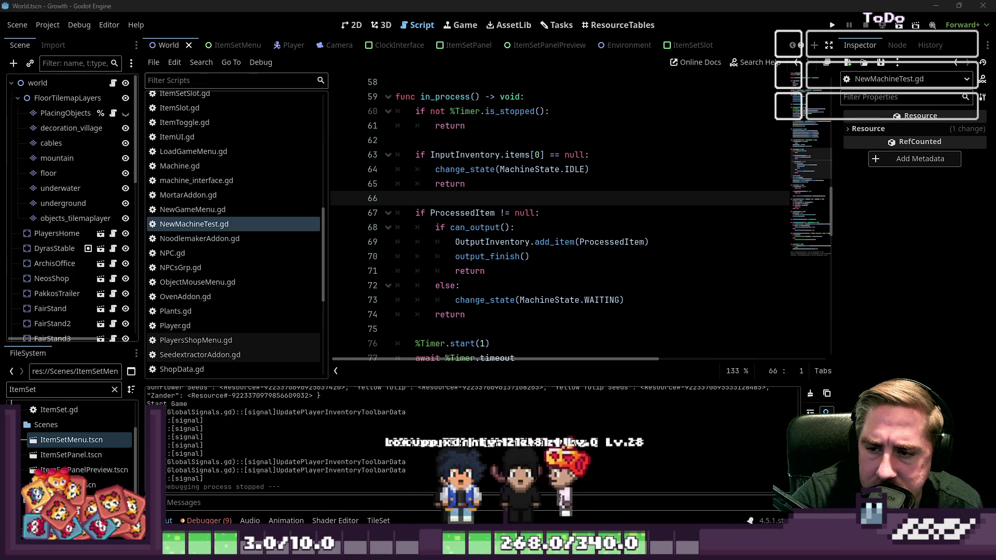
- Delete the %Timer.start and await lines from in_process
scroll(483, 234, up, 2)
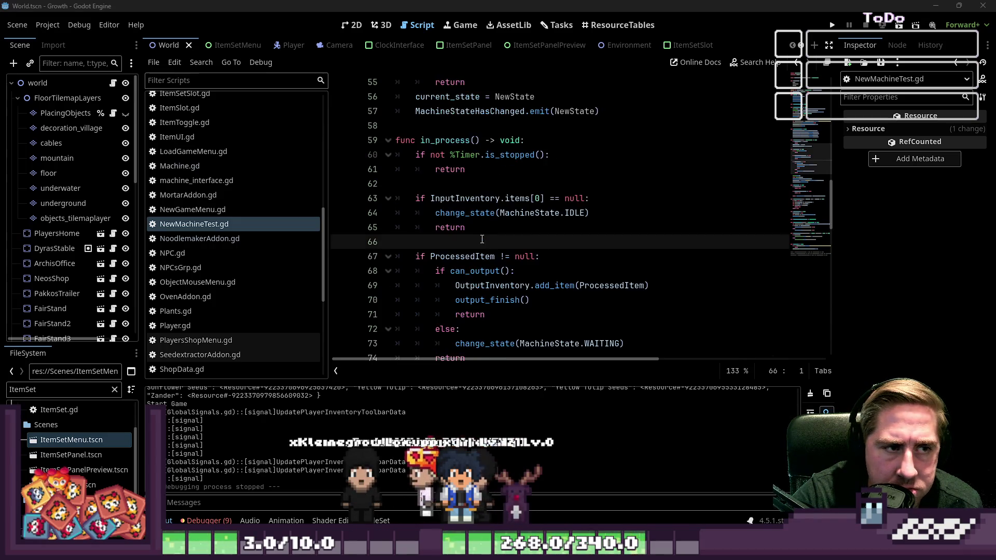
scroll(483, 234, up, 3)
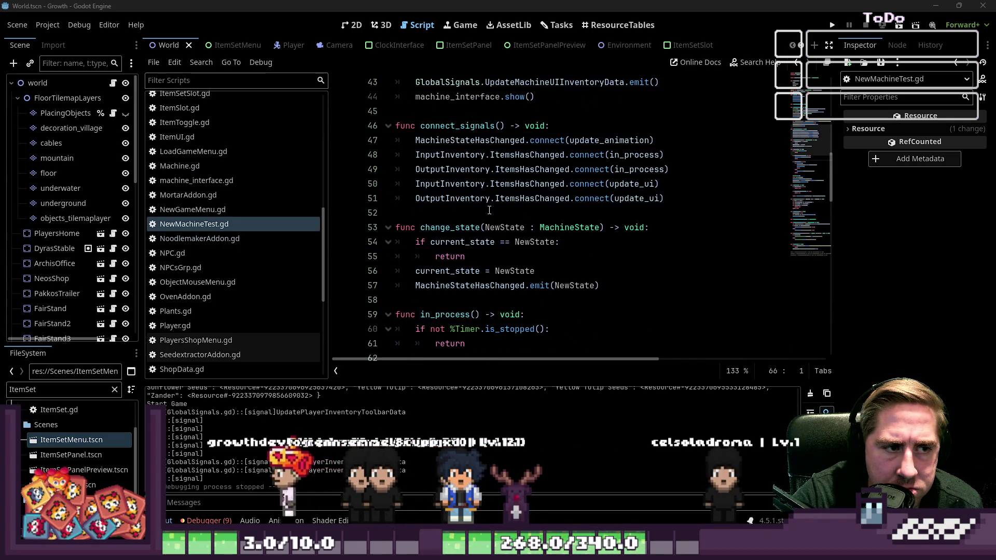
click(476, 178)
click(526, 169)
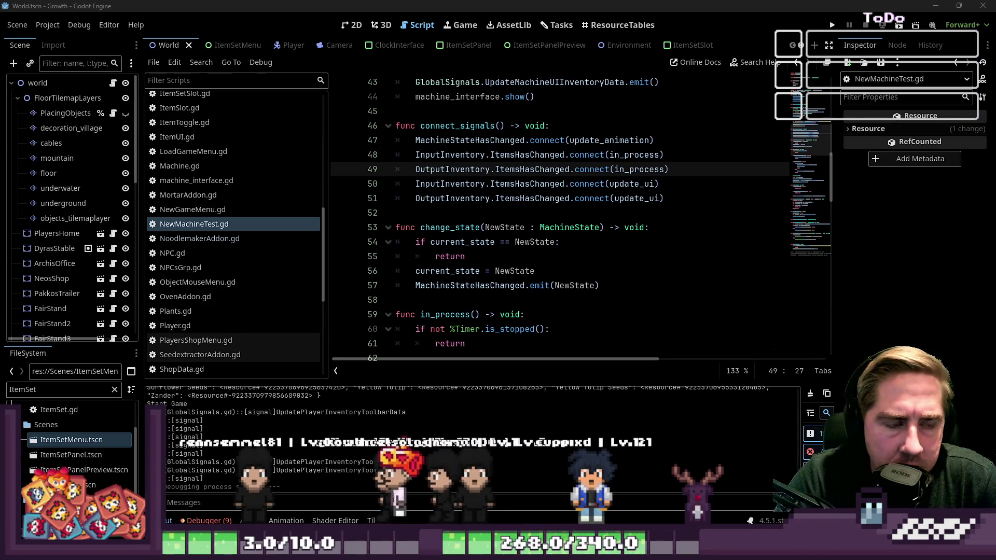
scroll(578, 272, down, 2)
scroll(577, 272, down, 6)
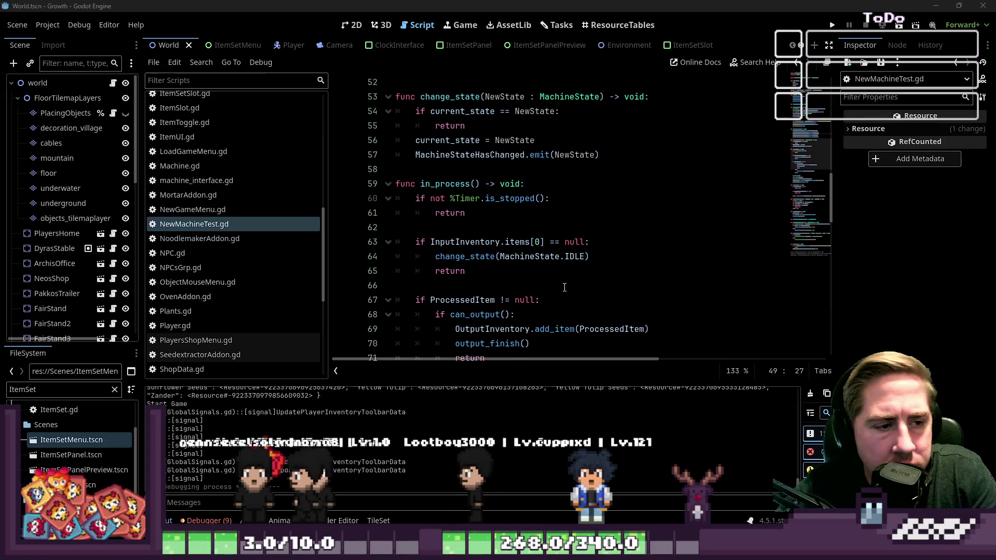
click(543, 227)
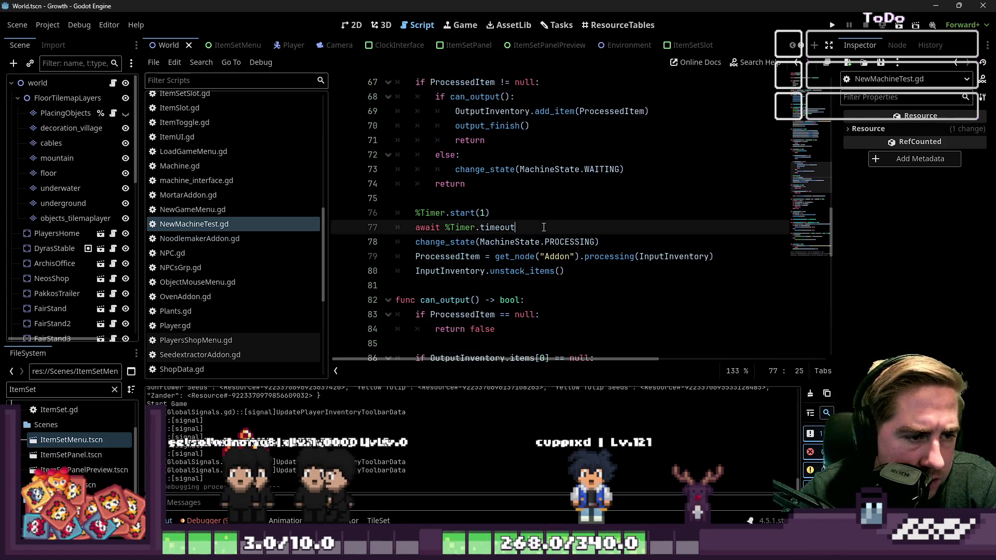
drag(419, 232, 404, 199)
key(BackSpace)
- Delete the 'if not %Timer.is_stopped()' early-return check from in_process
scroll(513, 215, up, 4)
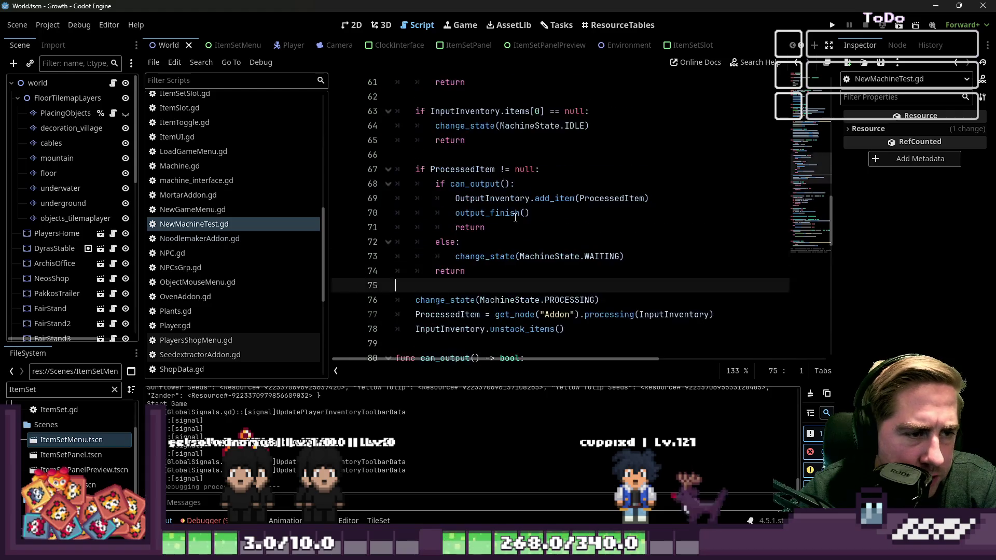
drag(510, 165, 396, 155)
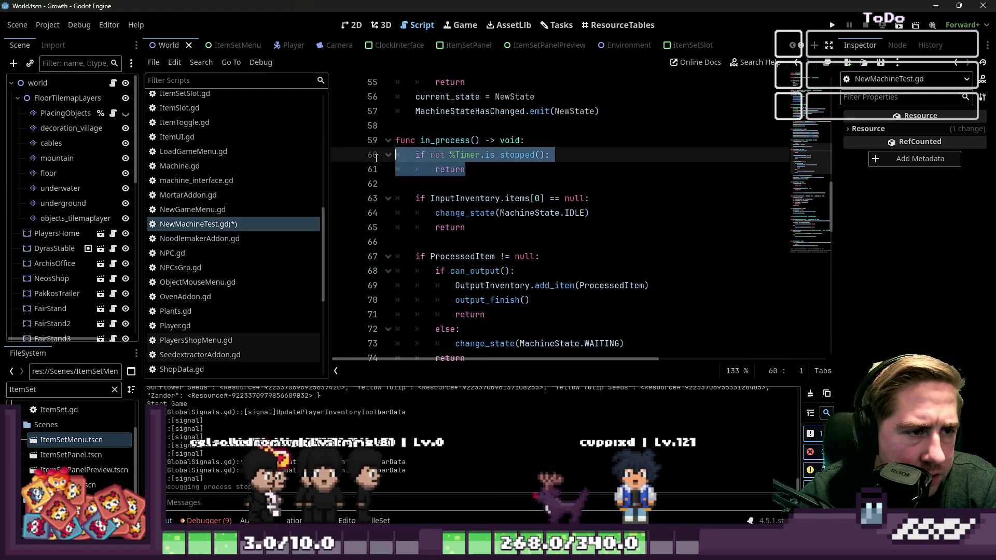
key(BackSpace)
scroll(633, 153, down, 3)
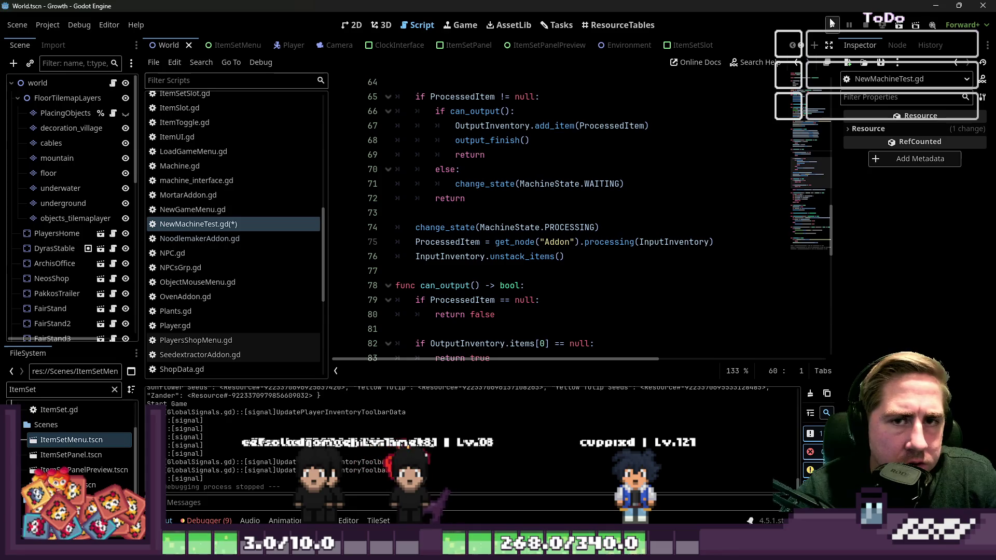
- Run the project and start a new game with a character named 'cx'
click(831, 23)
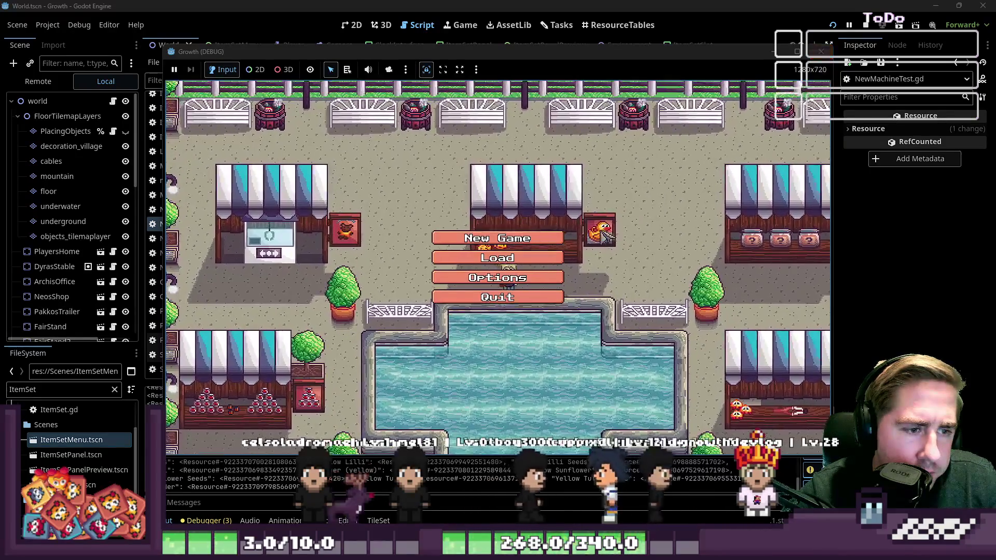
click(550, 238)
text(cx)
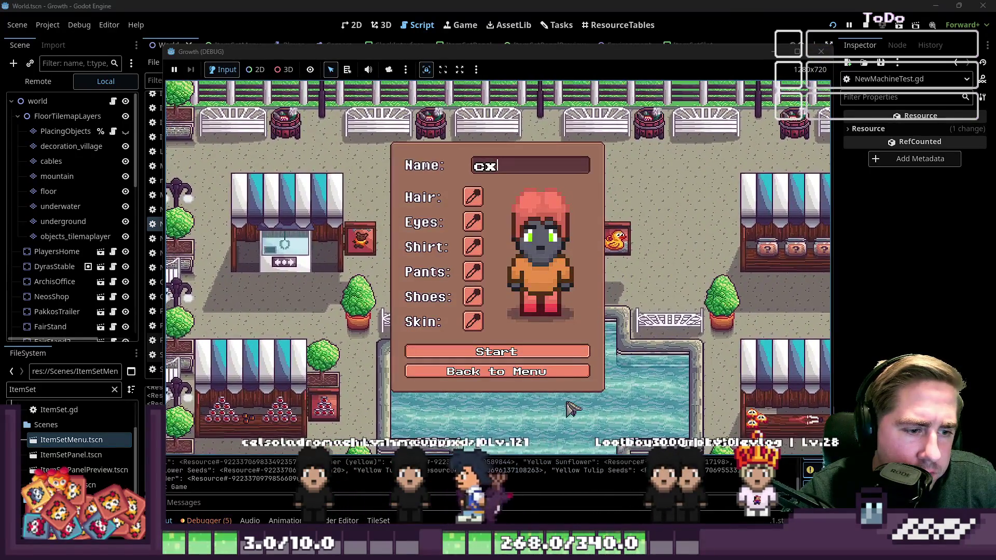
key(Return)
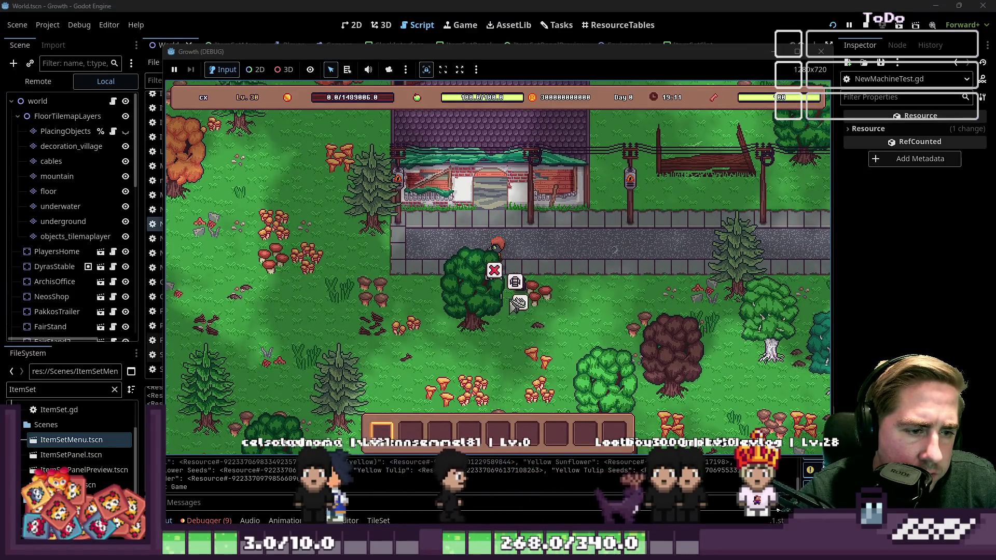
- Put the Apple from the inventory into the machine, triggering the stack overflow in can_output
click(519, 282)
click(497, 342)
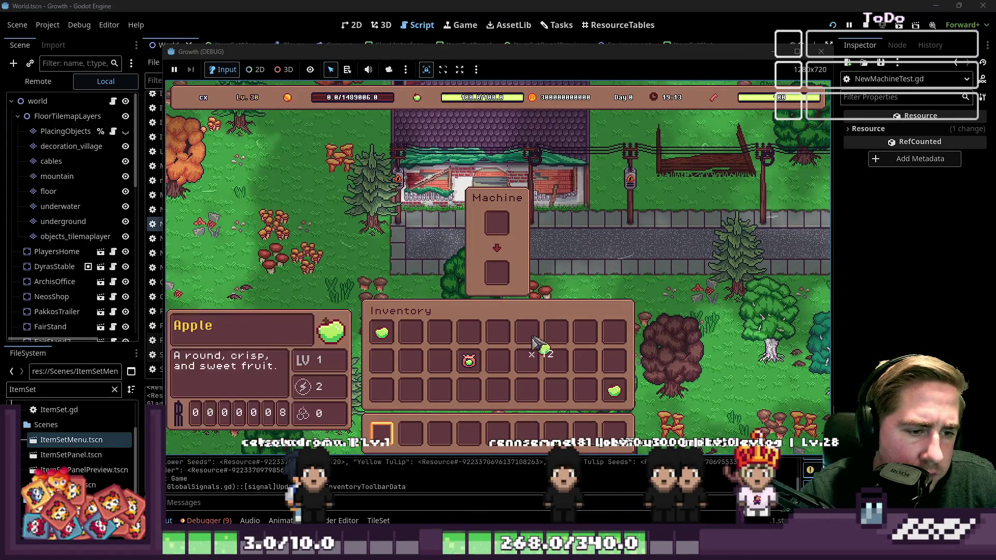
click(534, 343)
click(526, 249)
click(510, 230)
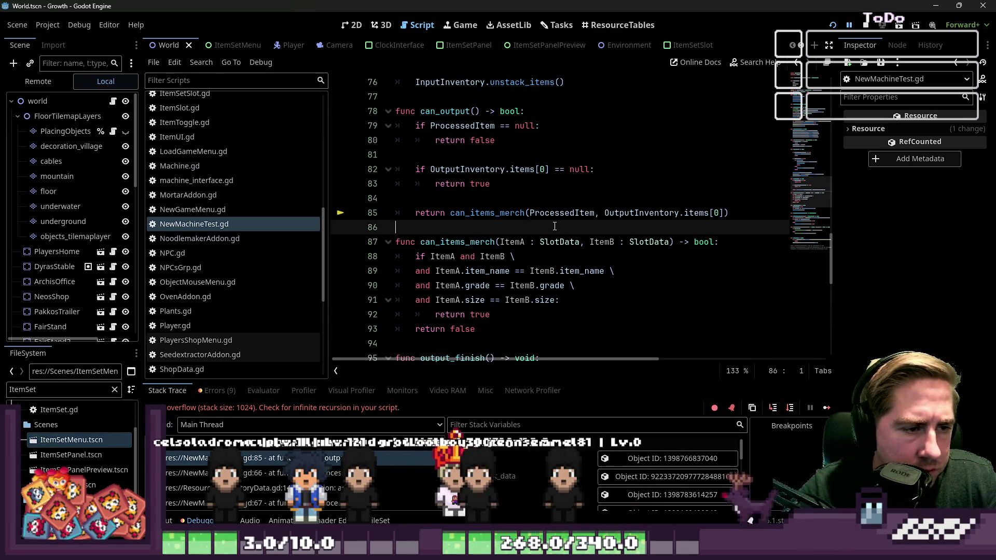
- Undo the deletions to restore the %Timer.start(1) and await lines in in_process
key(ctrl+z)
key(ctrl+z)
key(ctrl+z)
key(ctrl+z)
scroll(555, 262, down, 1)
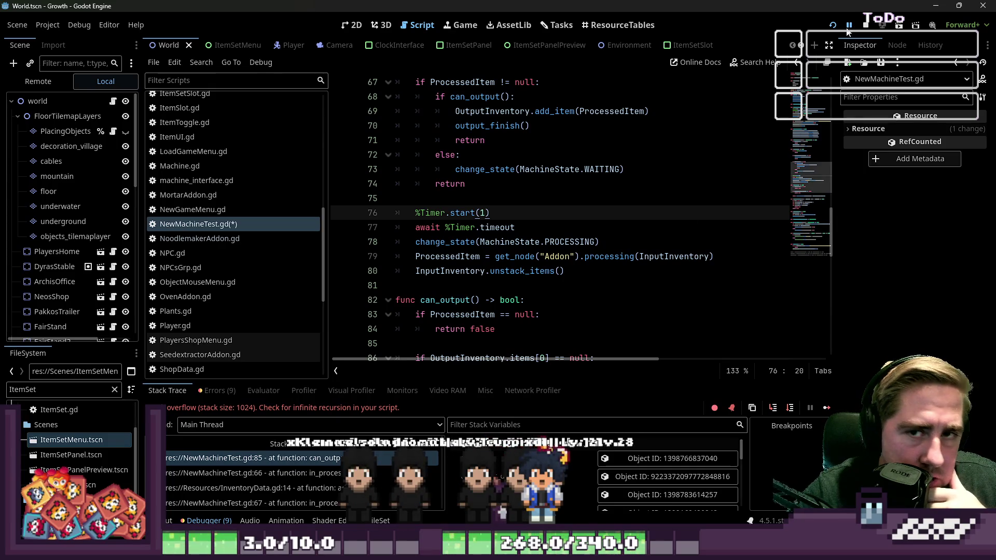
key(ctrl+a)
key(Escape)
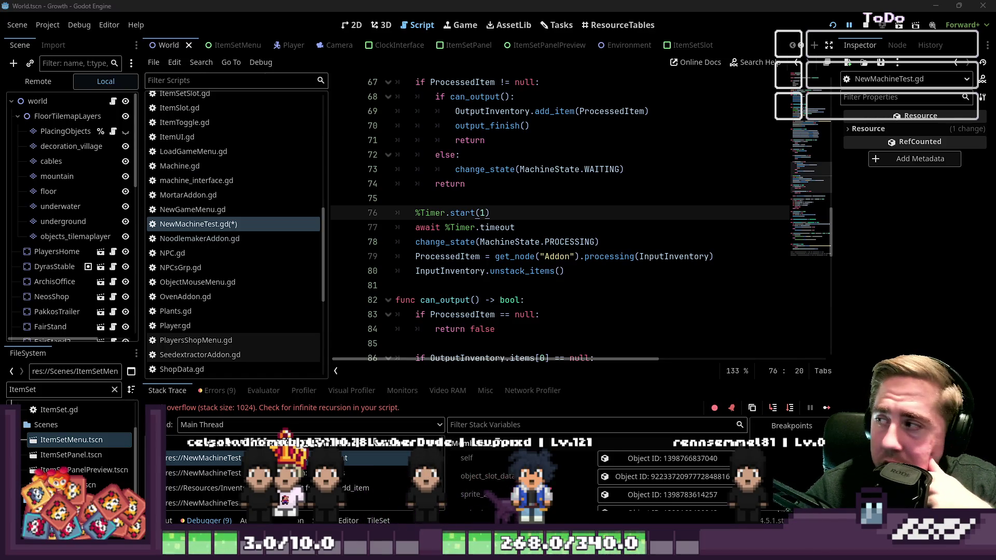
click(607, 257)
scroll(563, 260, down, 2)
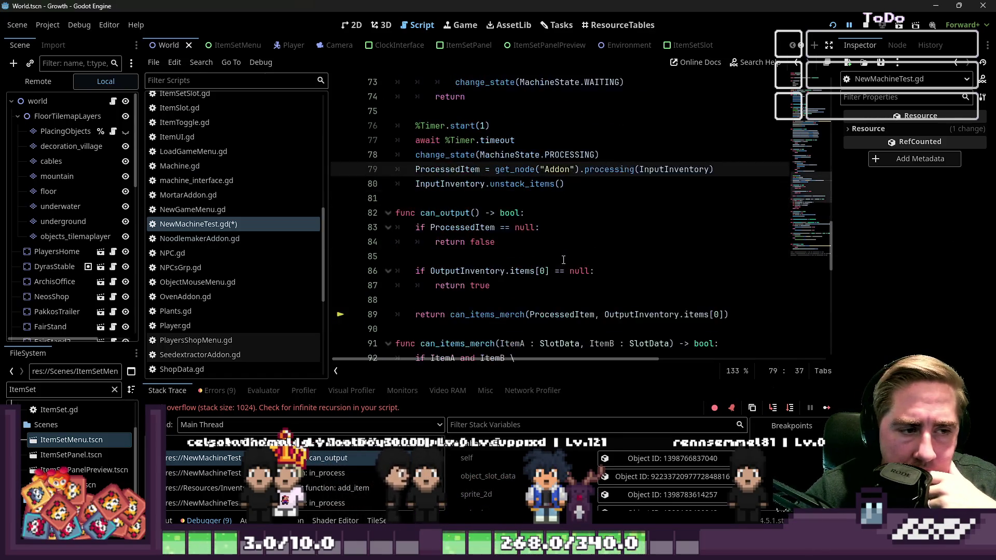
scroll(555, 253, up, 1)
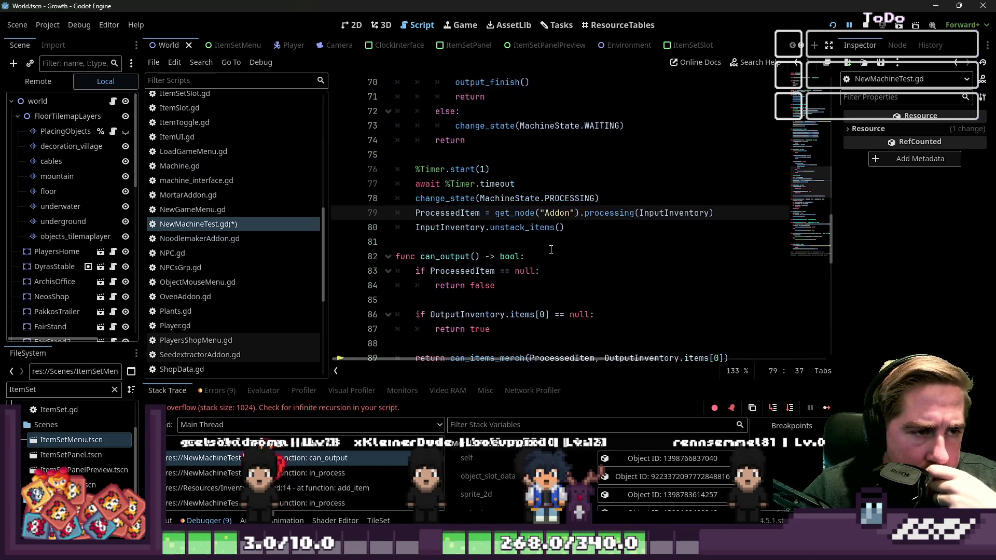
scroll(478, 235, up, 1)
click(490, 227)
double_click(490, 271)
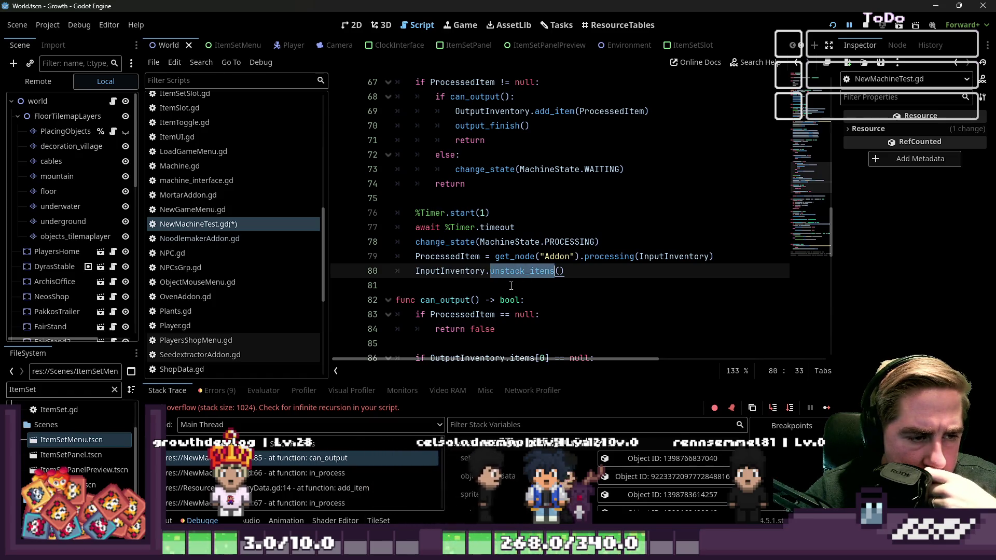
click(519, 260)
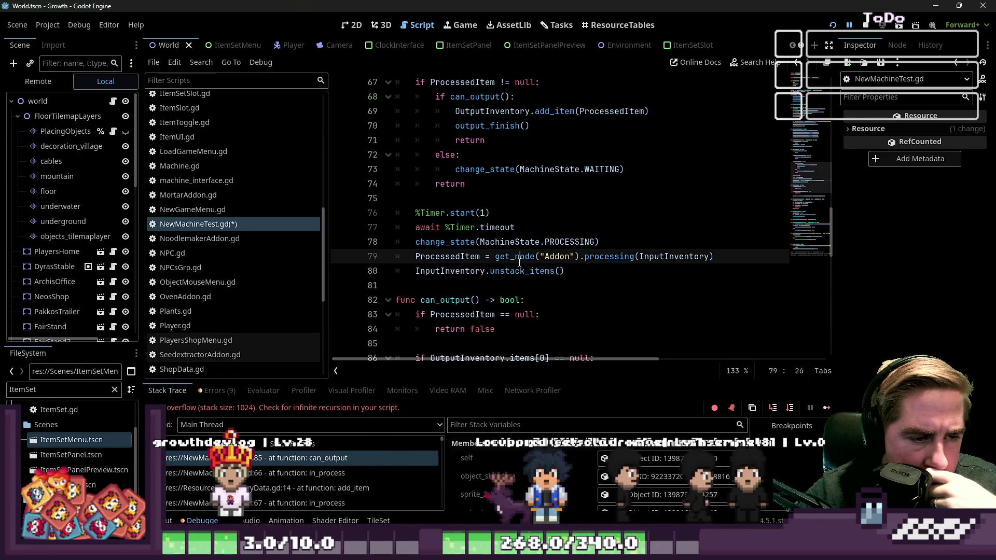
double_click(577, 245)
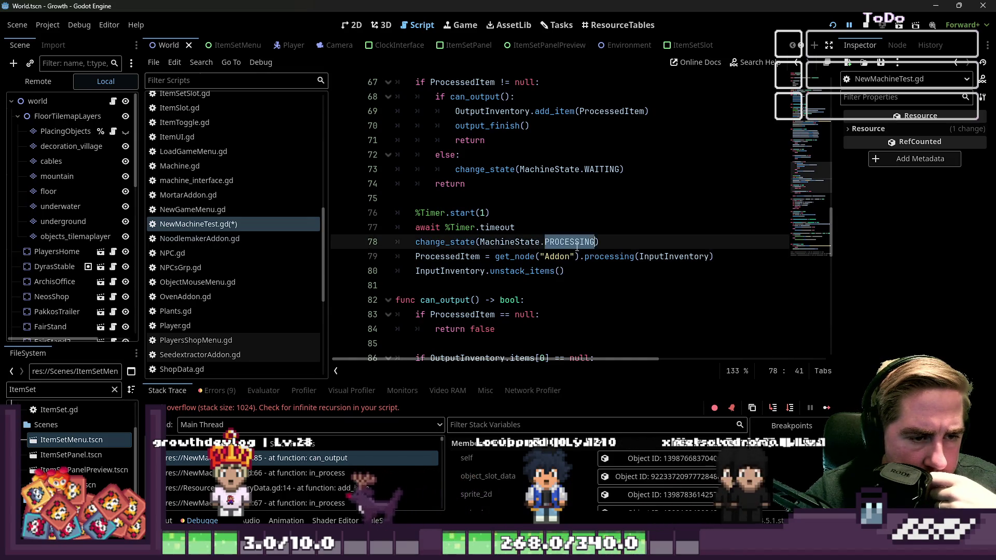
click(485, 256)
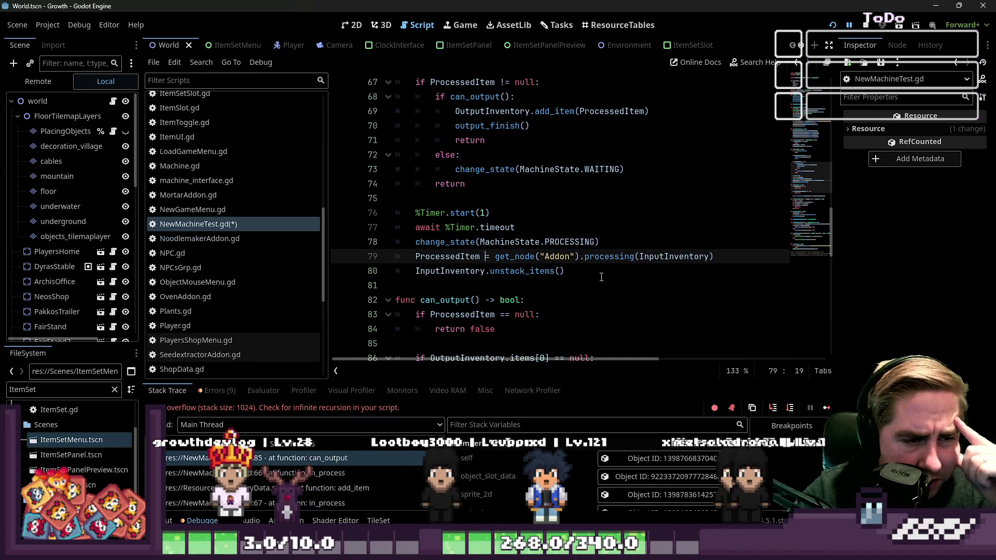
click(512, 271)
double_click(512, 271)
scroll(565, 276, up, 1)
scroll(565, 275, down, 1)
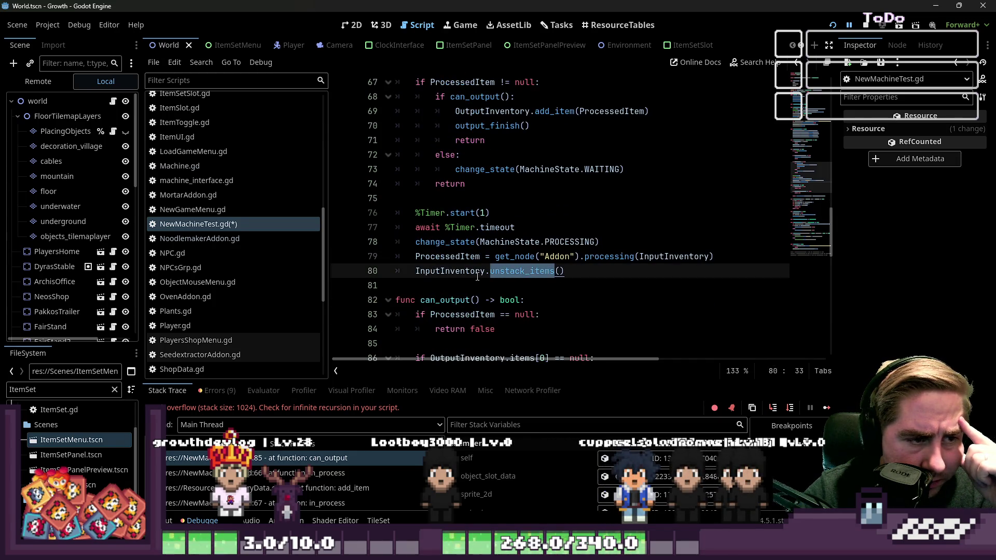
mouse_move(477, 277)
scroll(477, 276, up, 2)
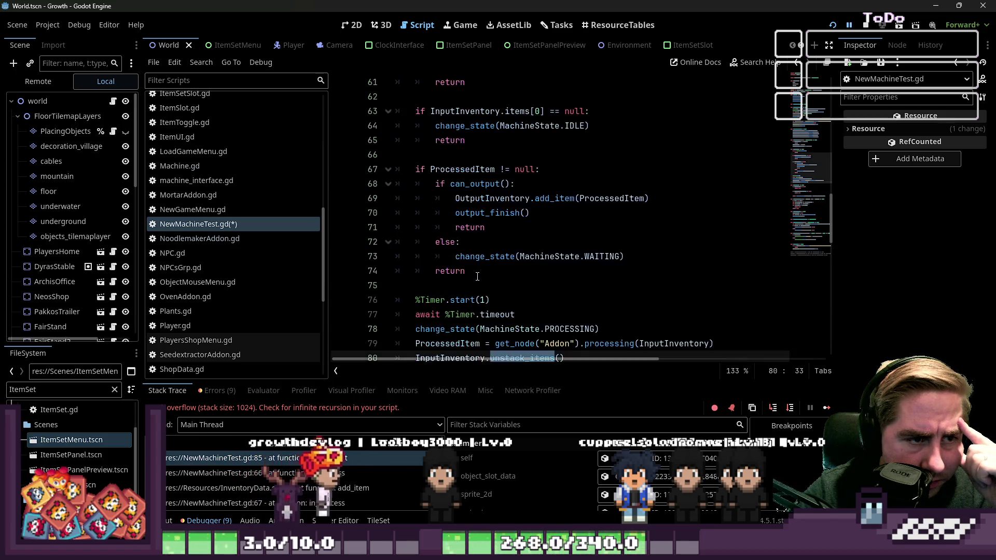
mouse_move(474, 314)
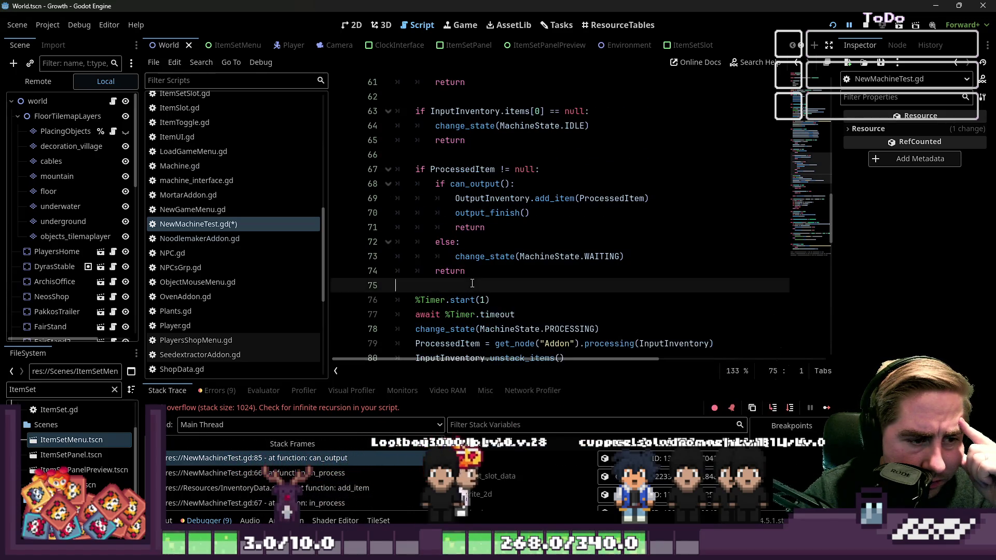
click(530, 302)
drag(516, 314, 384, 296)
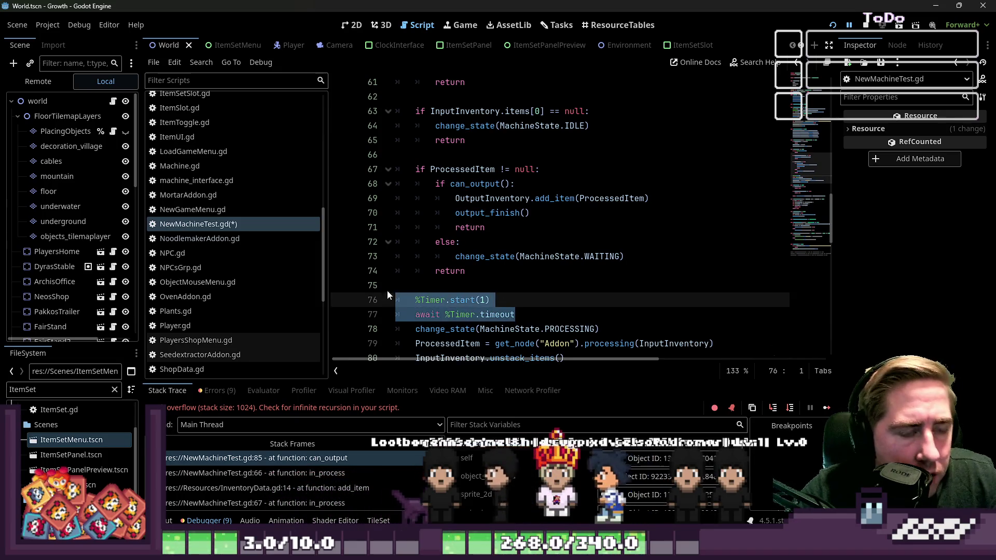
click(524, 275)
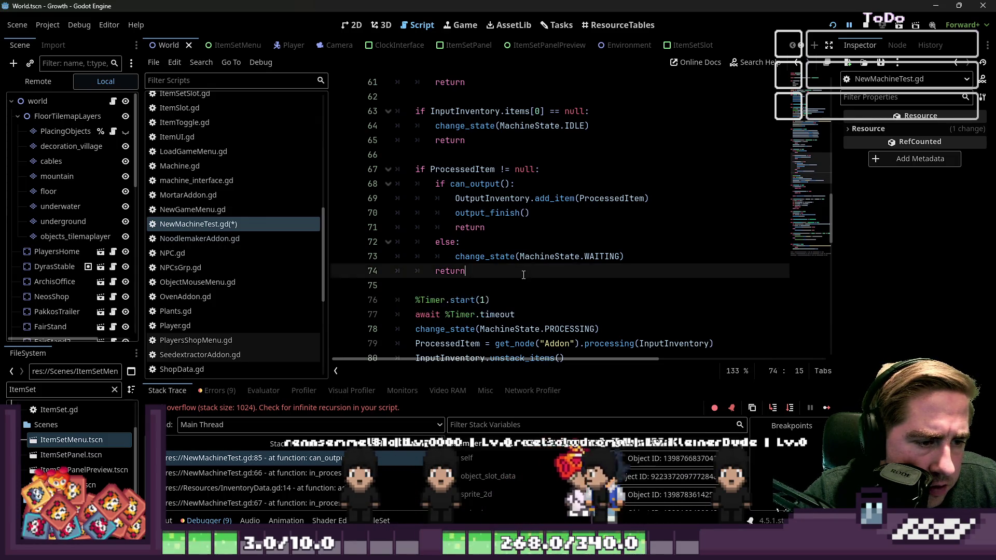
scroll(524, 275, up, 2)
scroll(524, 275, down, 3)
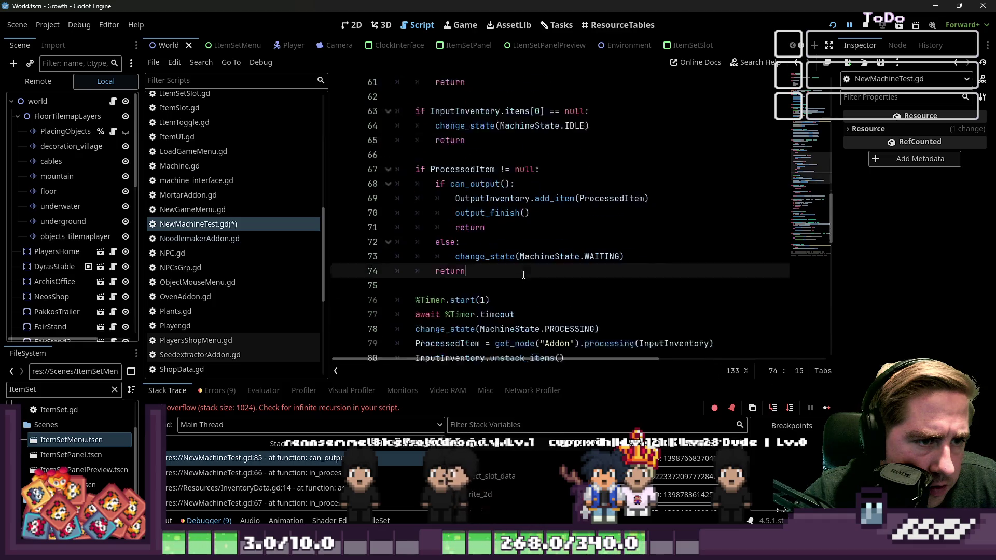
double_click(476, 270)
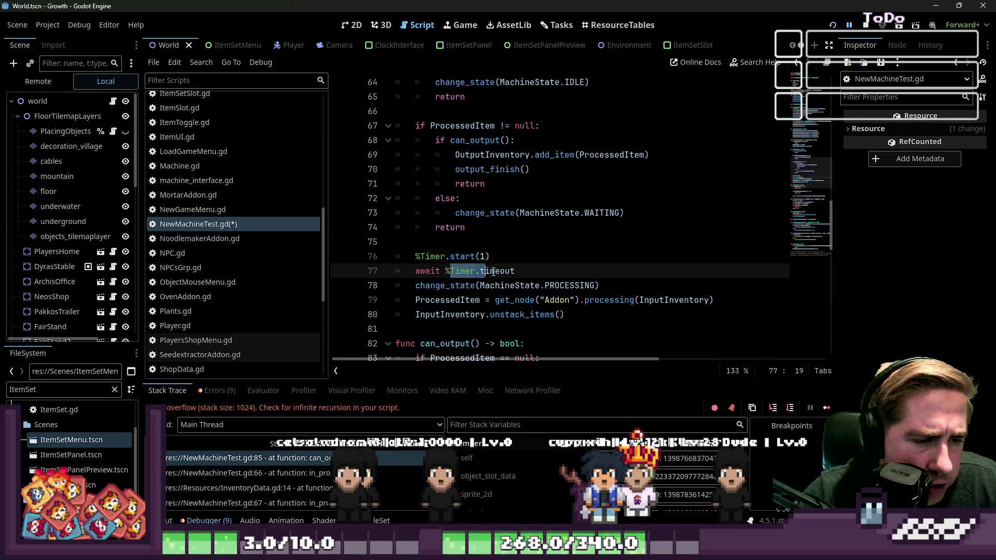
scroll(533, 291, up, 3)
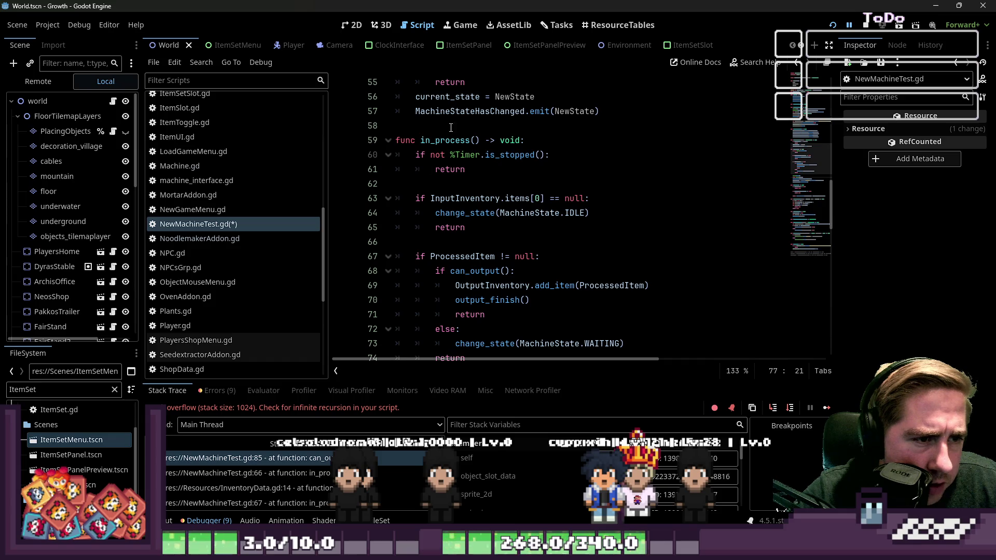
scroll(464, 149, down, 4)
click(513, 271)
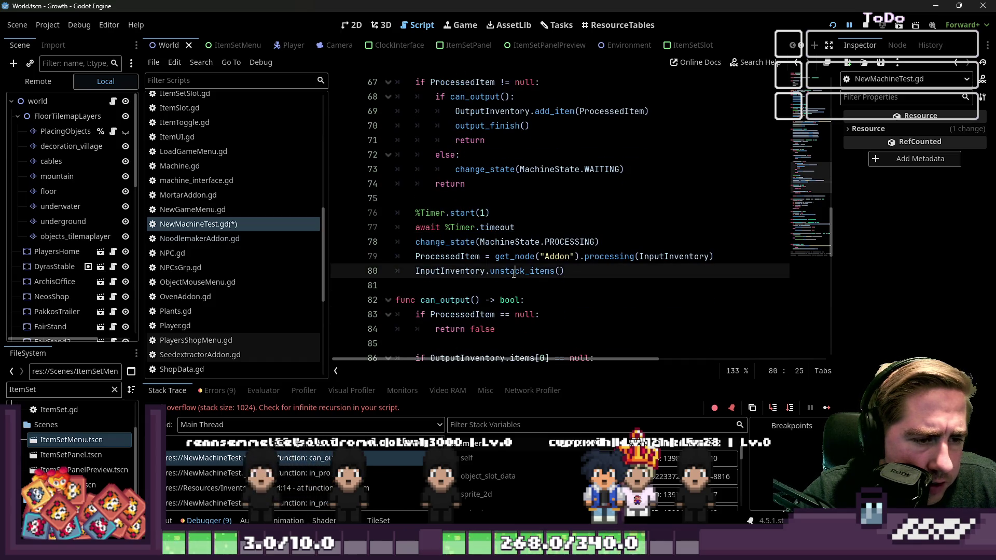
scroll(468, 274, up, 3)
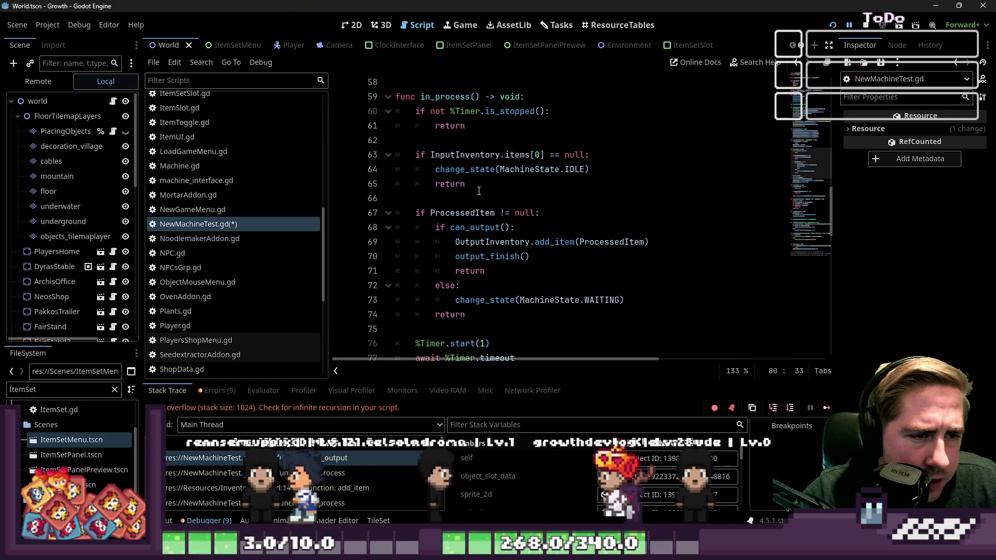
scroll(478, 190, down, 1)
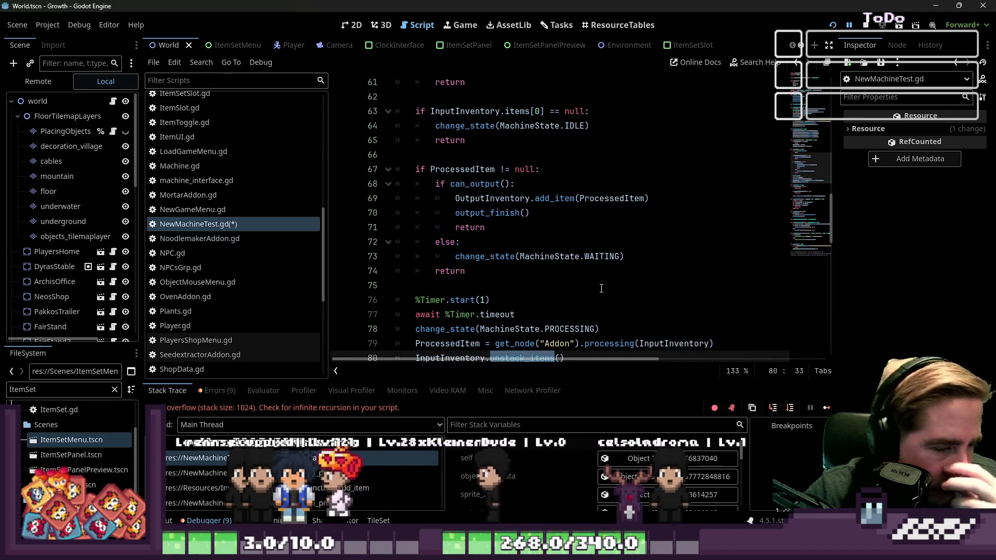
scroll(592, 285, up, 1)
scroll(571, 269, up, 1)
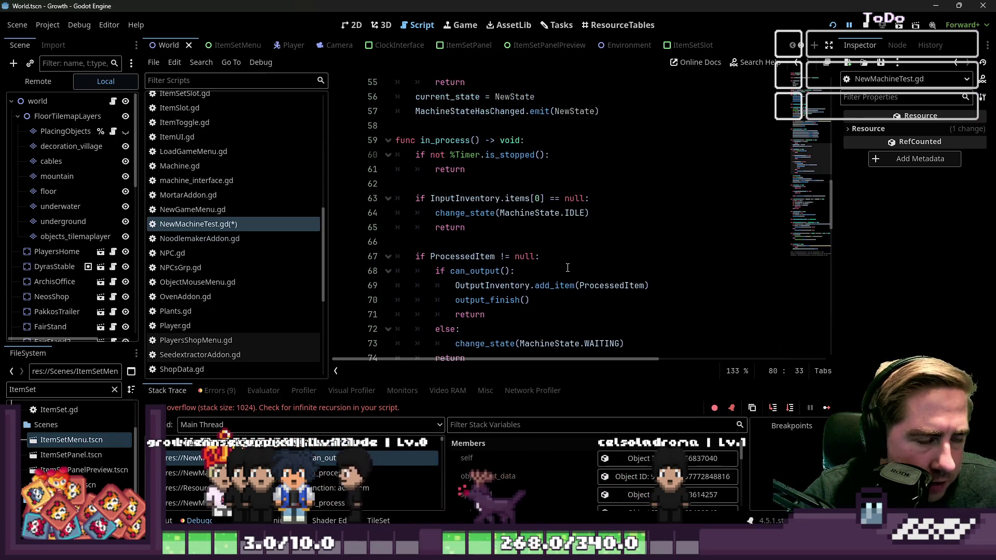
scroll(519, 262, down, 1)
double_click(468, 275)
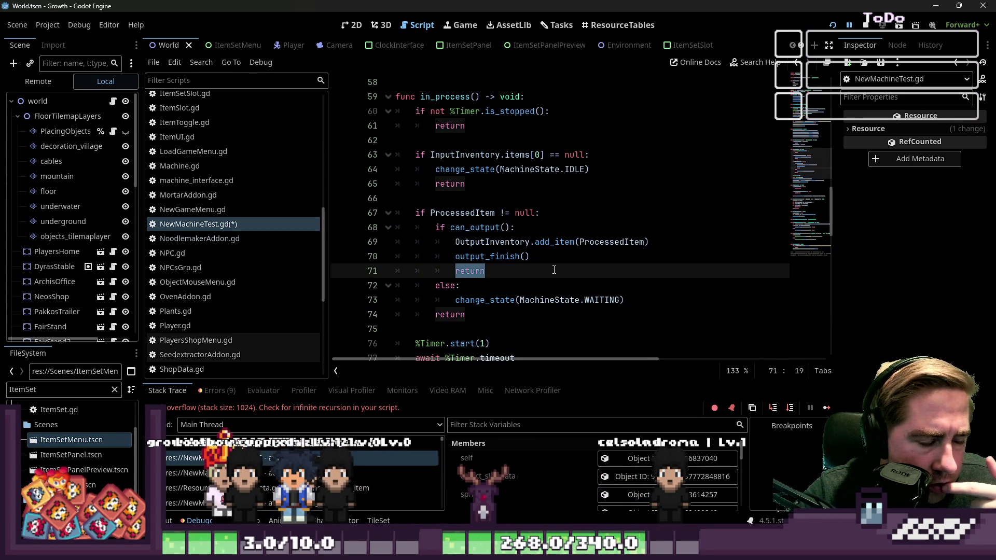
scroll(553, 269, down, 1)
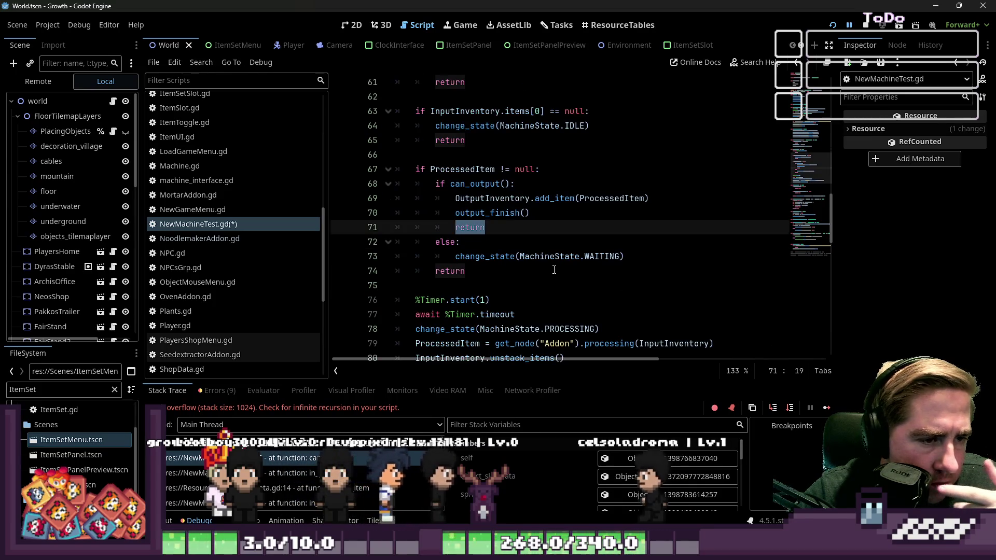
click(493, 198)
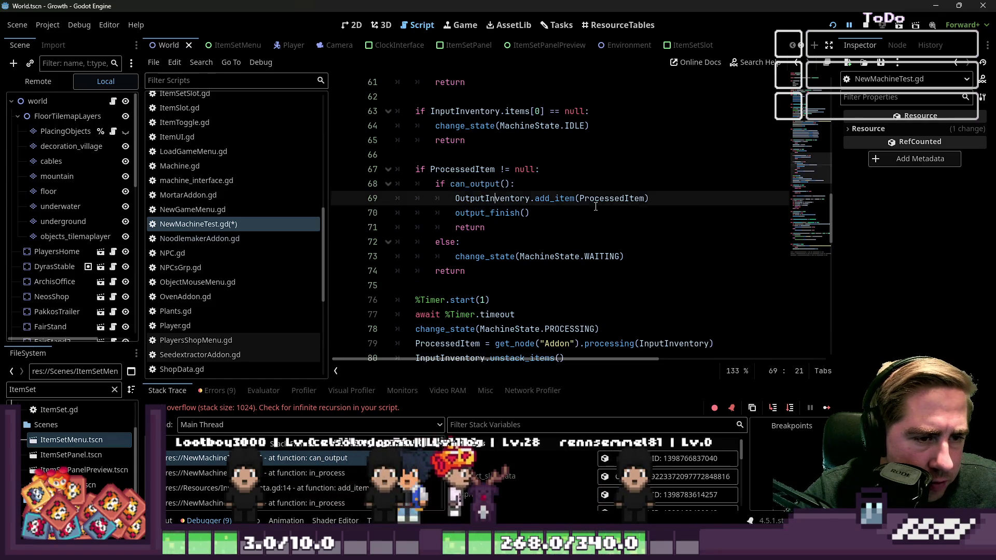
click(567, 218)
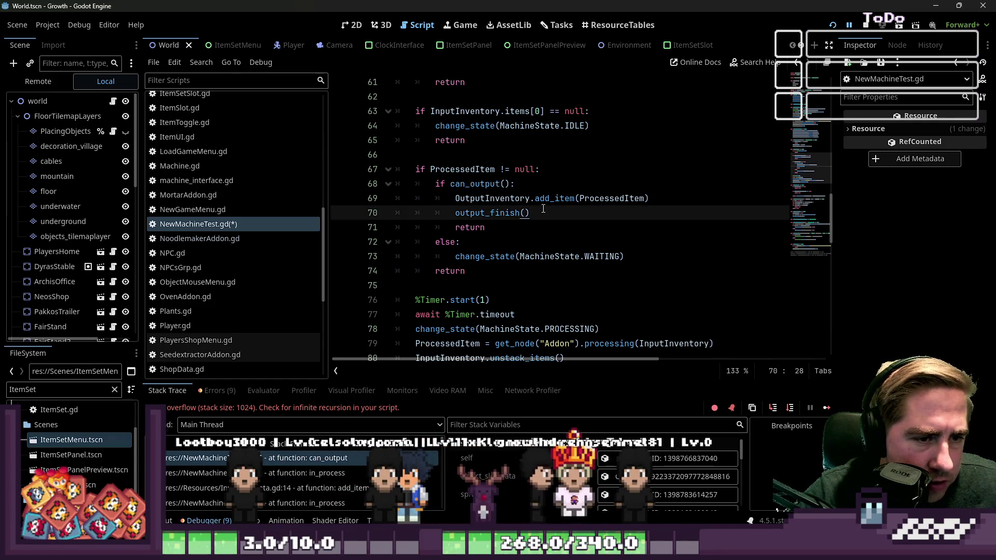
click(547, 202)
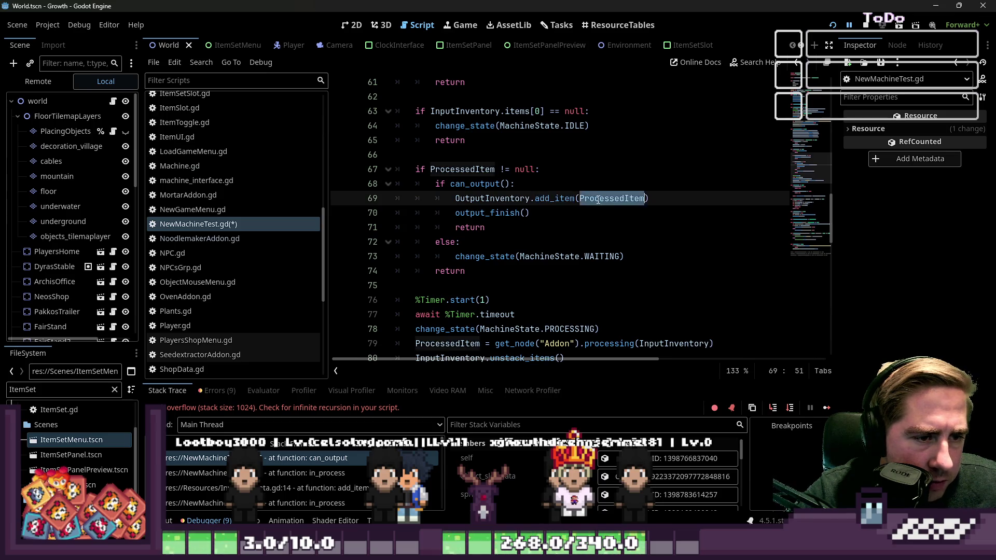
click(583, 214)
scroll(521, 214, down, 7)
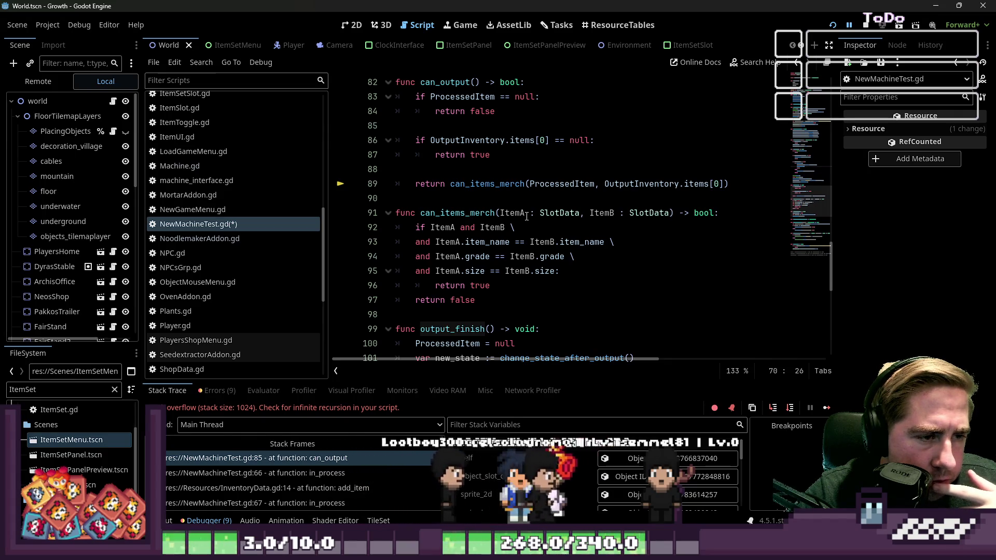
- Add an in_process() call right after change_state(new_state) in output_finish
scroll(527, 216, up, 1)
double_click(434, 124)
scroll(451, 165, down, 2)
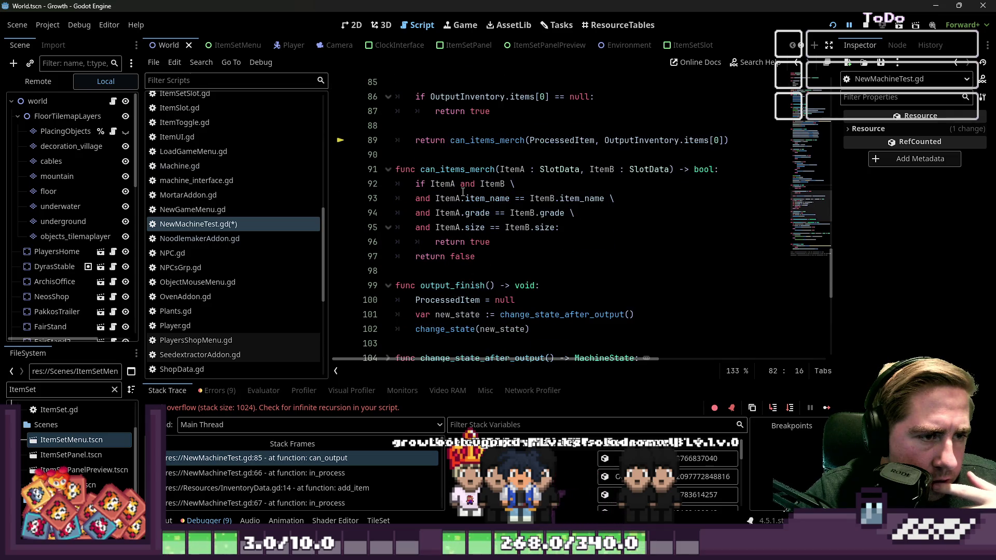
scroll(463, 192, down, 2)
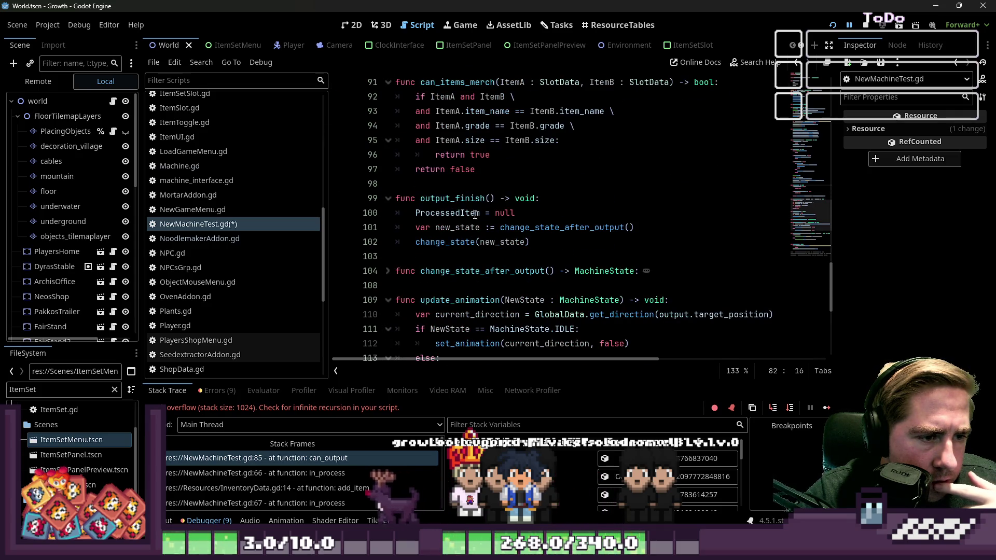
click(532, 229)
mouse_move(531, 230)
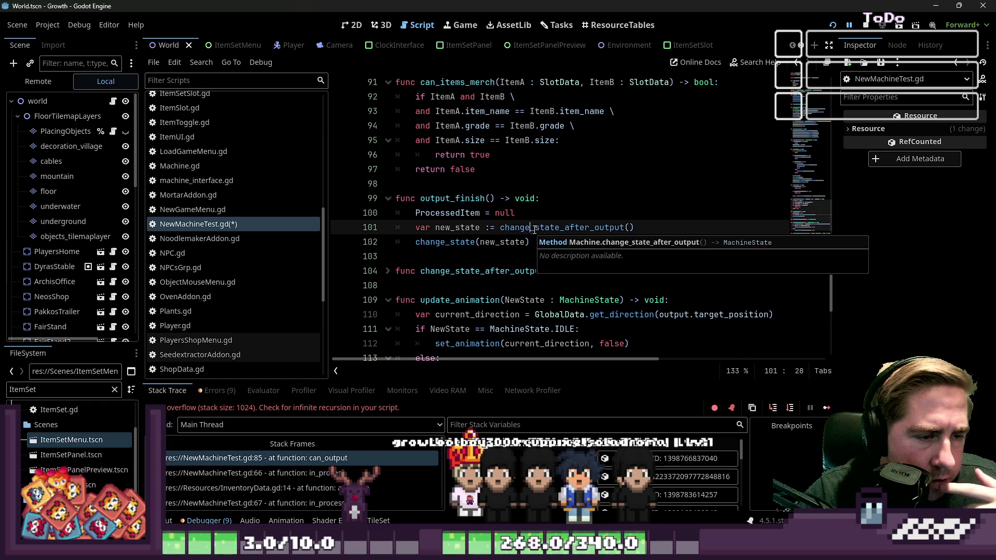
click(567, 260)
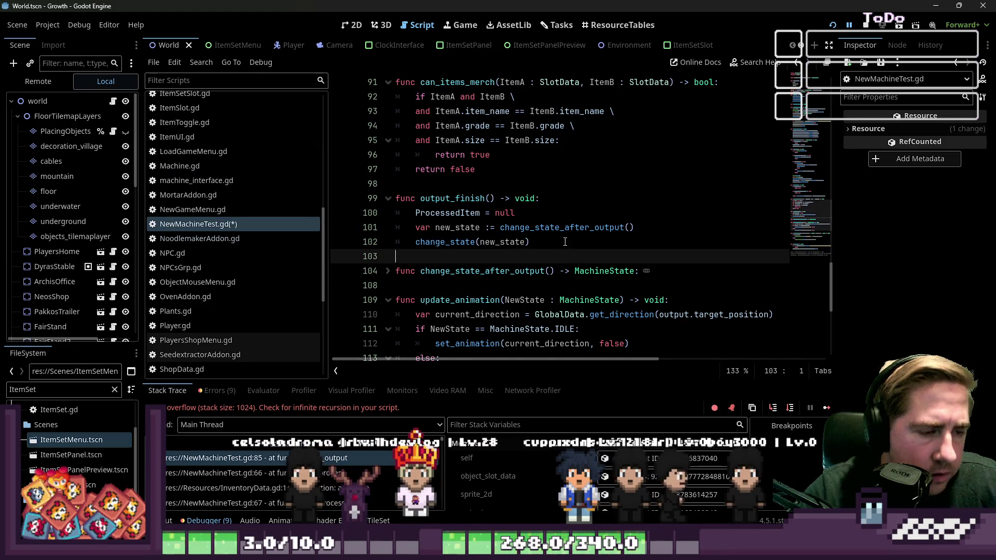
key(ctrl+shift+Return)
text(in_p)
key(Return)
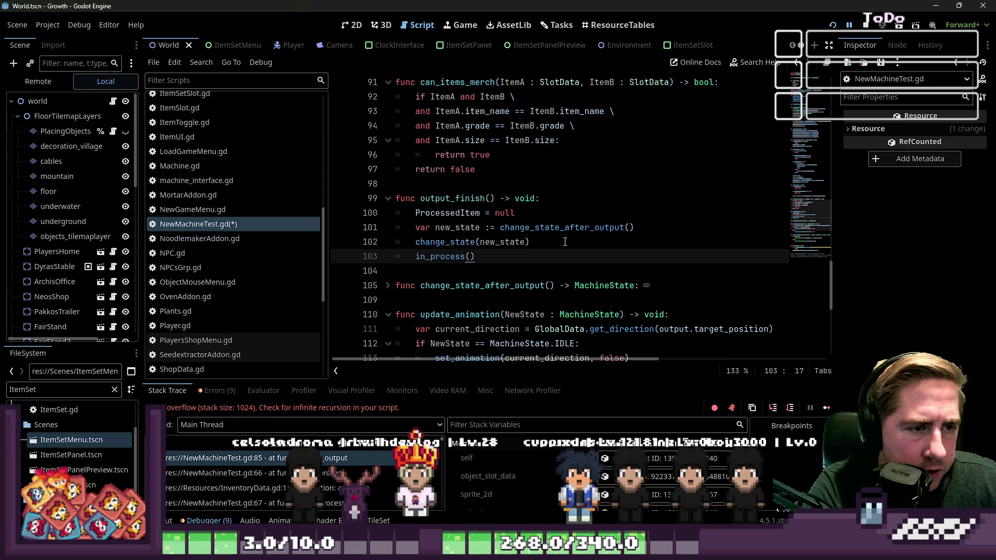
- Save and run the game, starting a new game with a character named 'dsa'
click(582, 193)
key(F5)
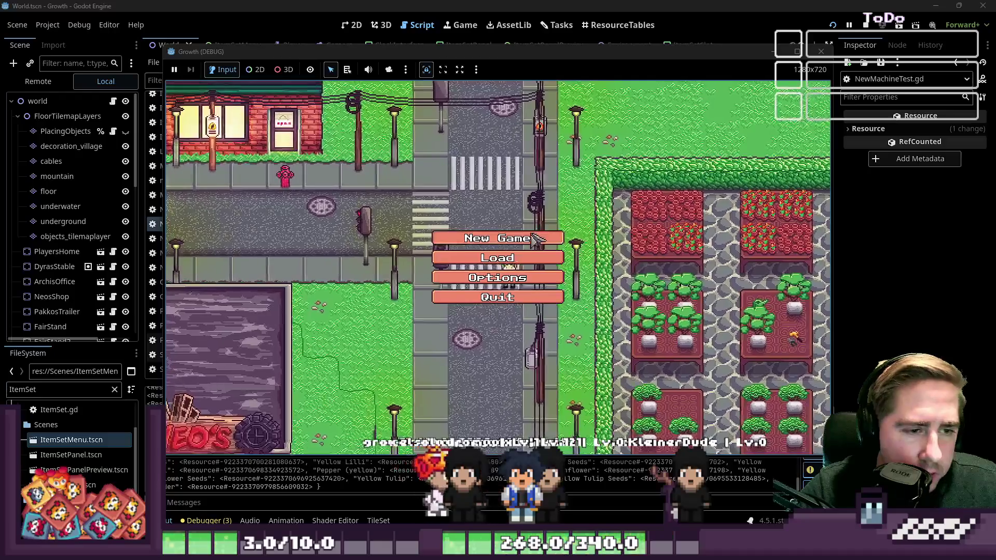
click(528, 244)
text(dsal)
key(BackSpace)
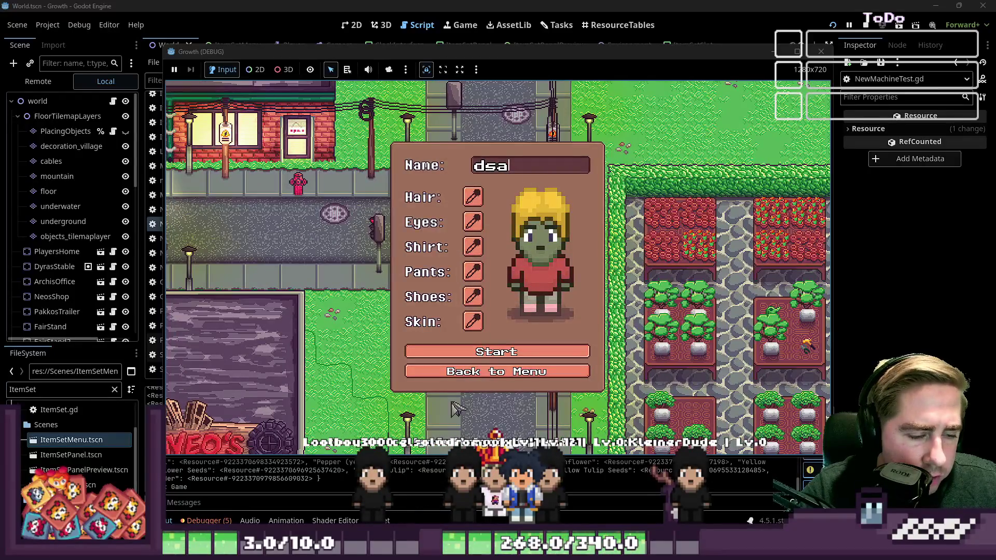
click(477, 356)
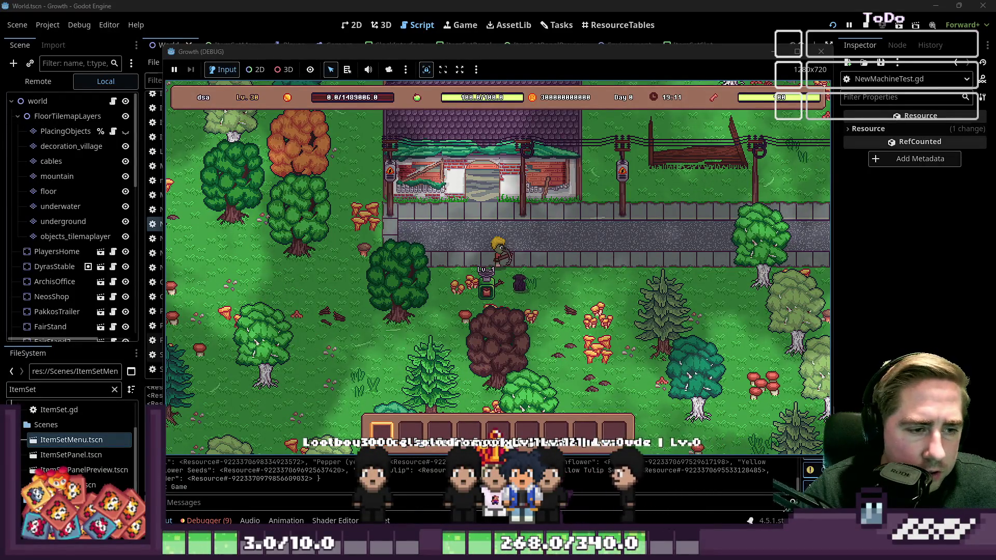
- Put the x12 green item stack into the machine's input slot, then stop the game
click(493, 293)
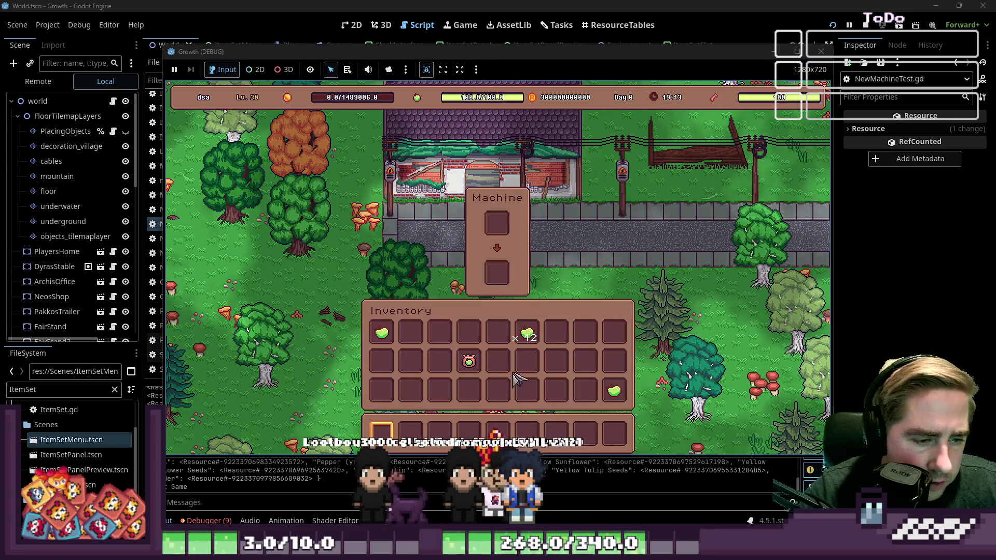
click(496, 223)
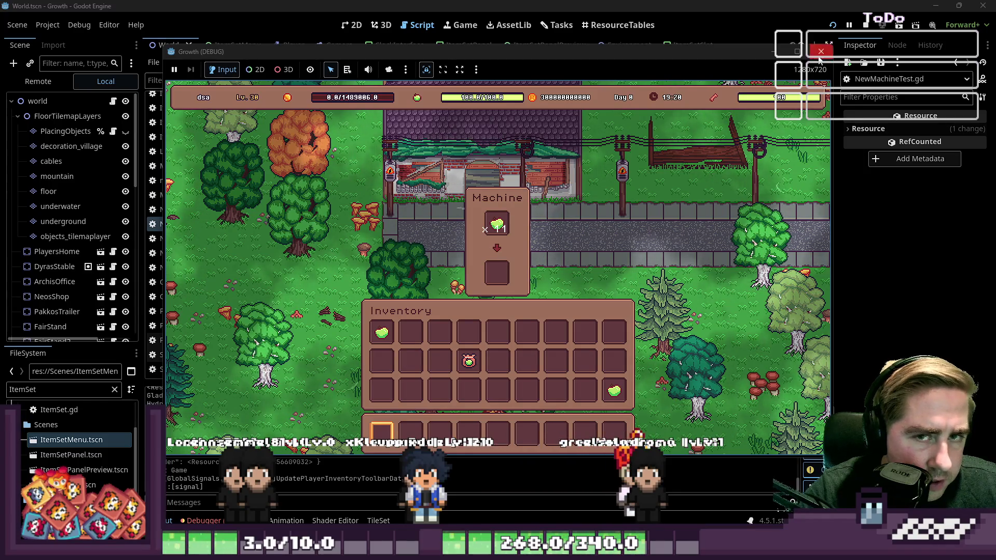
key(F8)
scroll(547, 192, down, 3)
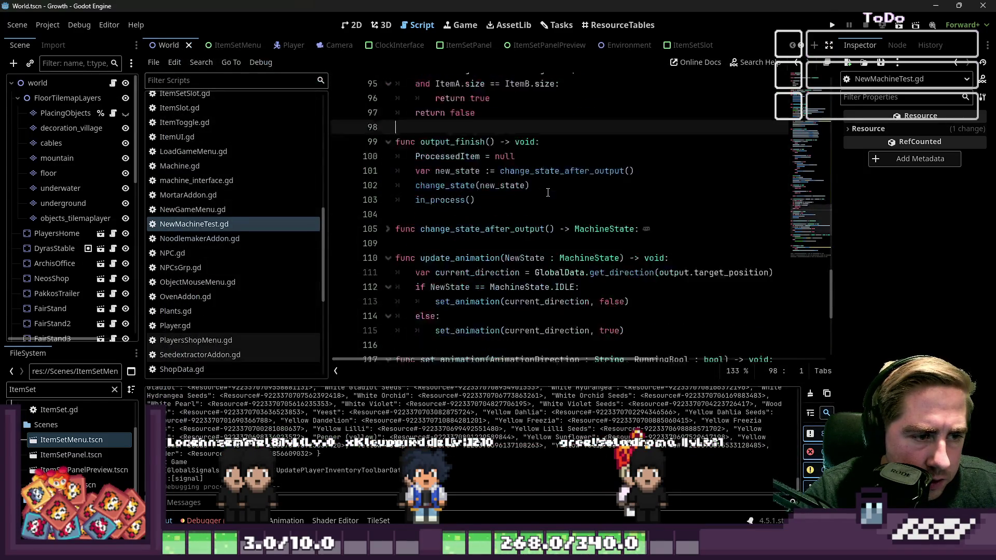
scroll(547, 192, up, 8)
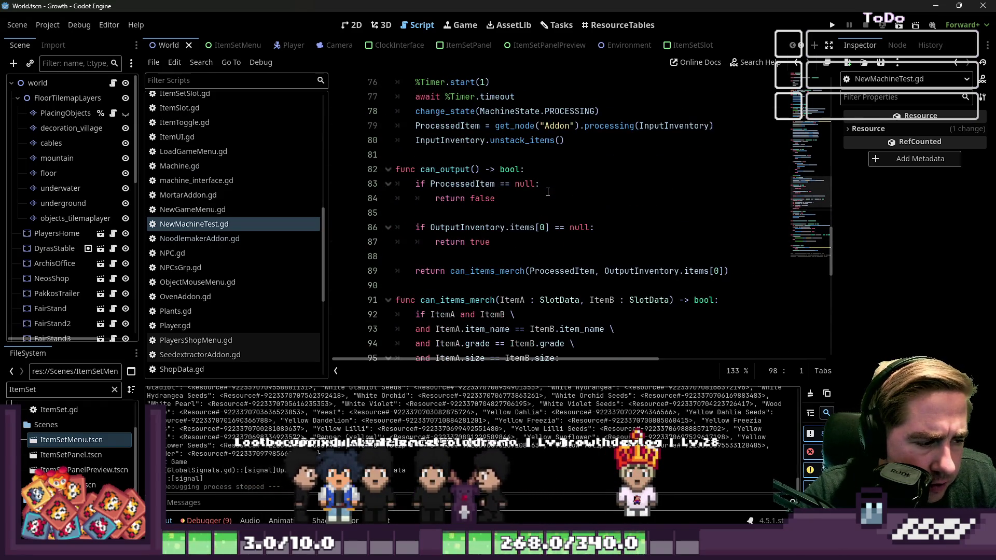
scroll(485, 257, down, 3)
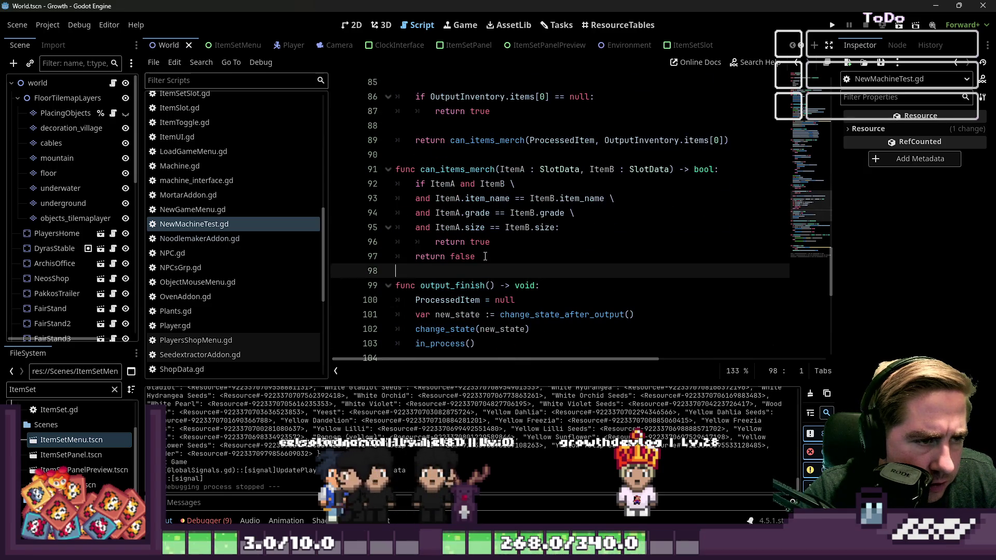
scroll(484, 256, down, 2)
click(503, 254)
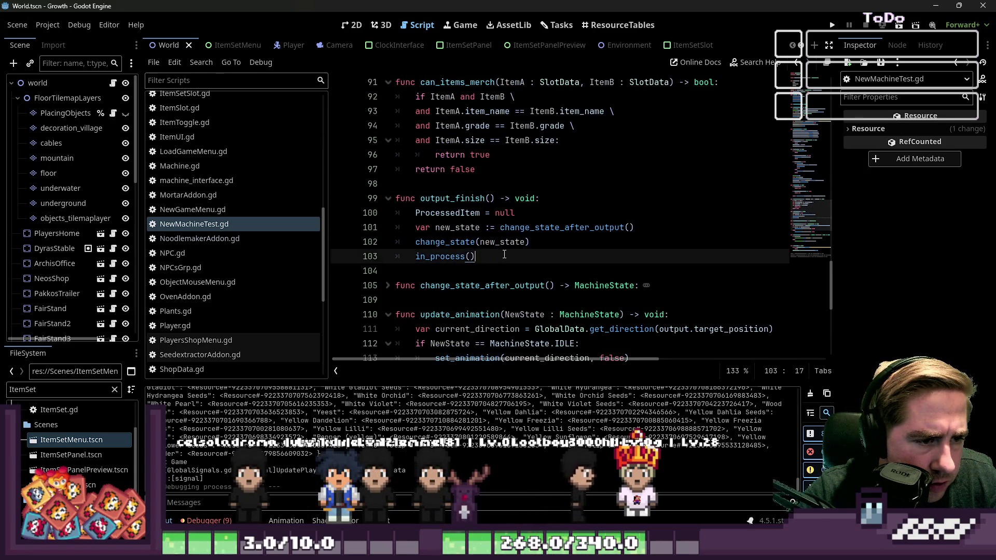
drag(503, 254, 442, 224)
click(465, 260)
scroll(465, 260, up, 9)
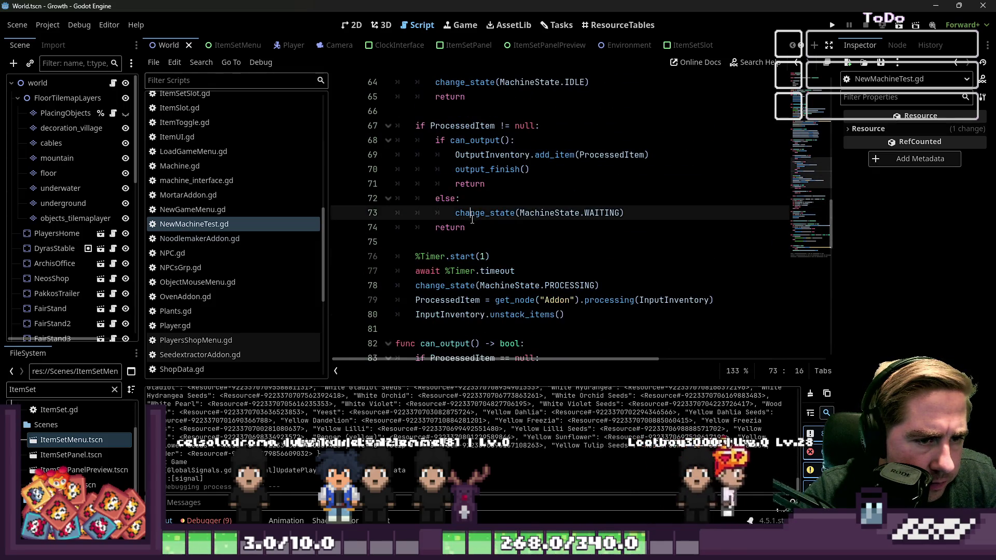
scroll(471, 220, up, 1)
click(500, 202)
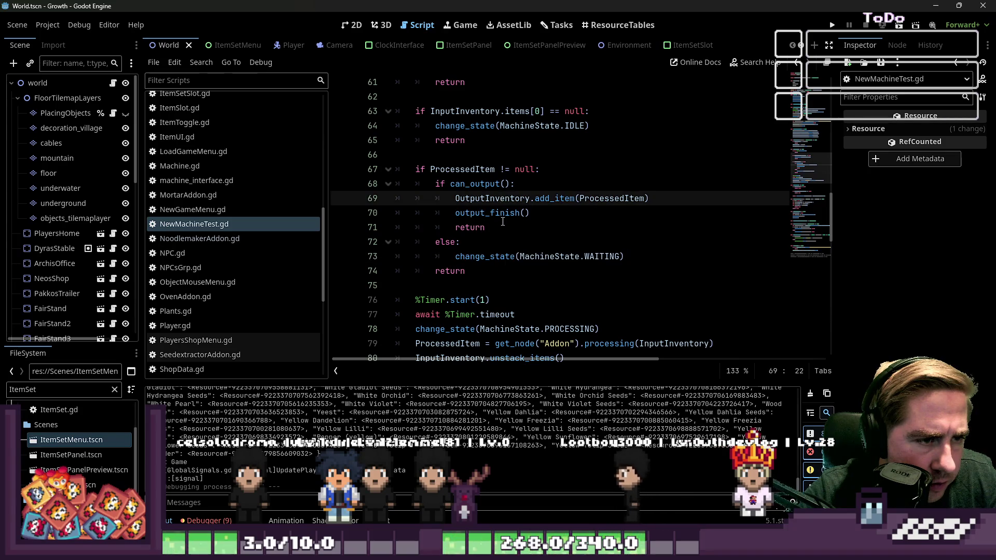
scroll(477, 164, down, 1)
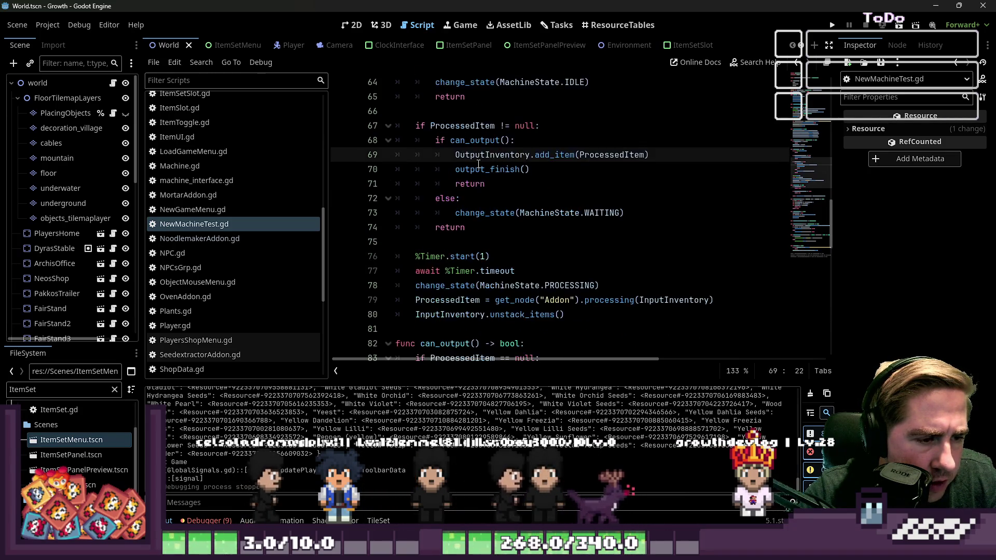
click(485, 241)
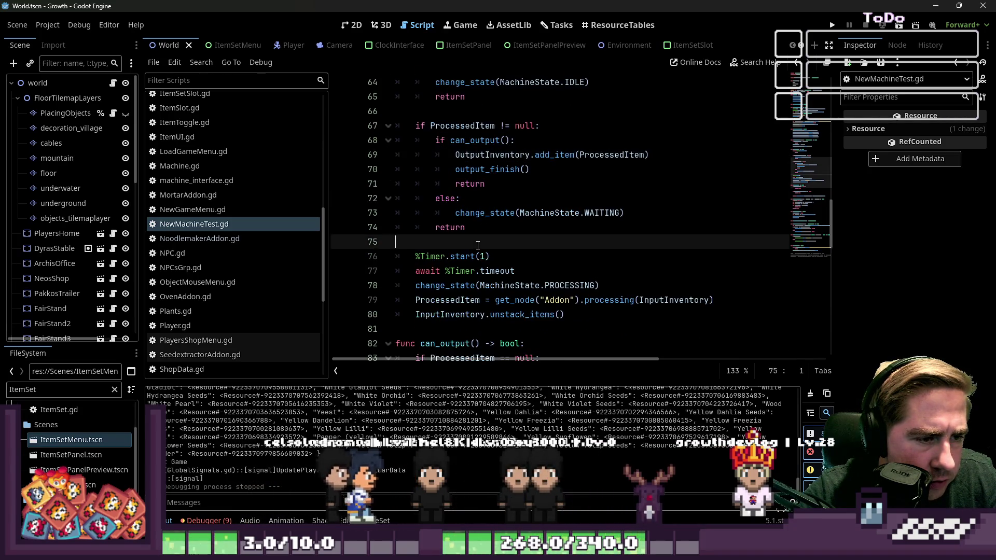
double_click(496, 313)
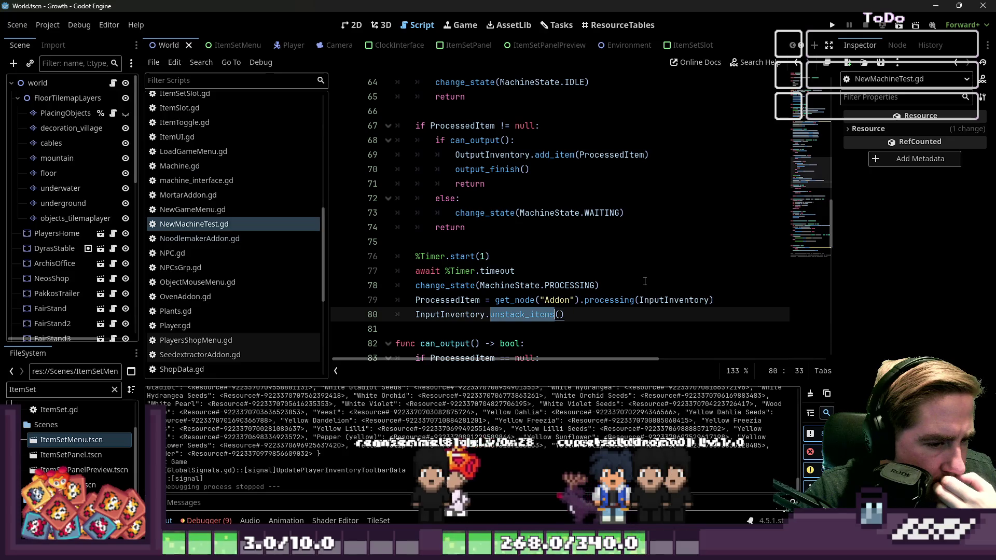
scroll(642, 282, up, 3)
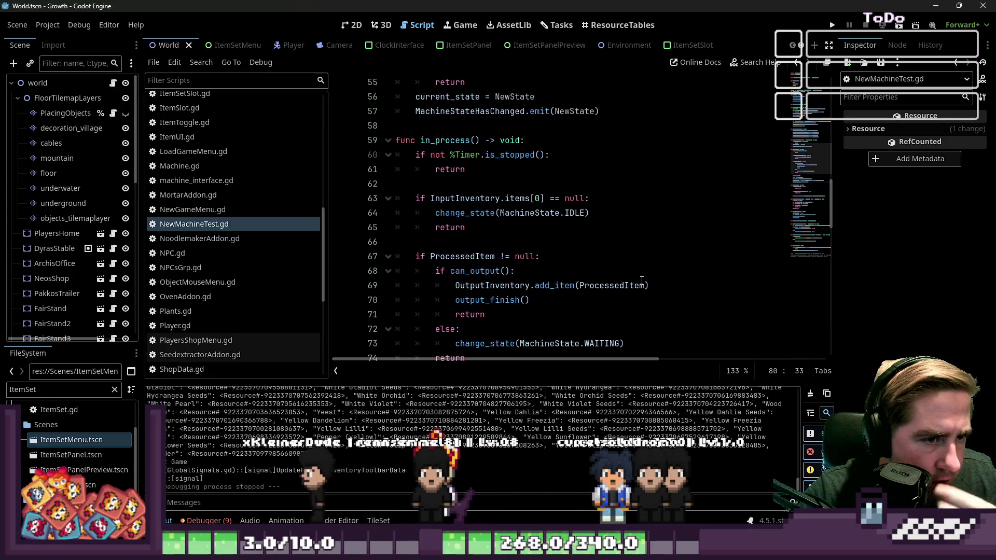
double_click(441, 159)
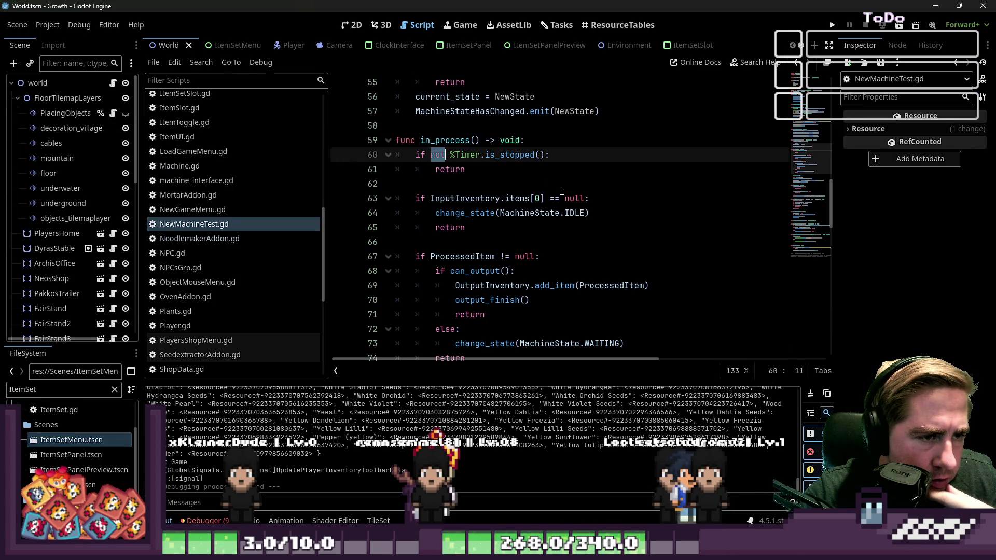
scroll(562, 191, down, 2)
scroll(562, 191, up, 1)
key(Up)
key(End)
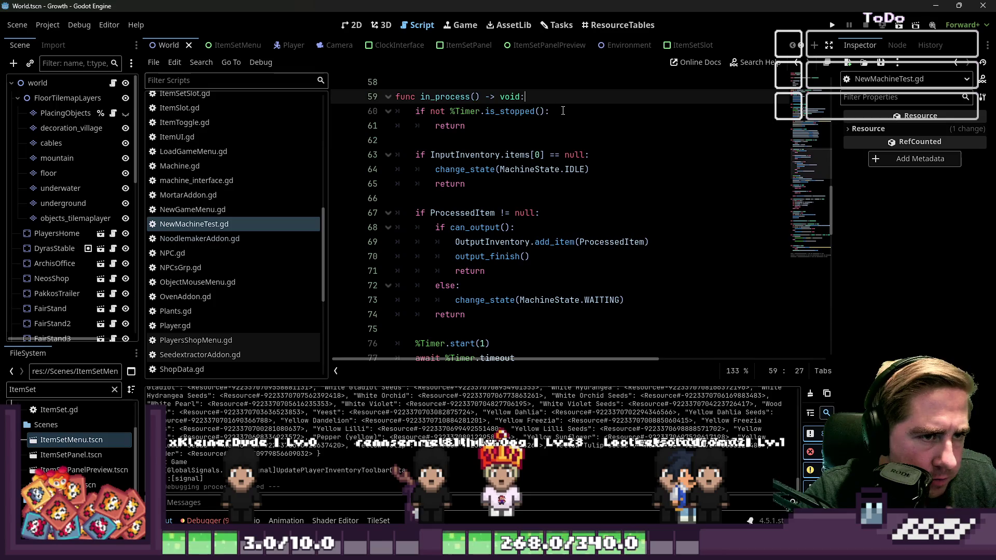
- Insert print(%Timer.is_stopped()) as the first line of in_process and run the project
key(Return)
text(p)
key(Escape)
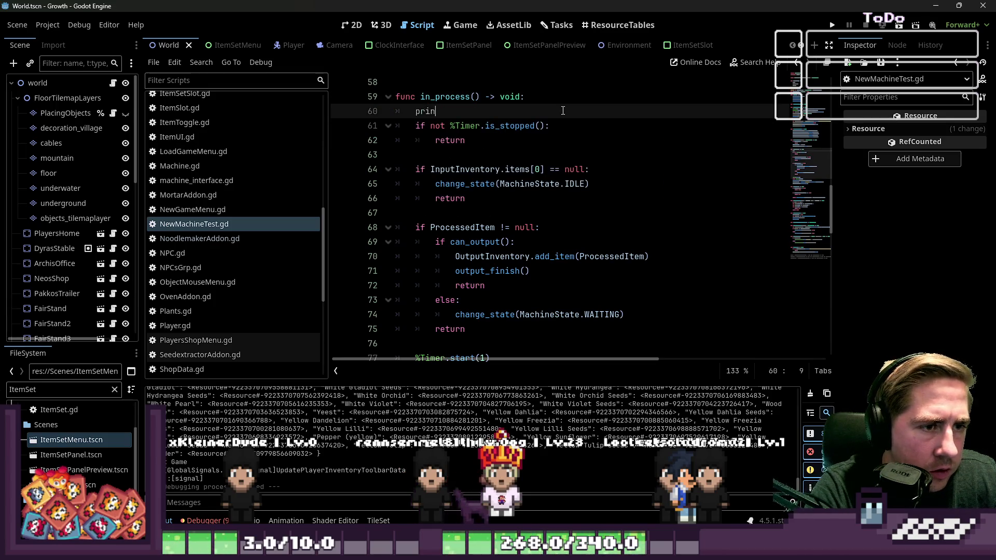
text(%T)
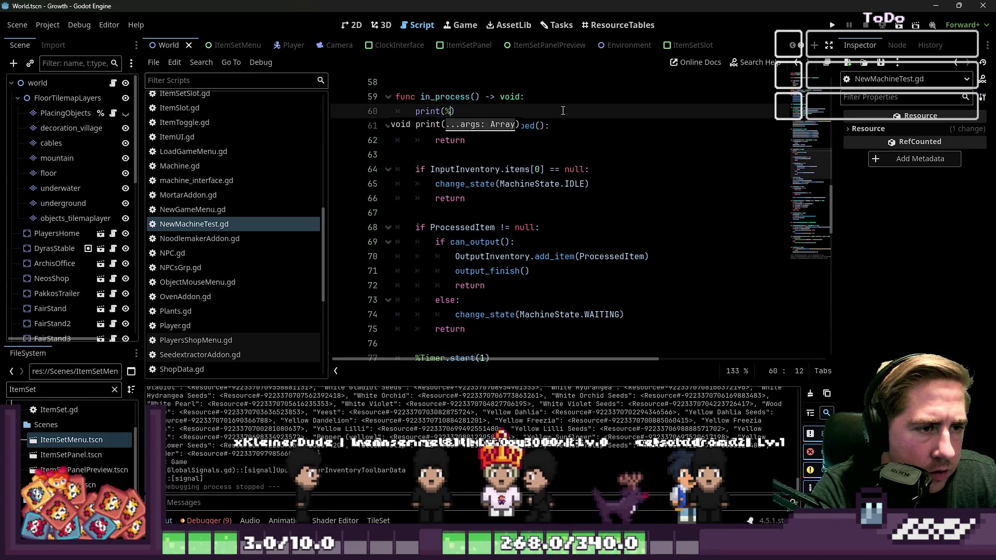
text(imer.is)
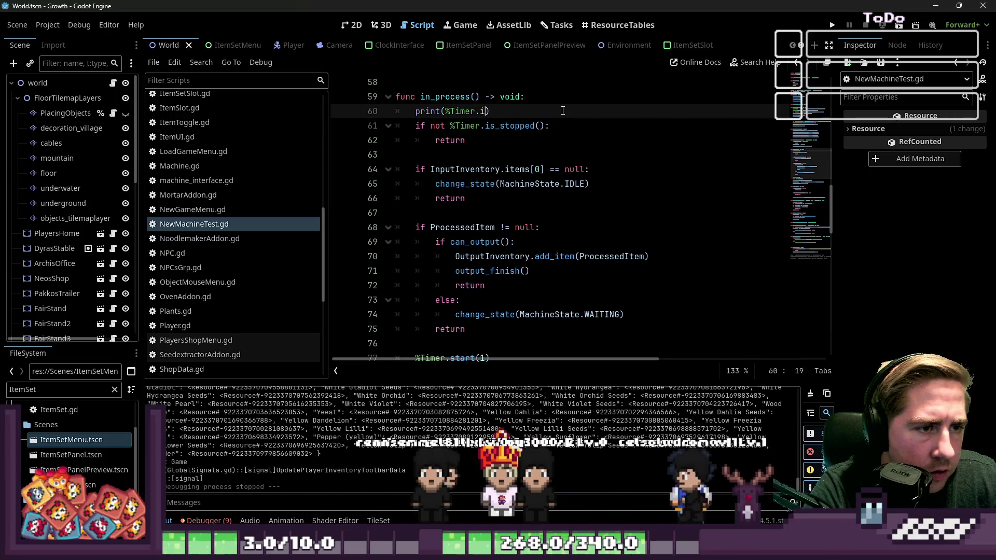
text(_stopped)
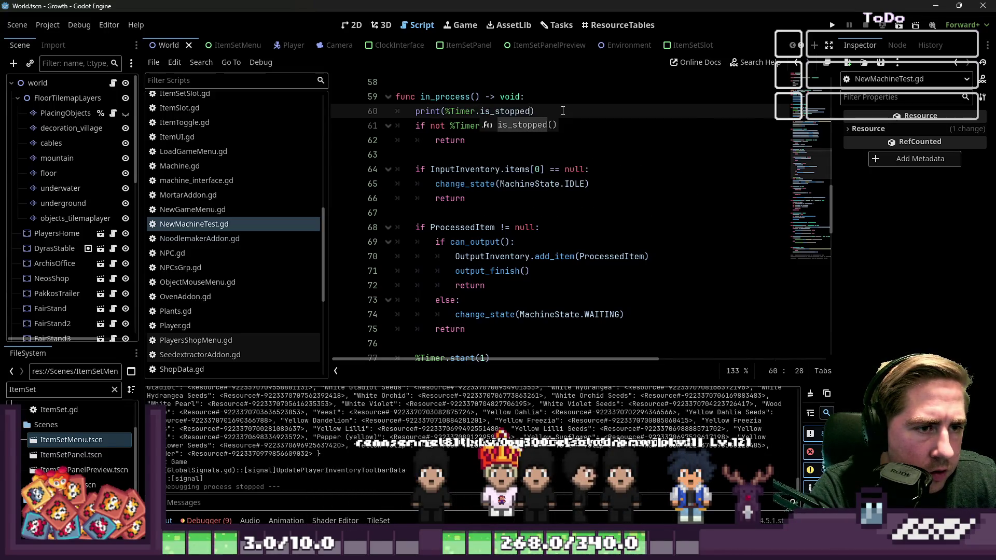
text(()
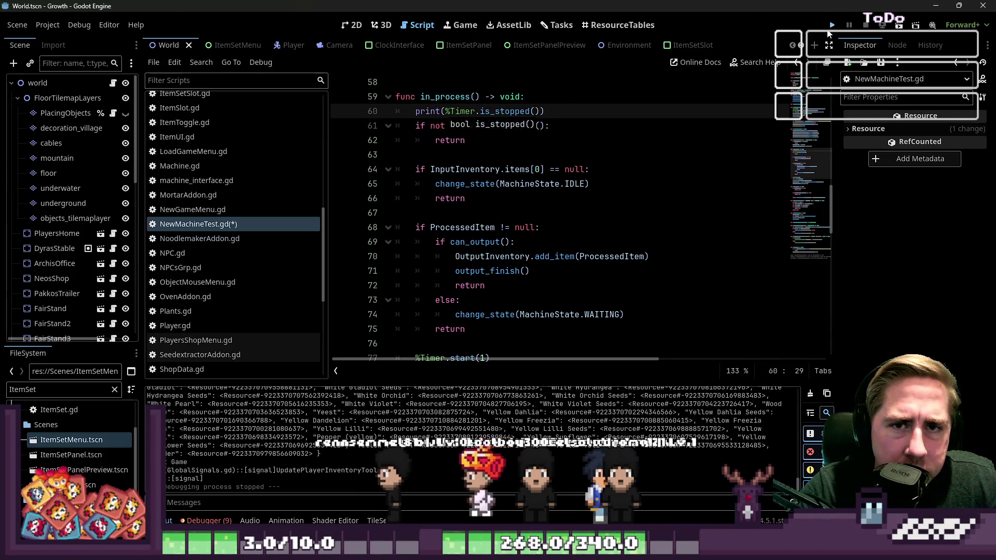
click(831, 25)
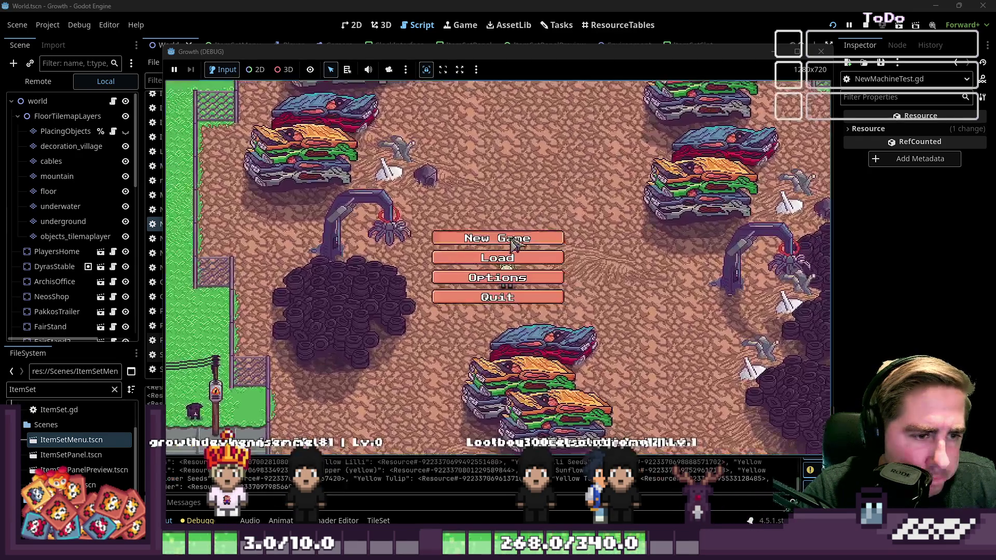
- Start a new game as 'ycx', open the machine's panel, then stop the run with F8
click(543, 234)
text(ycx)
click(583, 352)
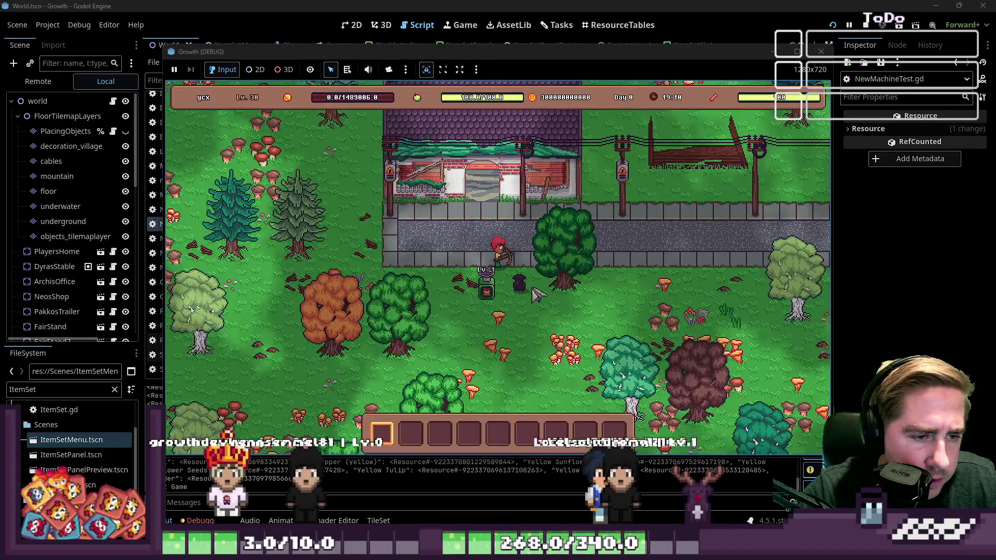
click(516, 289)
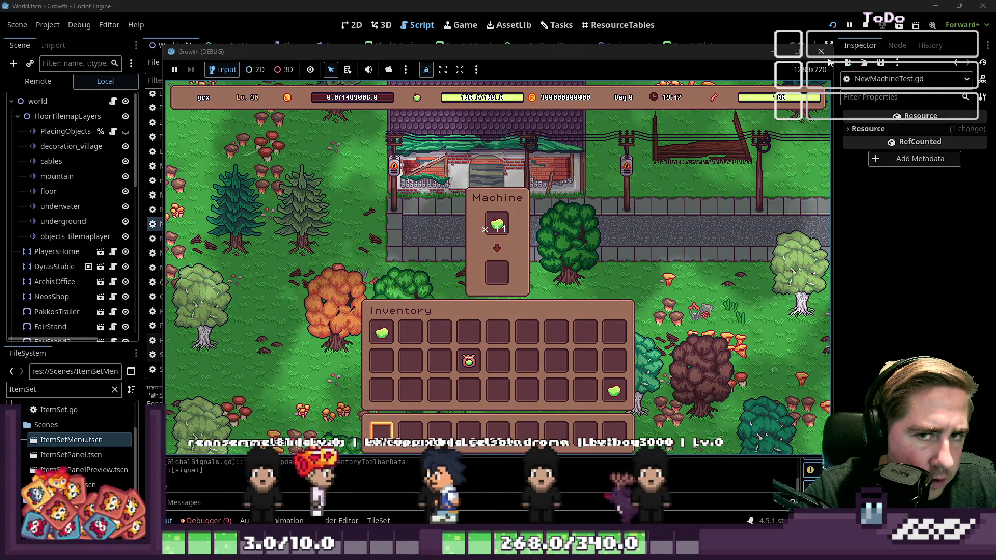
key(F8)
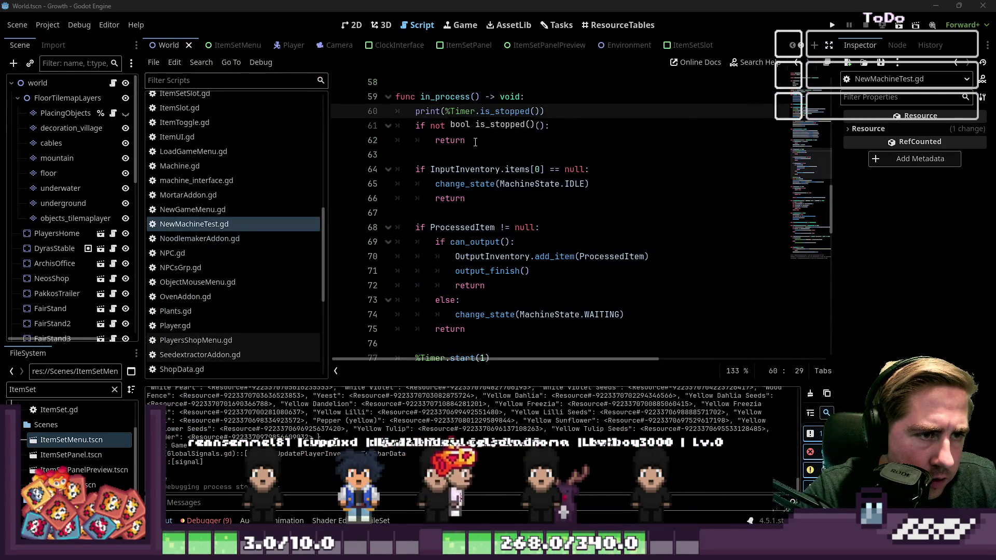
- Add print("Ich lande hier") after the timer check in in_process and rerun the project
click(475, 142)
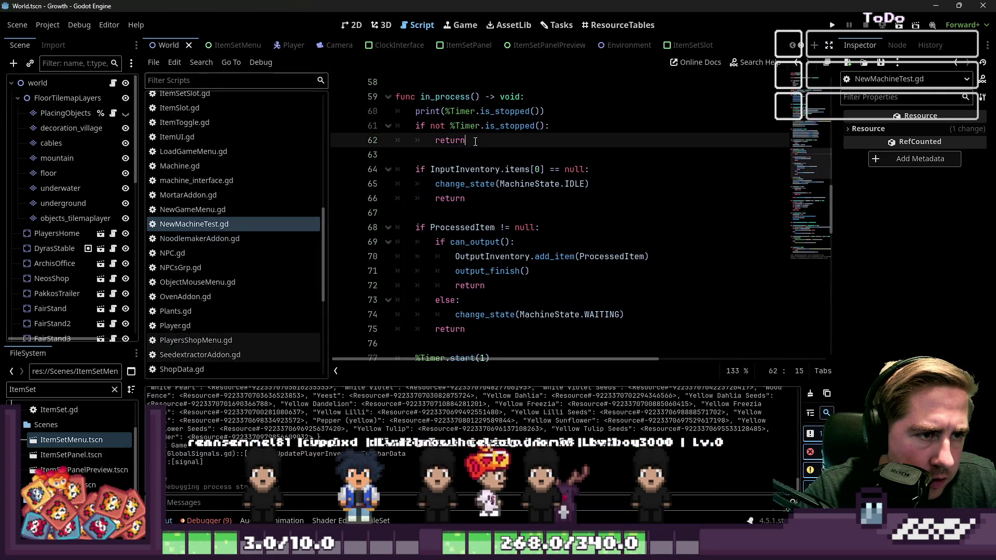
click(448, 126)
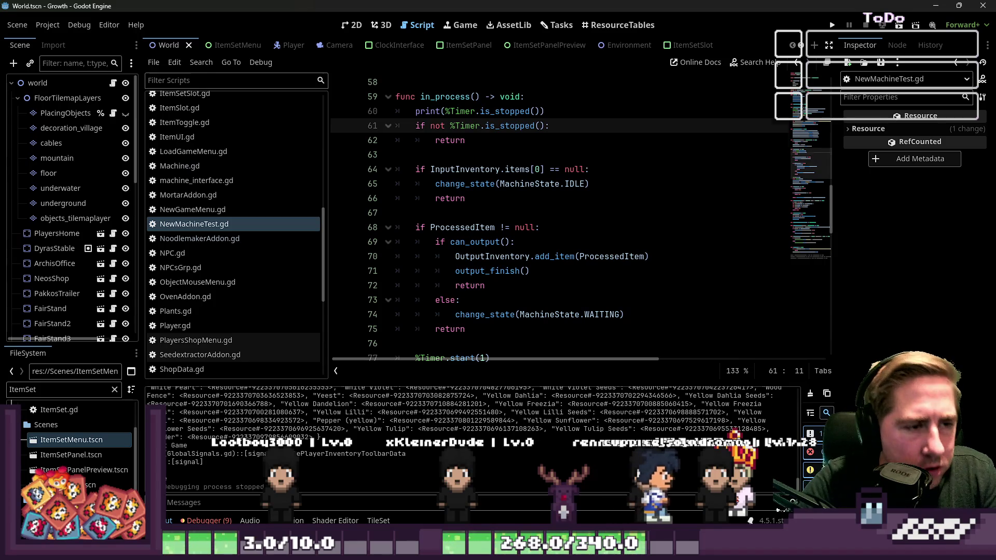
click(396, 154)
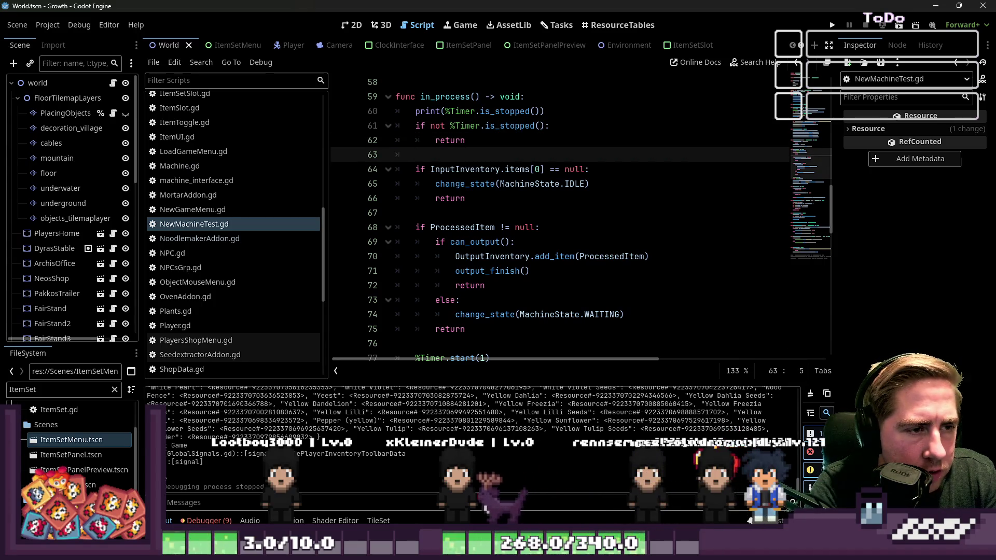
text(print("Ich lande )
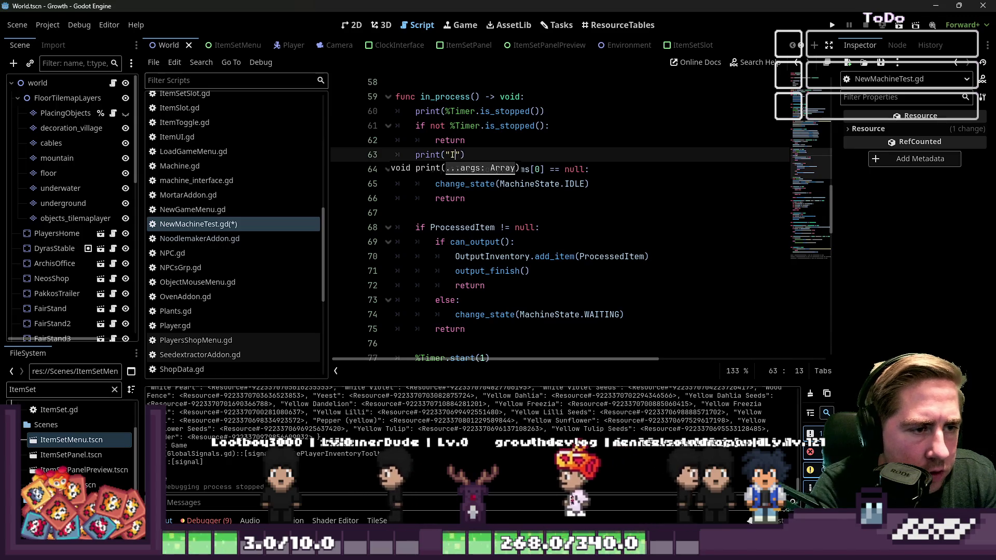
text(hier)
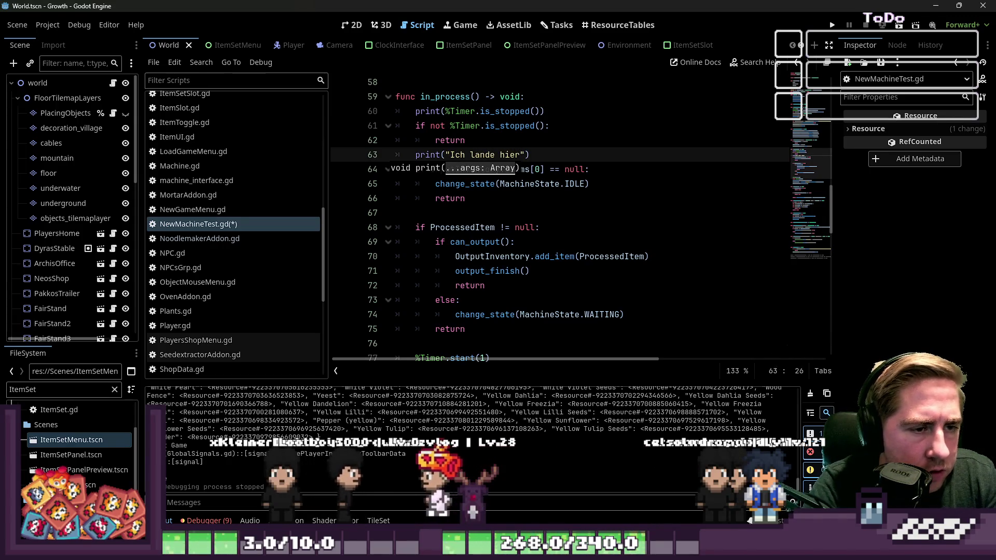
key(F5)
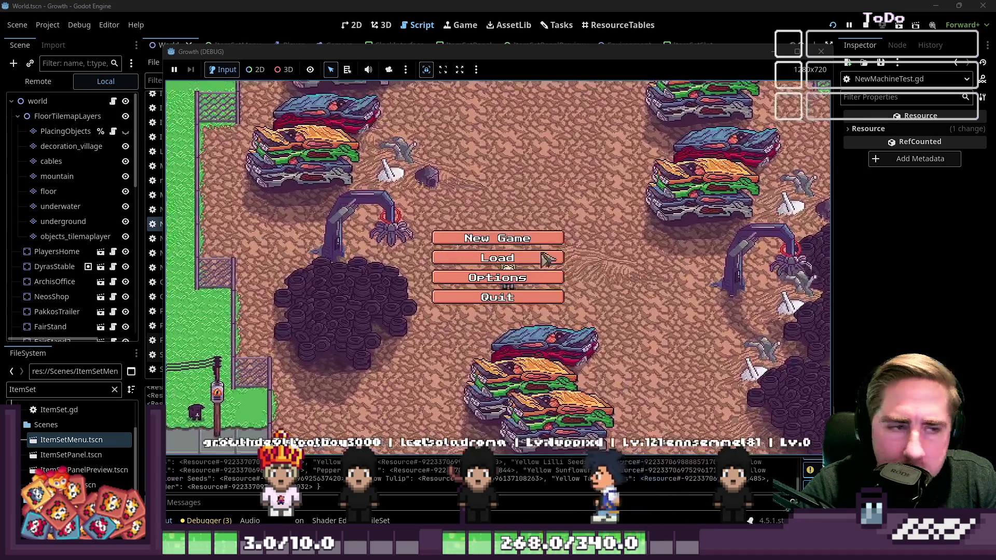
- Start a new game as 'cxy', move the apples into the machine's input slot, and close the game
click(506, 239)
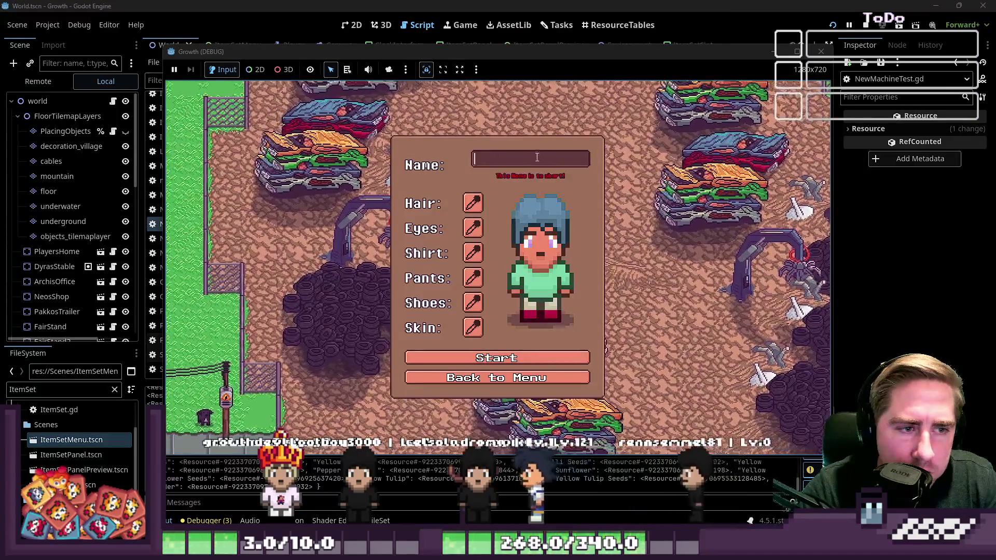
text(cxy)
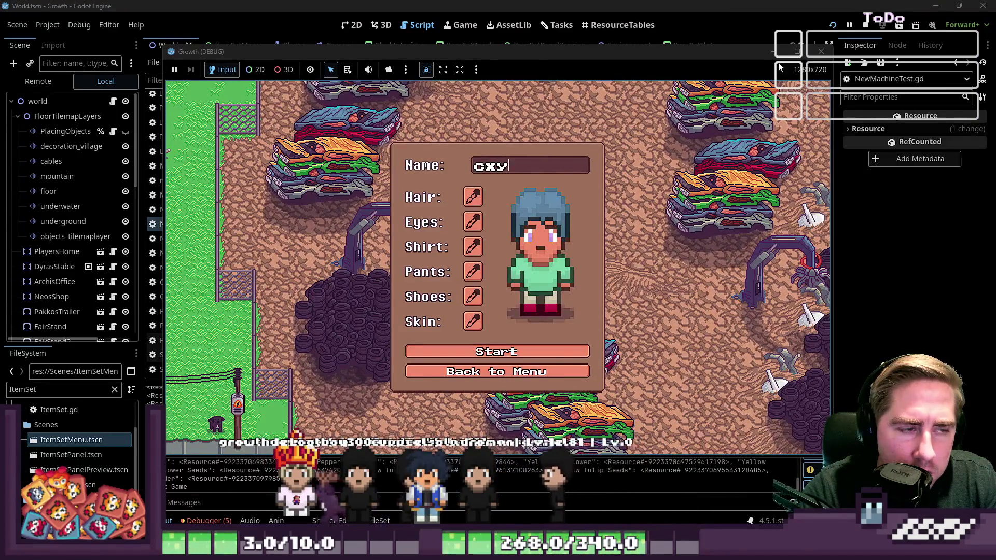
key(Return)
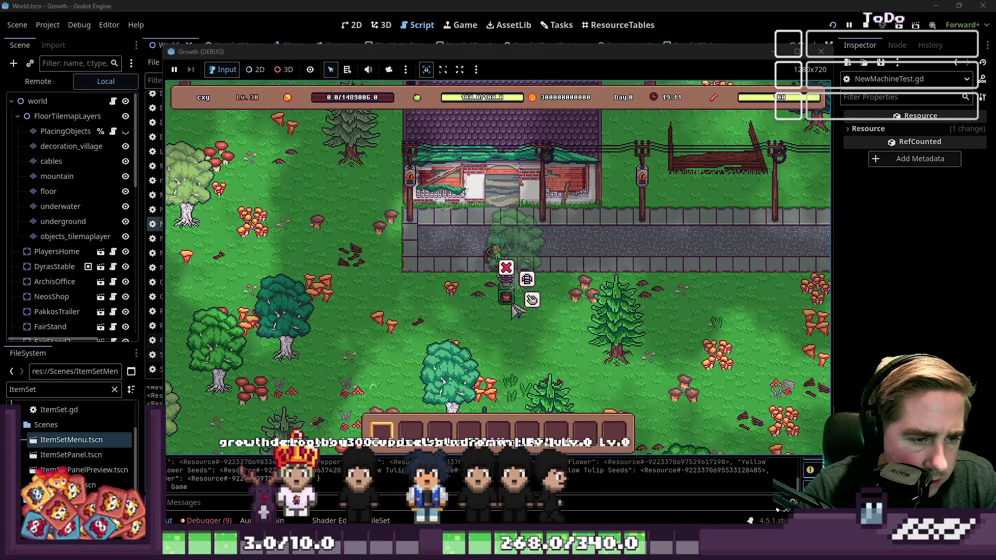
click(532, 300)
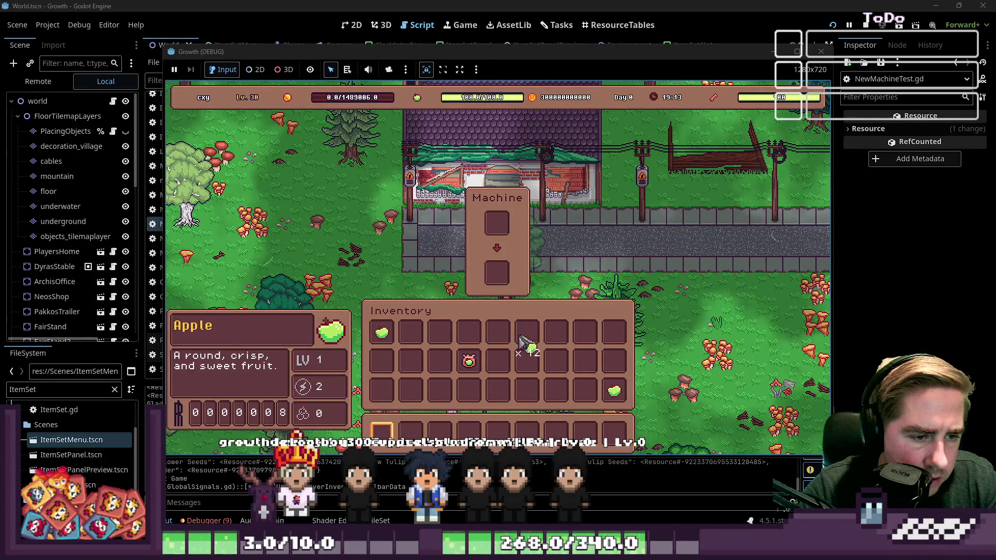
click(495, 231)
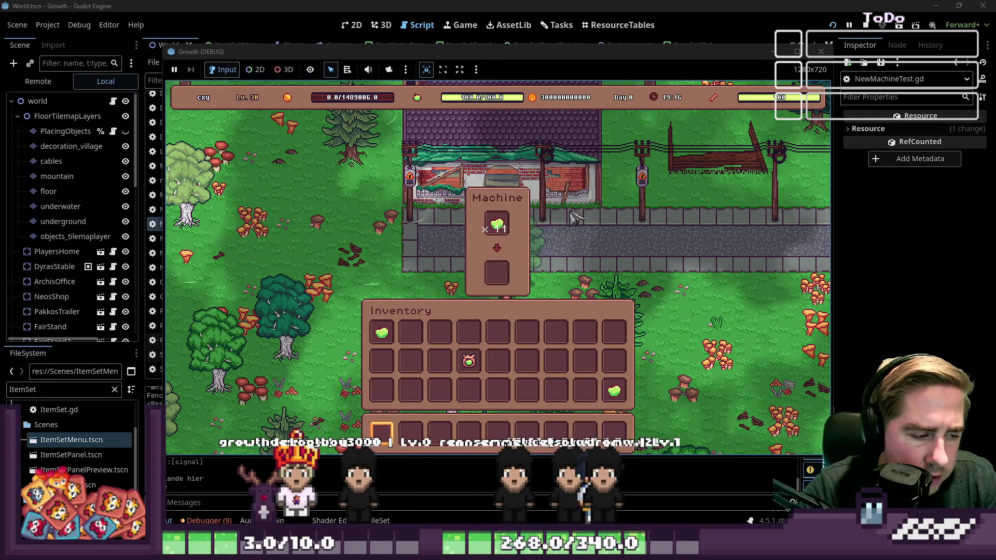
click(819, 52)
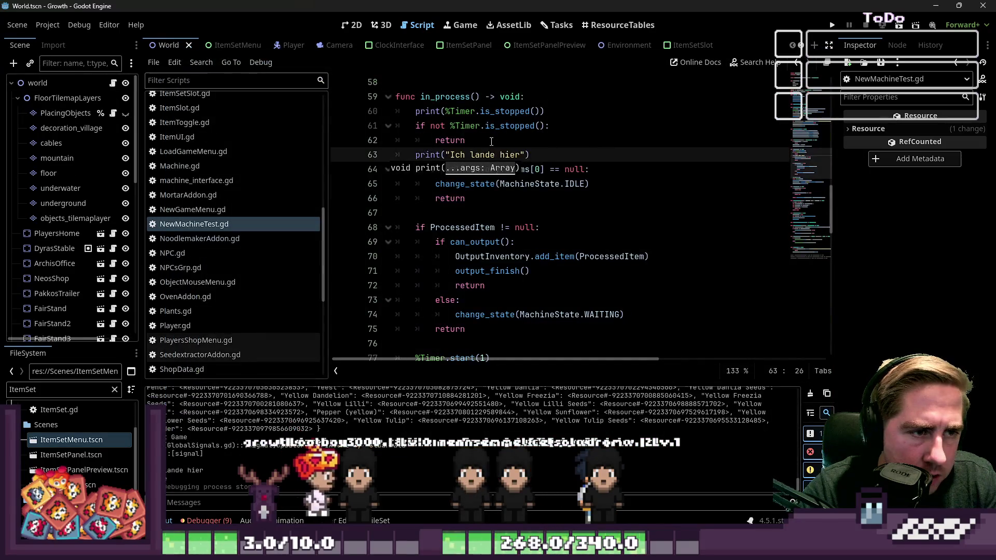
- Add print("Timer is not stopped!") inside the timer check before return and relaunch the game
click(556, 125)
key(Return)
text(p)
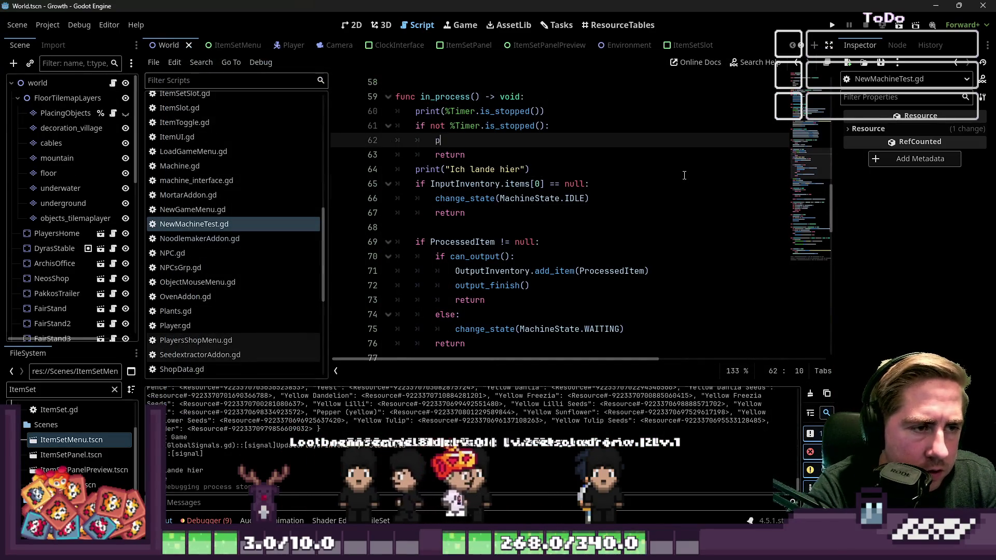
text(rint("Timer is not stopped!)
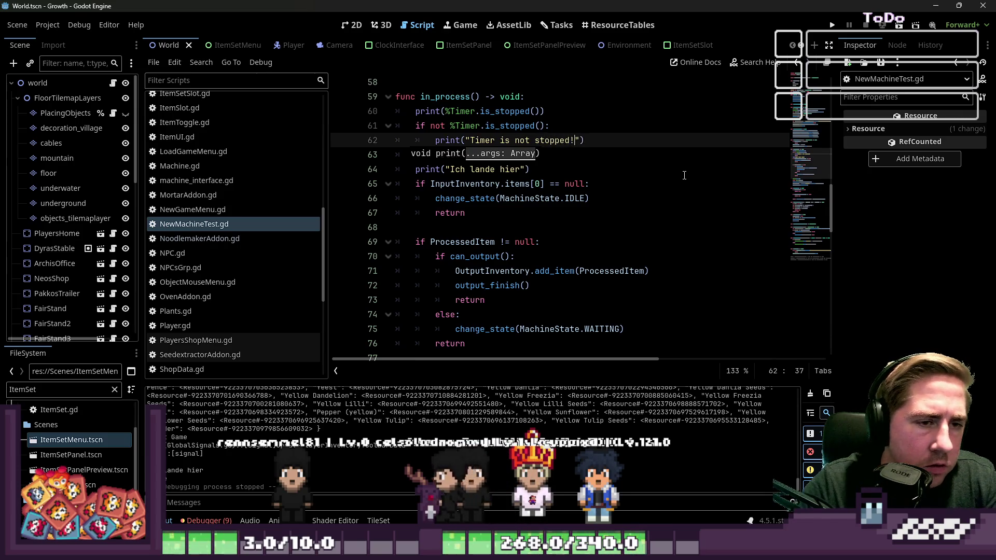
click(833, 26)
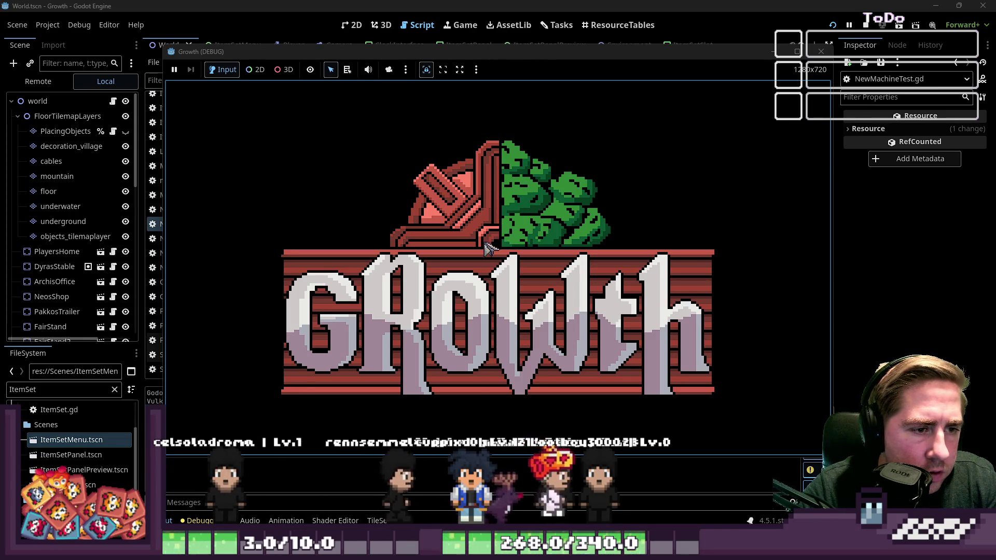
- Start a new game with a character named 'dsalc'
click(519, 232)
text(dsal)
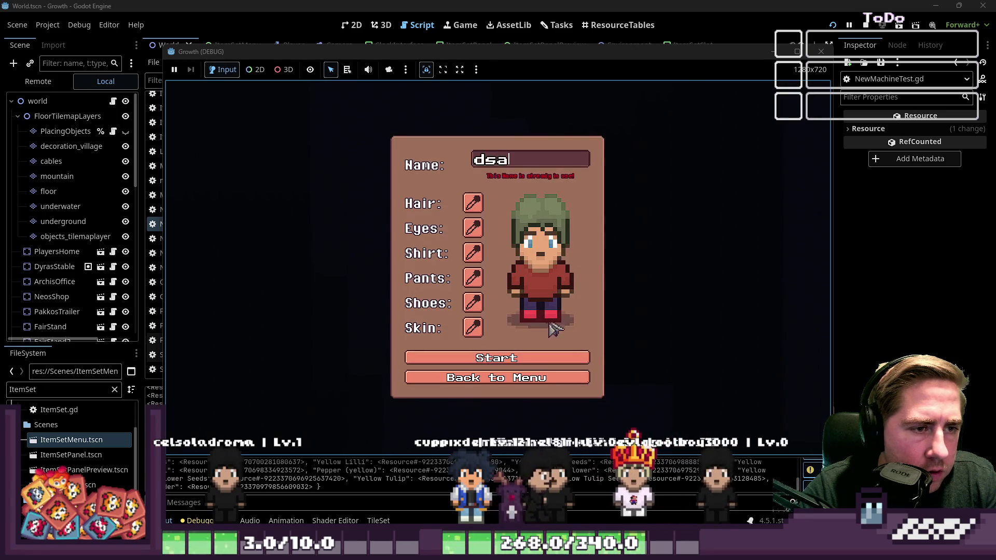
text(c)
click(506, 353)
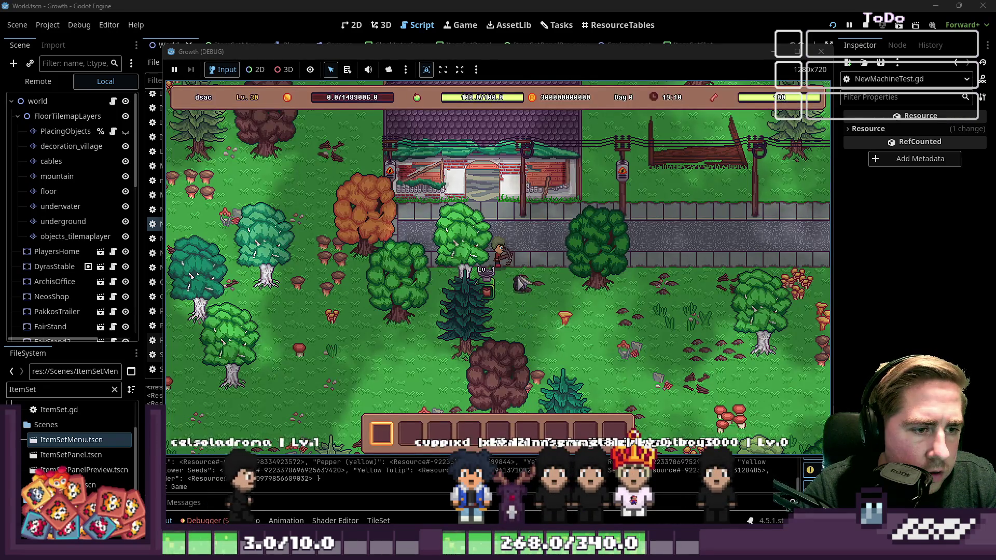
- Move the apple stack from the inventory into the machine's input slot, then stop the game
key(i)
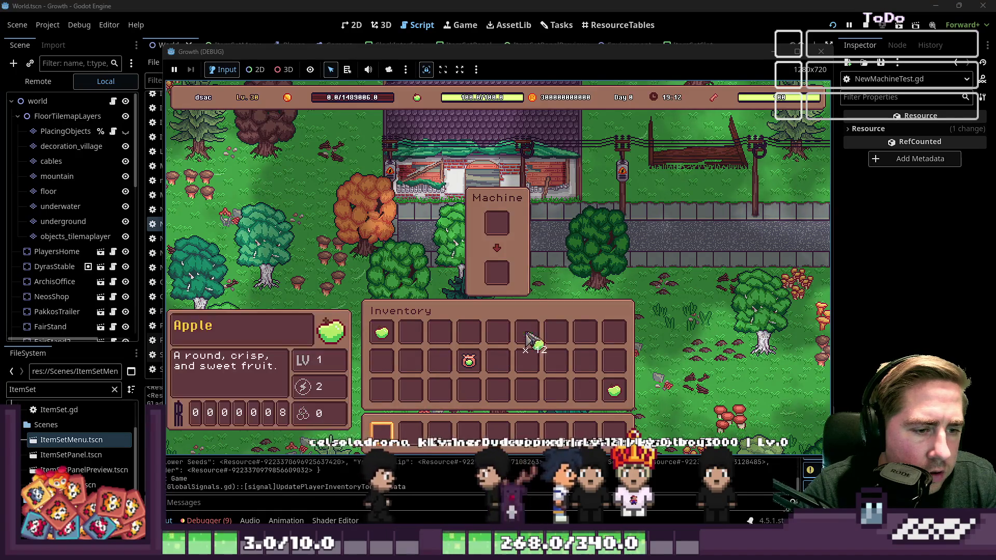
click(527, 332)
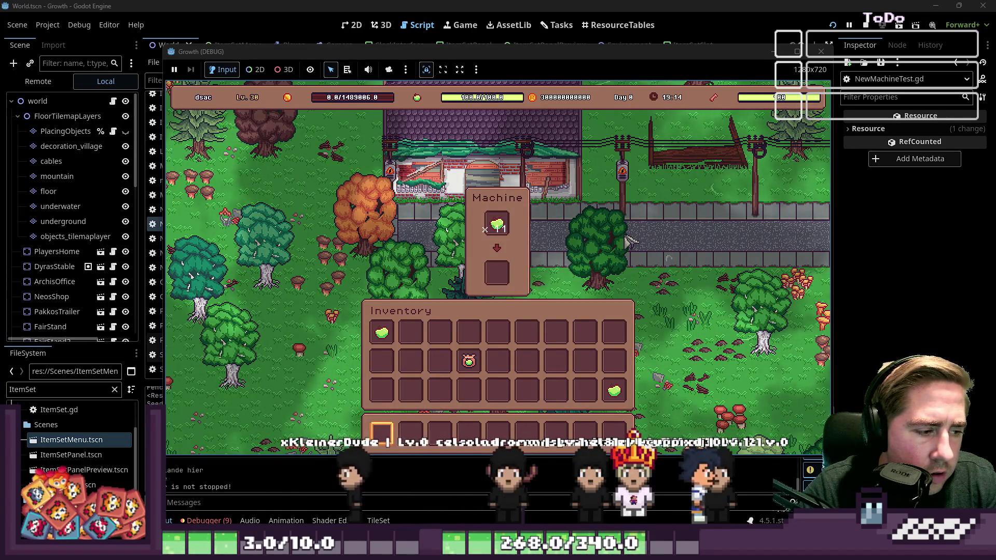
click(821, 52)
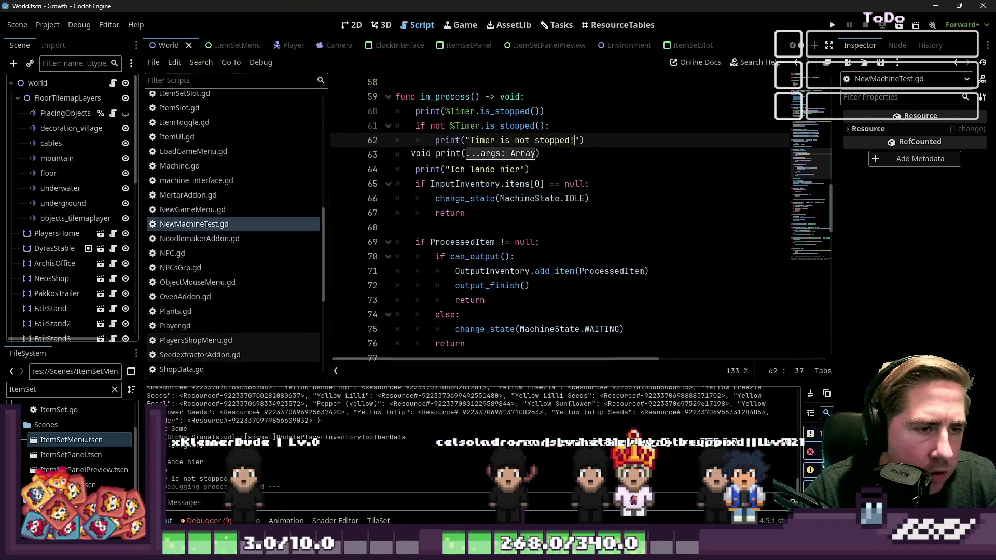
- Add print(%Timer.time_left) inside the 'if not %Timer.is_stopped():' branch of in_process
click(545, 165)
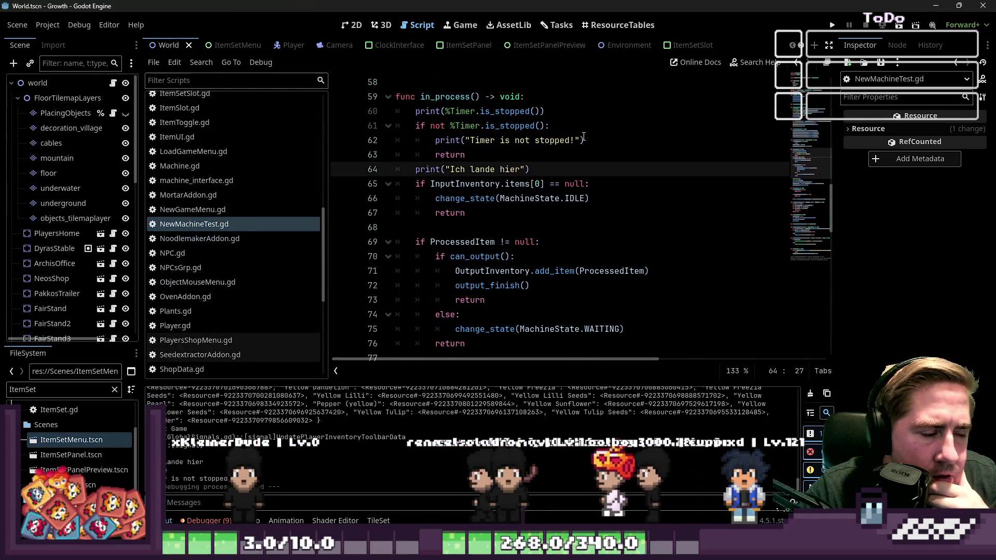
click(551, 138)
click(608, 131)
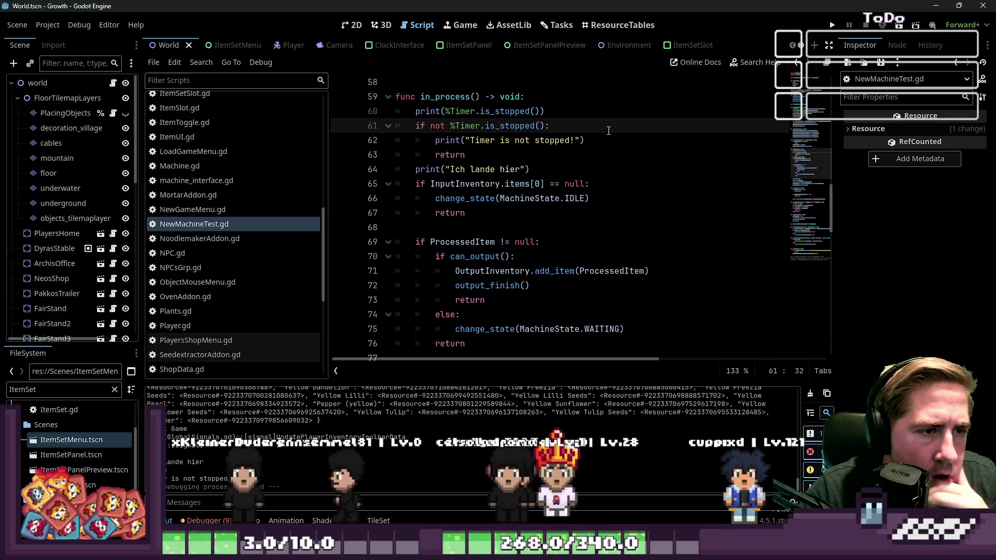
key(Return)
text(print(")
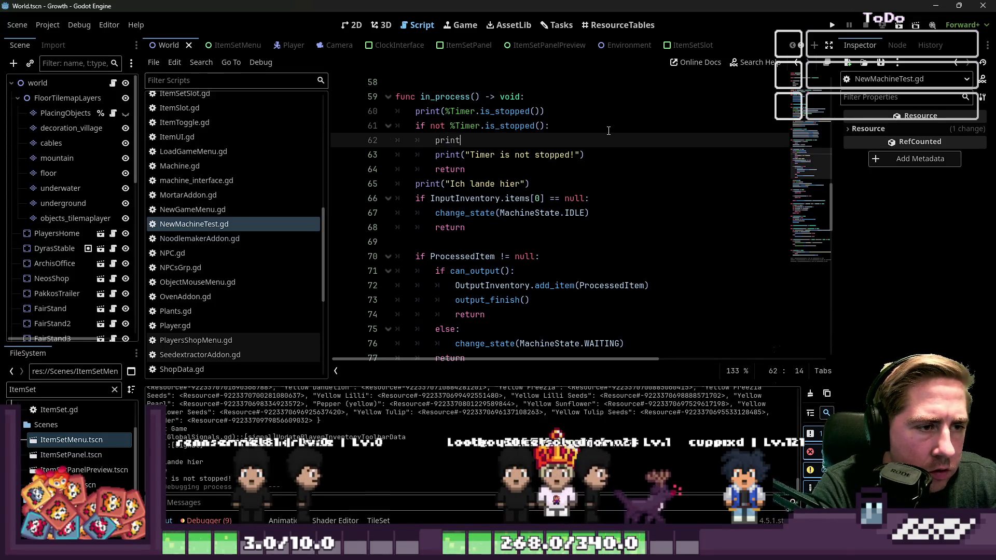
key(BackSpace)
text(Timer.t)
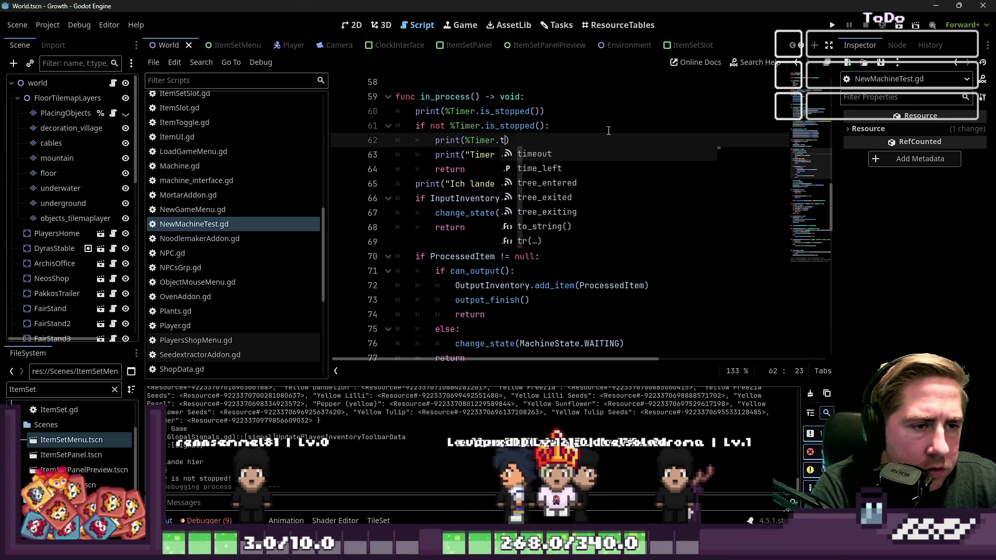
text(time)
key(Return)
- Run the game to test the change, then bring the script editor back
click(832, 25)
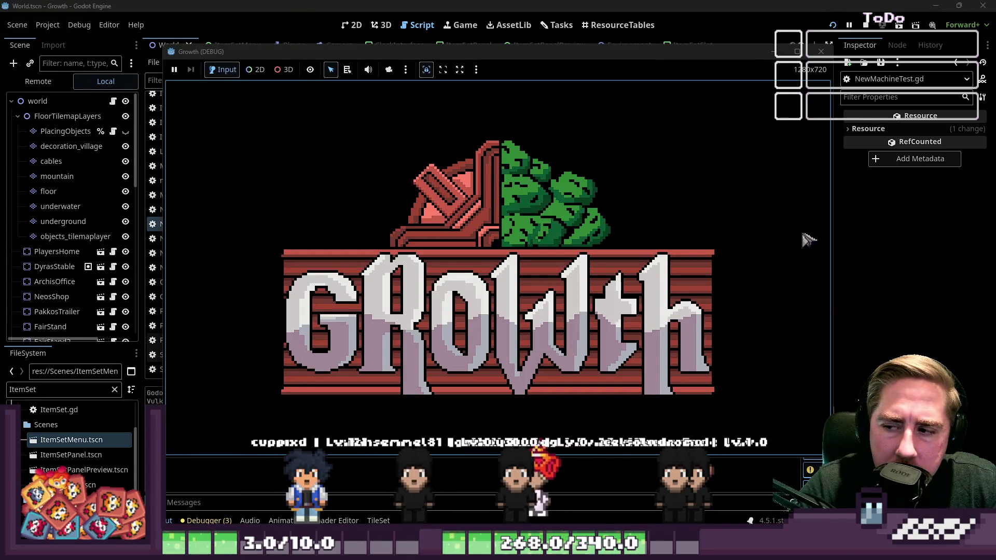
click(579, 5)
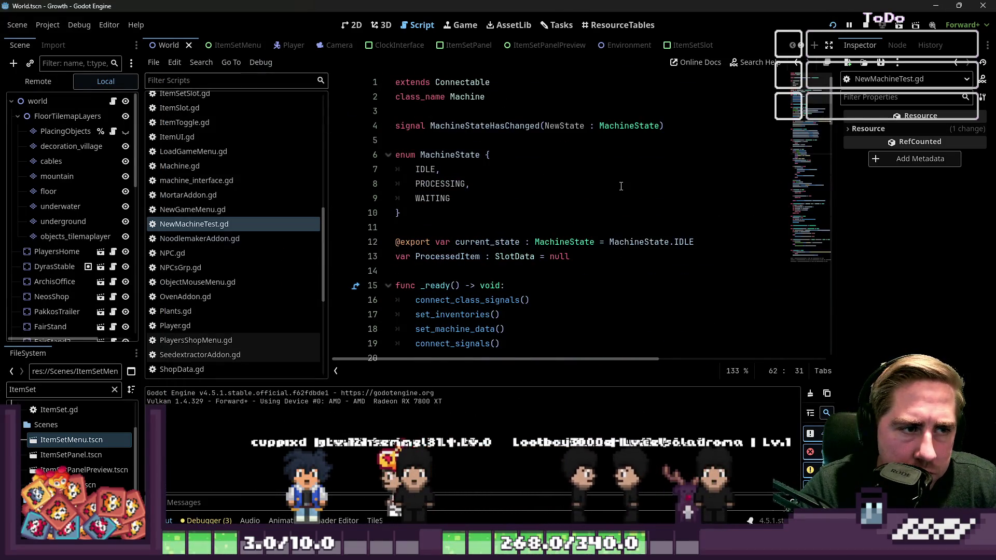
scroll(460, 206, down, 1)
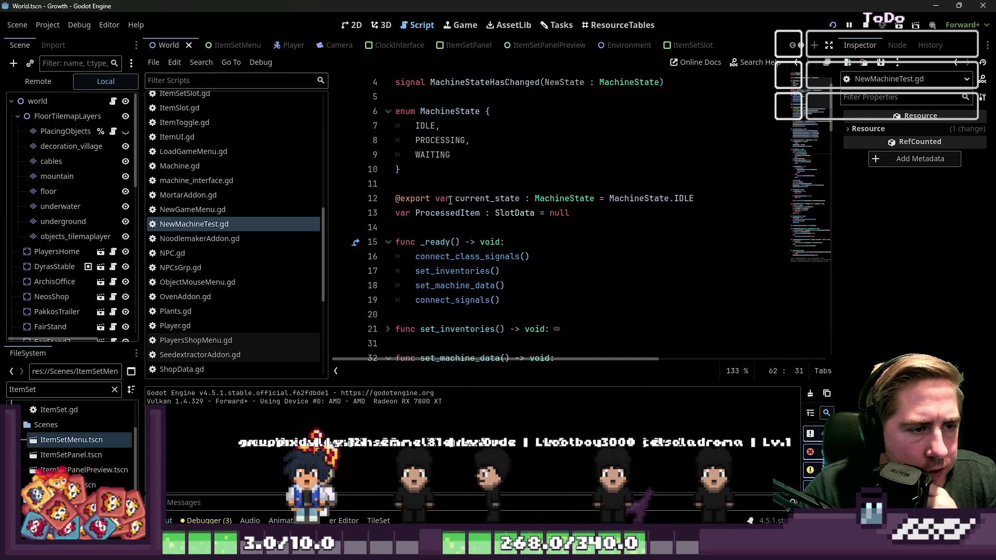
click(450, 201)
click(440, 213)
scroll(471, 223, down, 2)
click(458, 161)
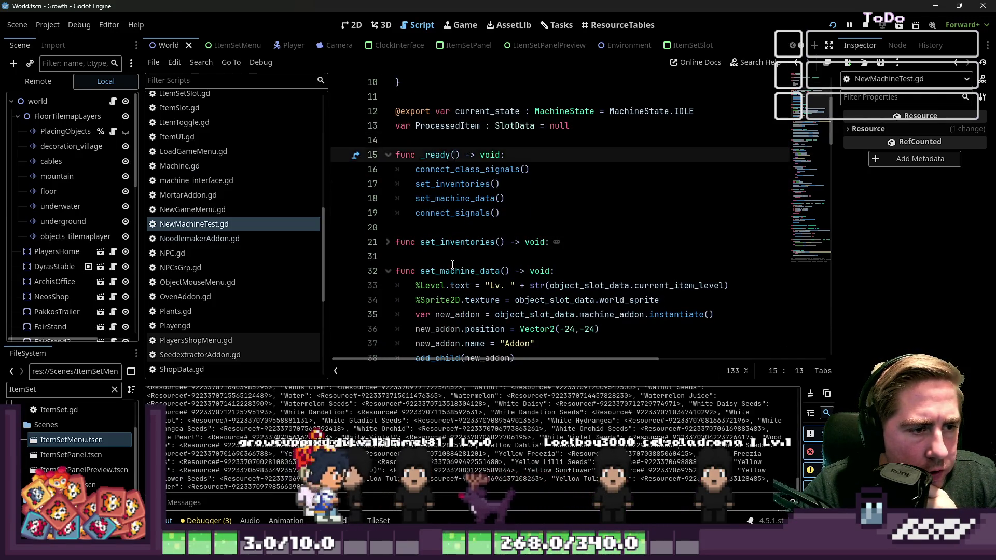
click(455, 244)
- Fold set_machine_data, use_object and connect_signals, then rerun the game and start a new game
shift+click(391, 274)
scroll(400, 254, down, 2)
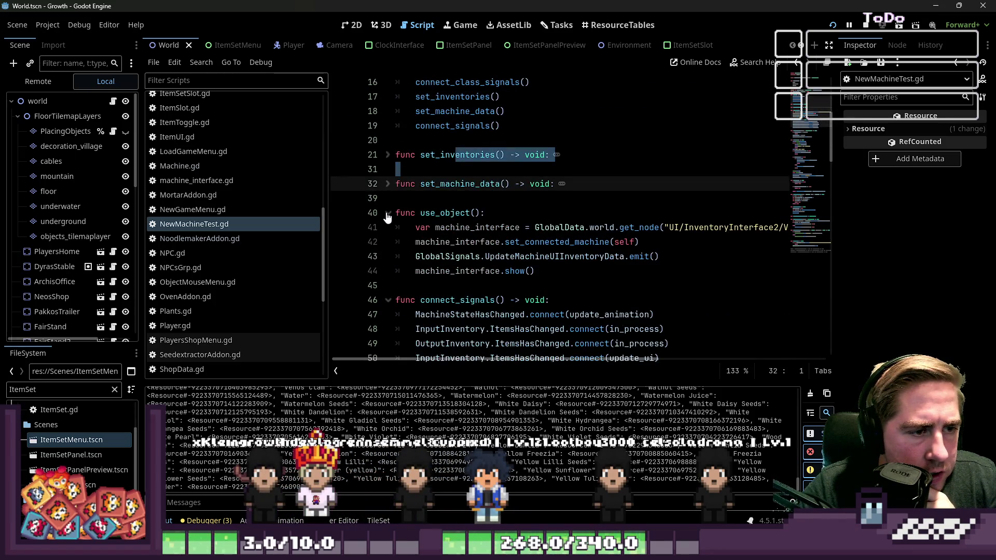
click(388, 213)
scroll(408, 238, down, 1)
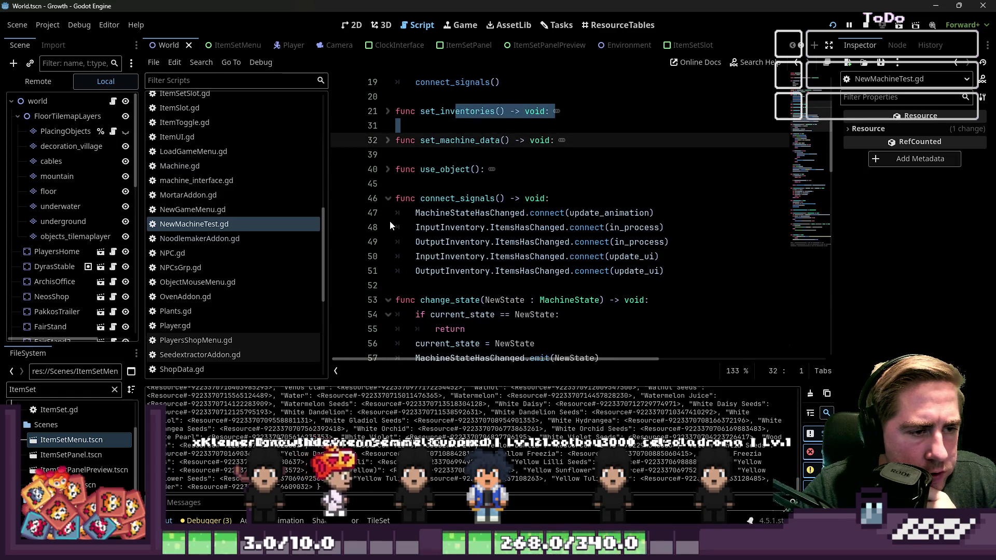
click(390, 200)
scroll(394, 213, down, 1)
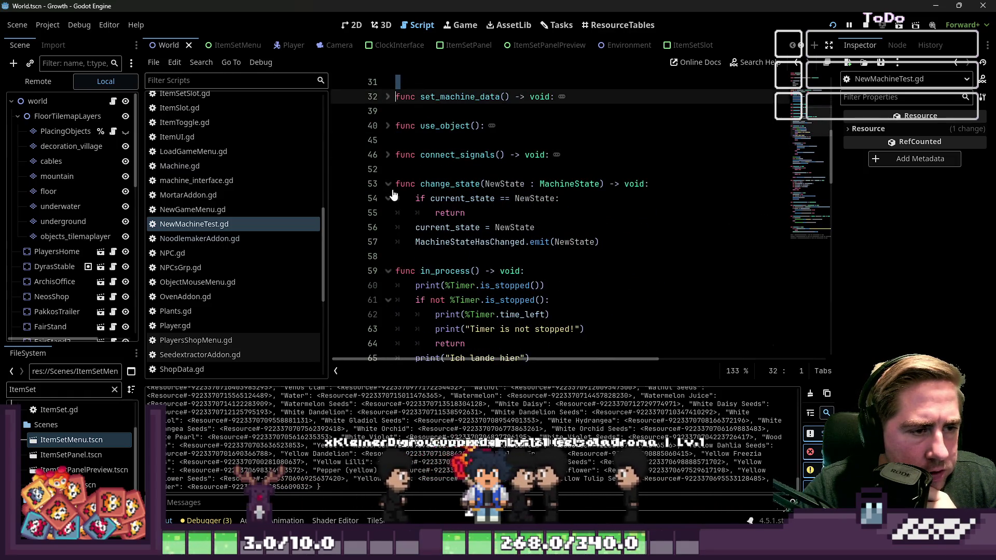
key(F5)
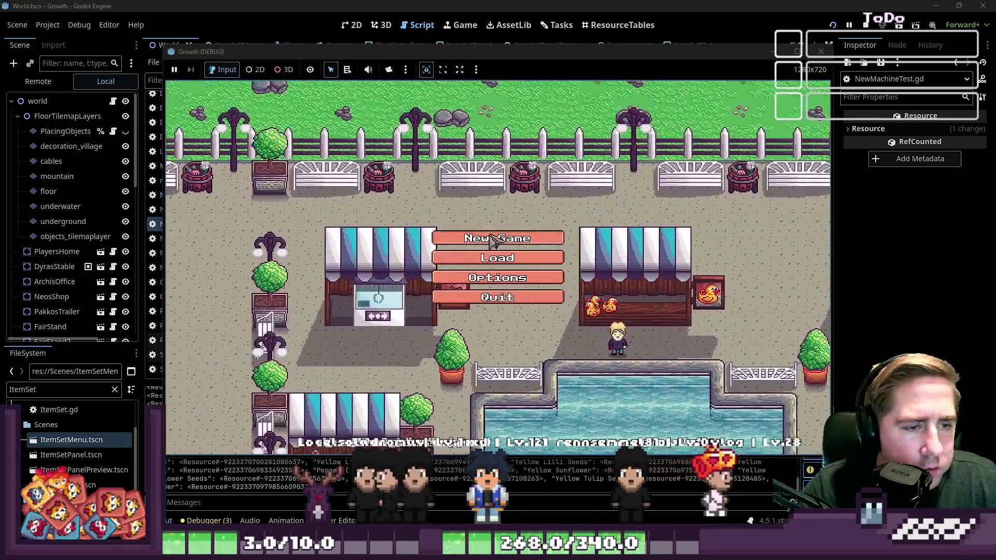
click(497, 238)
- Create a character named 'asdg', drag the apple stack into the machine's input, then close the game
click(525, 165)
text(asdg)
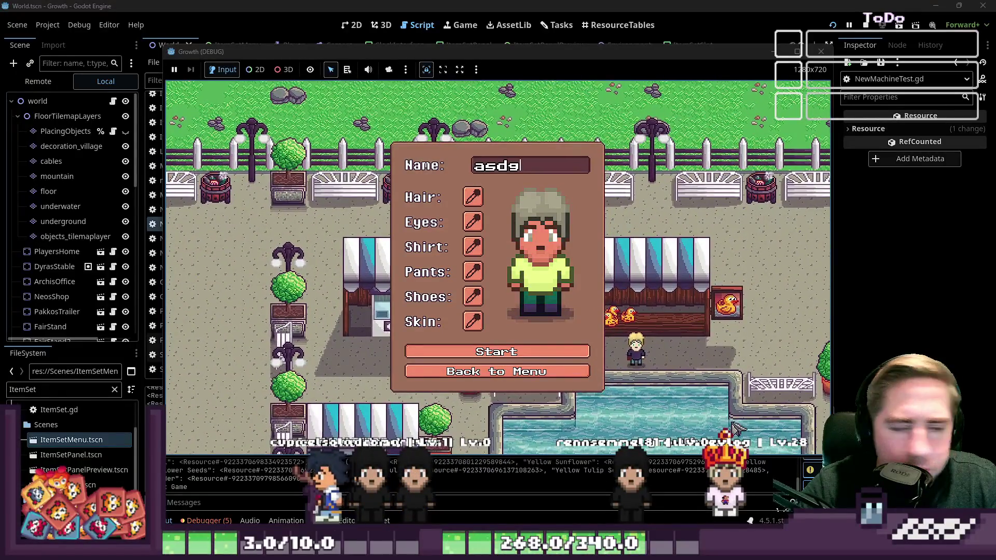
click(496, 352)
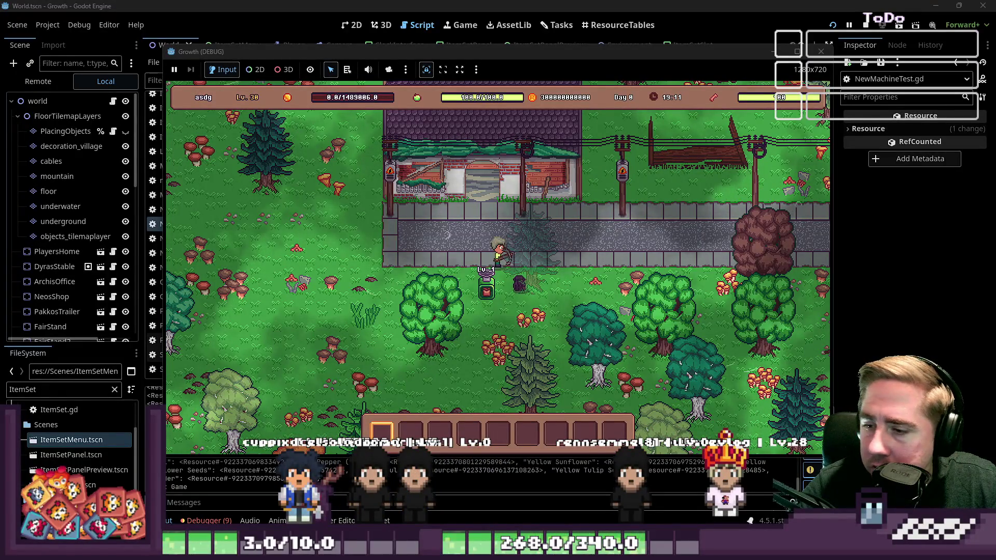
click(486, 288)
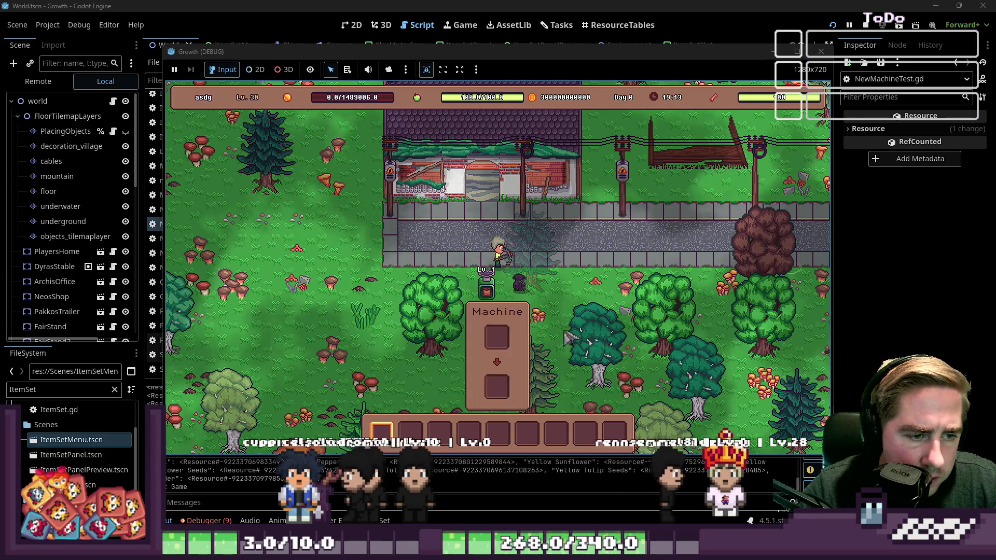
mouse_move(382, 332)
mouse_down()
mouse_move(526, 332)
mouse_move(496, 224)
mouse_up()
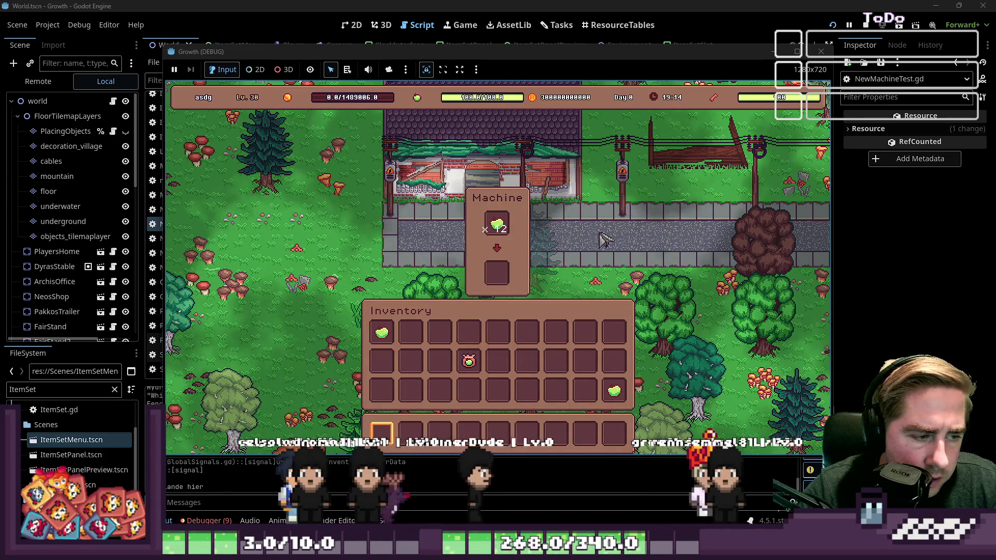
click(820, 52)
scroll(478, 281, down, 10)
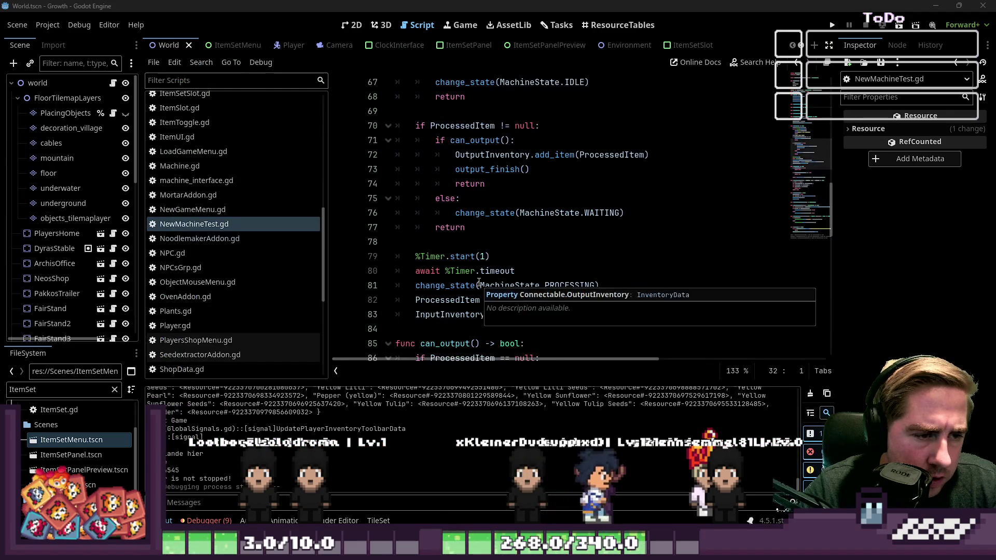
- Review the await %Timer.timeout line 80 and the surrounding in_process code
drag(515, 271, 448, 274)
click(449, 274)
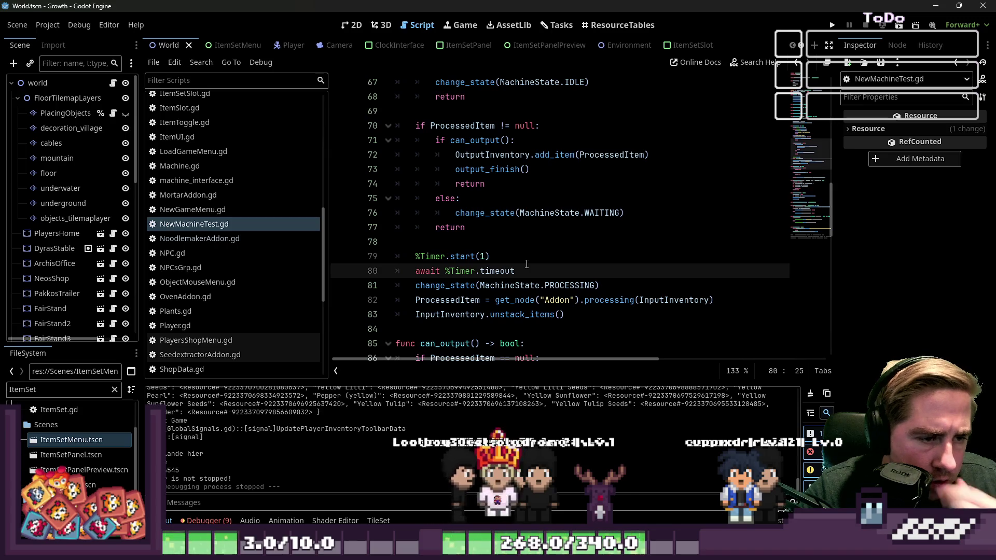
scroll(527, 264, up, 3)
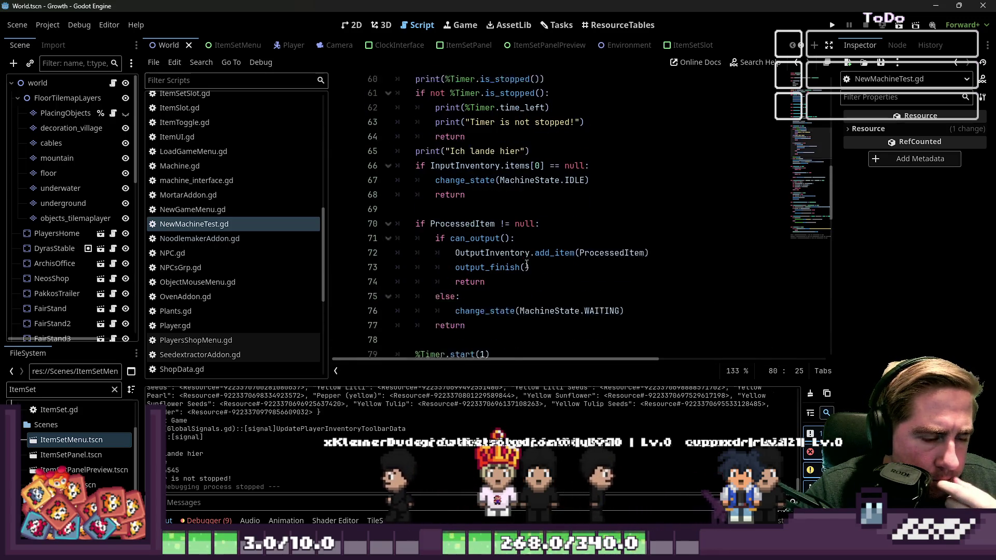
scroll(526, 264, down, 1)
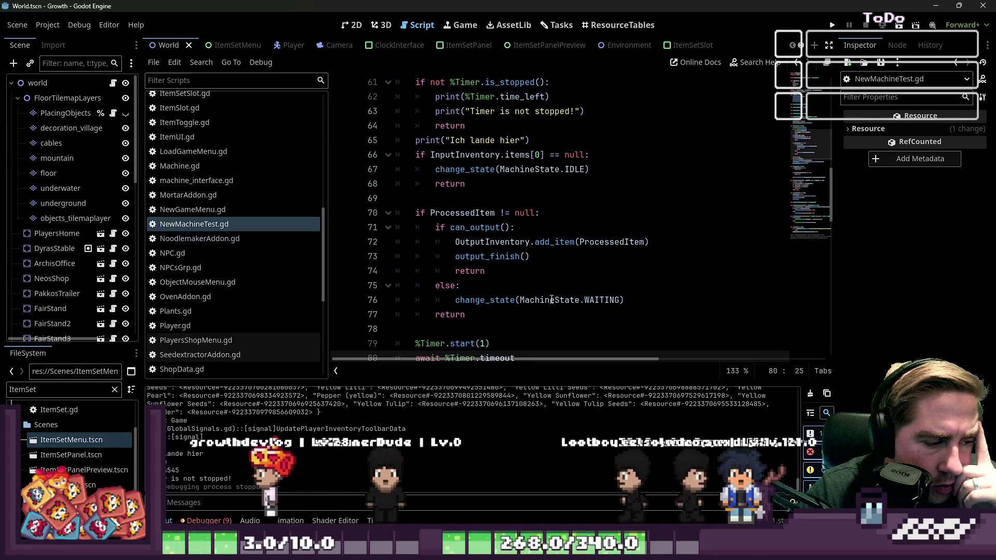
mouse_move(551, 299)
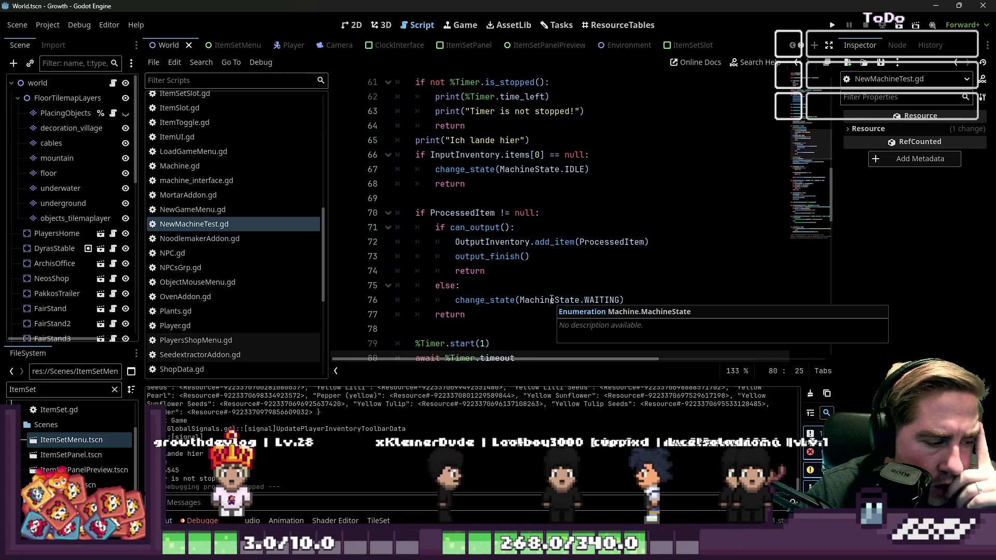
scroll(548, 283, down, 1)
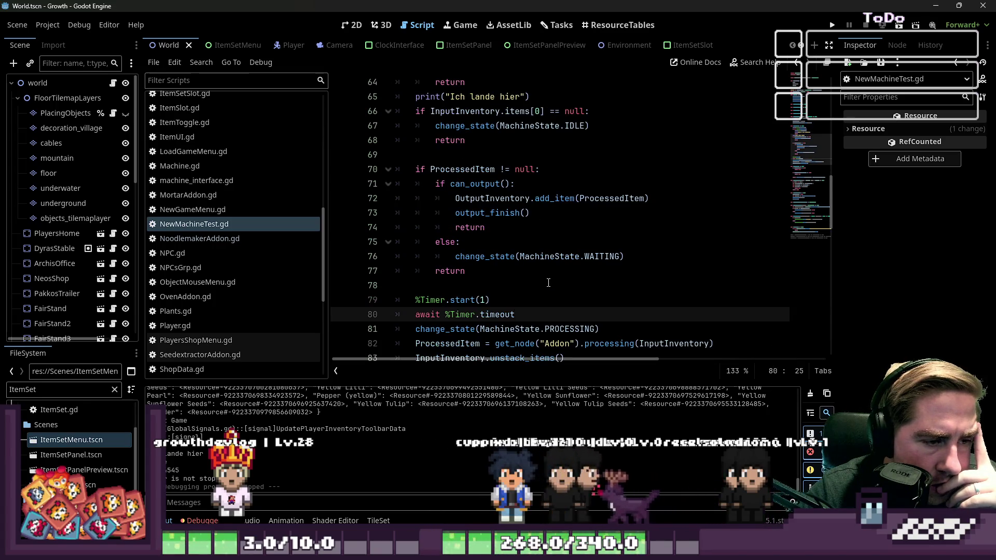
scroll(548, 283, down, 1)
mouse_move(546, 280)
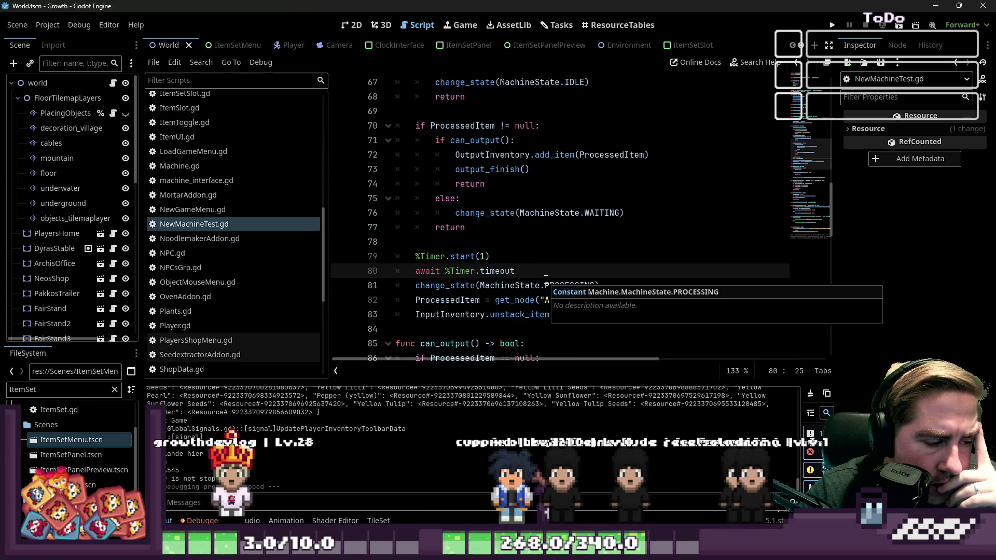
- Add print("Timer Timeout finish: ", %Timer.time_left) on line 81, after the timer await
click(446, 271)
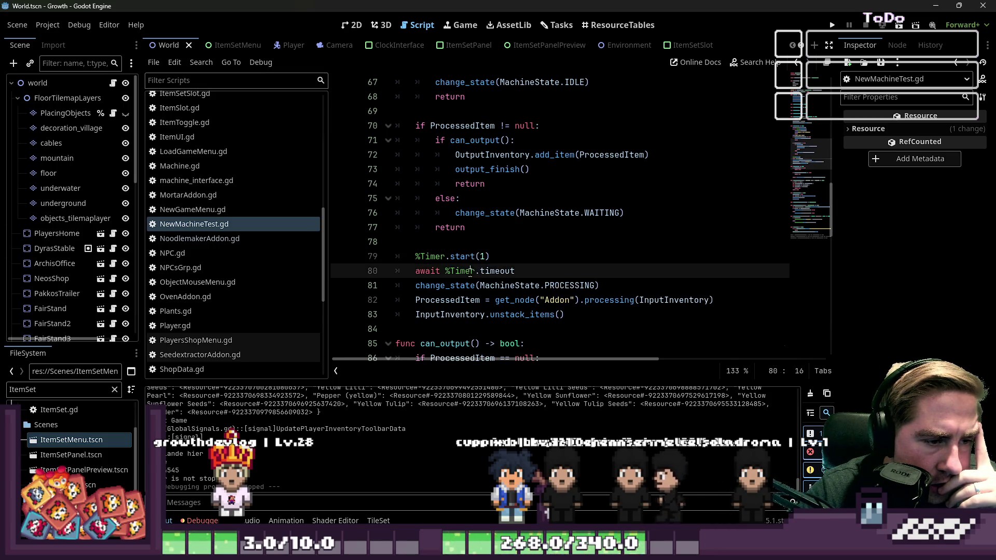
drag(515, 271, 438, 270)
click(534, 271)
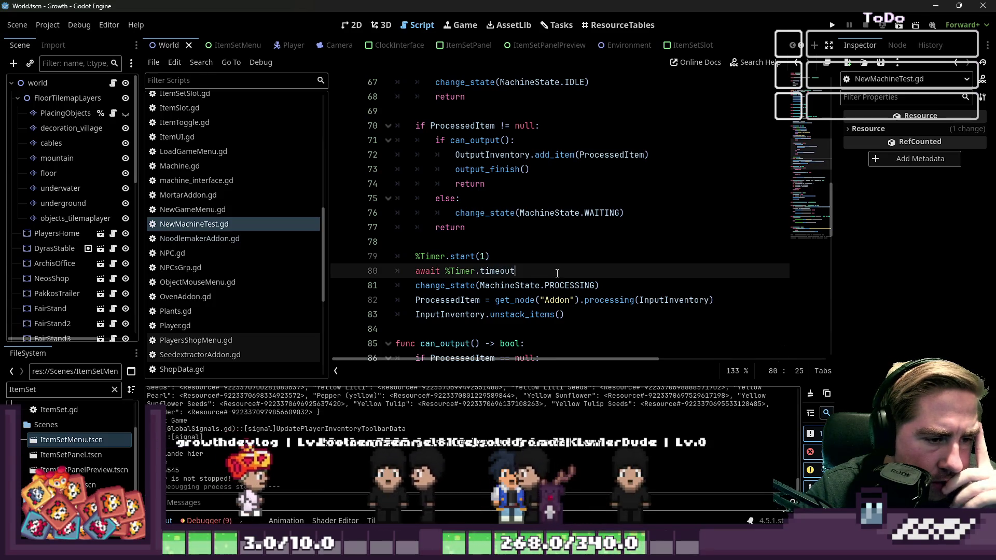
key(Return)
text(o)
key(BackSpace)
text(p)
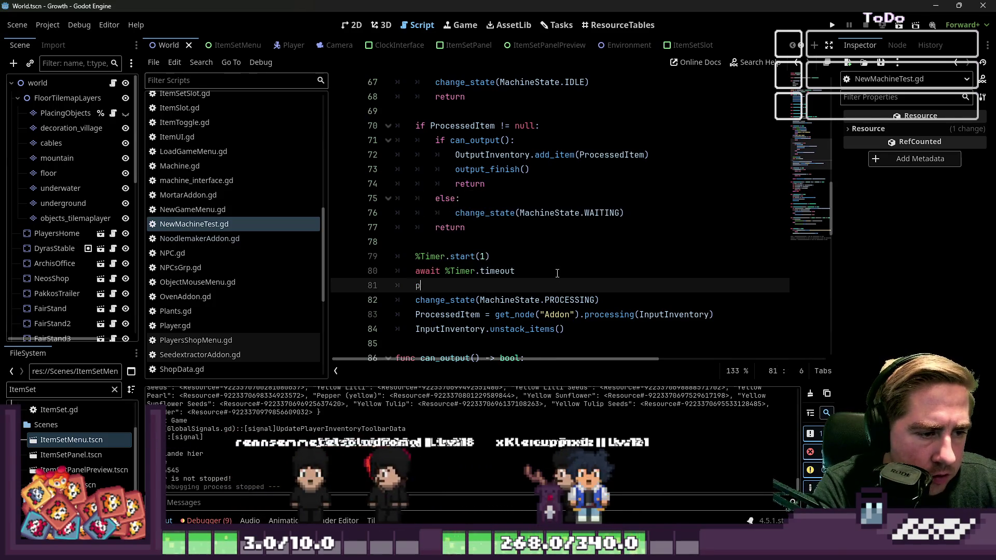
text(rint("Timer Timeout finish: ", %Timer.)
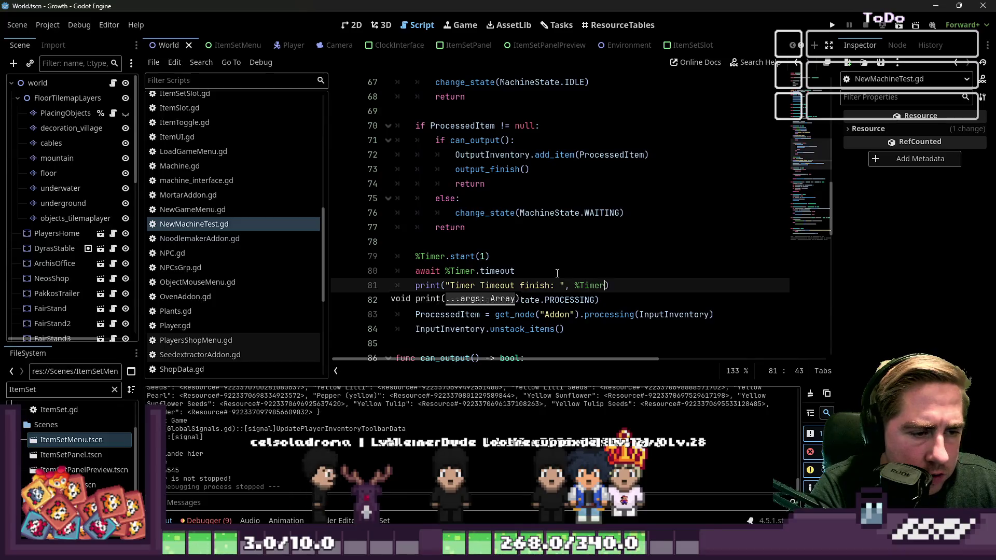
text(time)
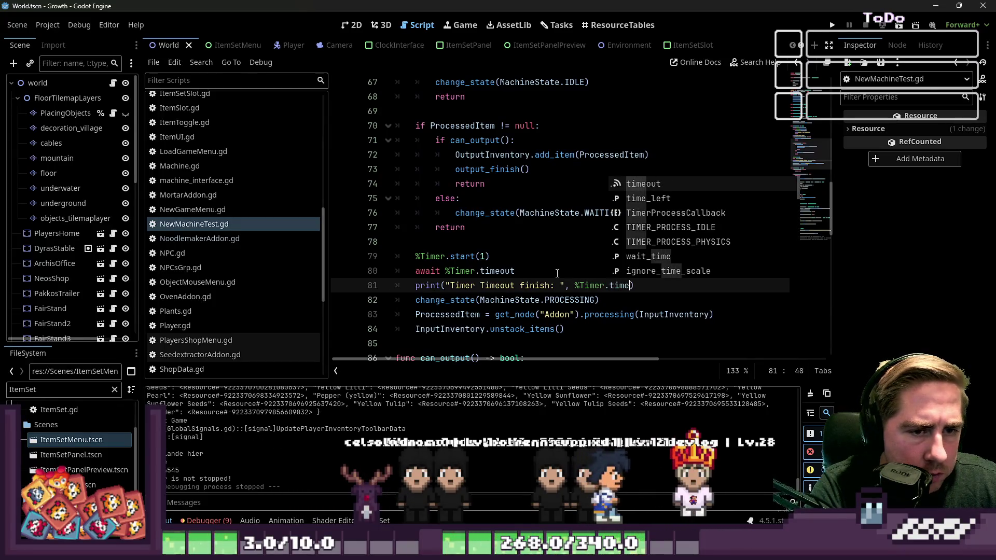
key(Down)
key(Return)
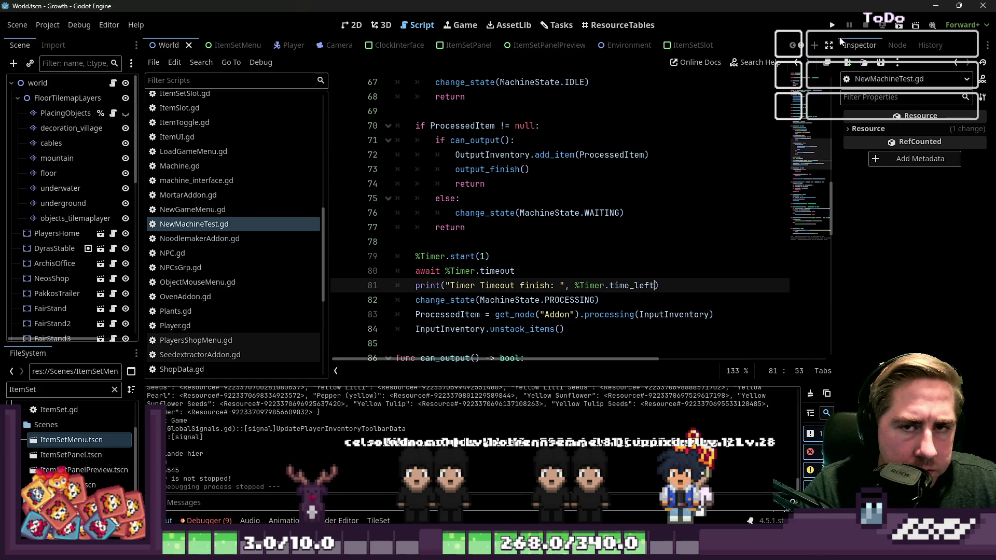
click(832, 25)
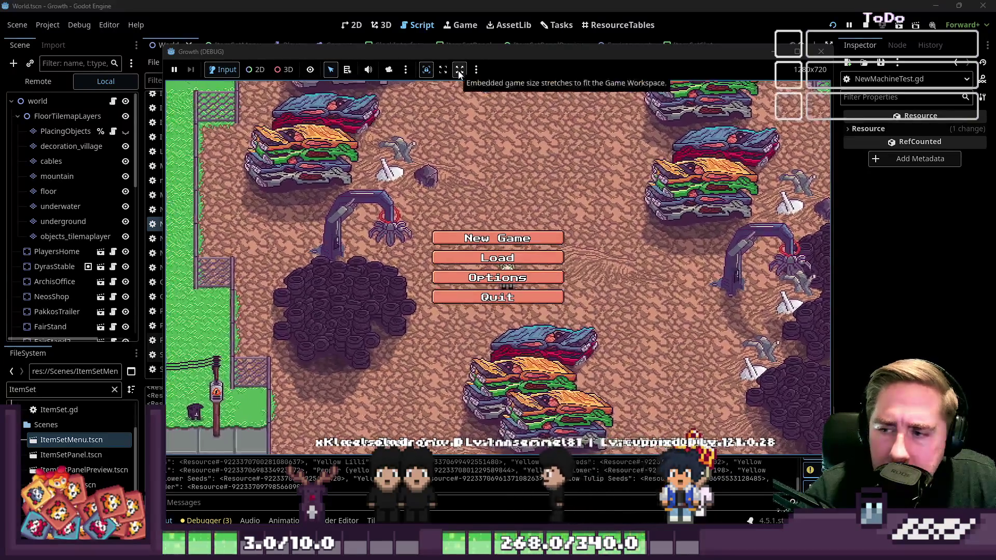
- Start a new game as 'asdgdc', open the machine holding the apple, then stop the run with F8
click(497, 238)
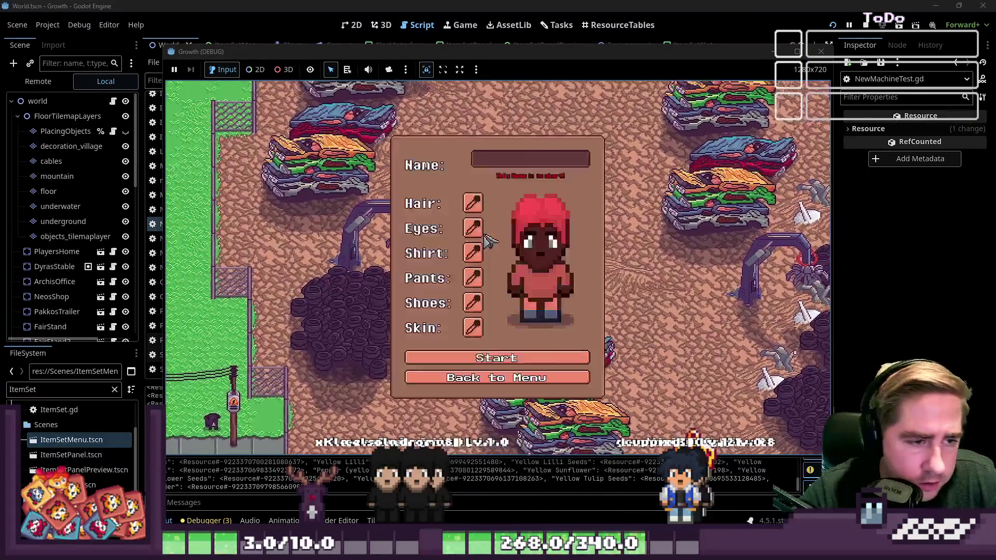
text(asdgdc)
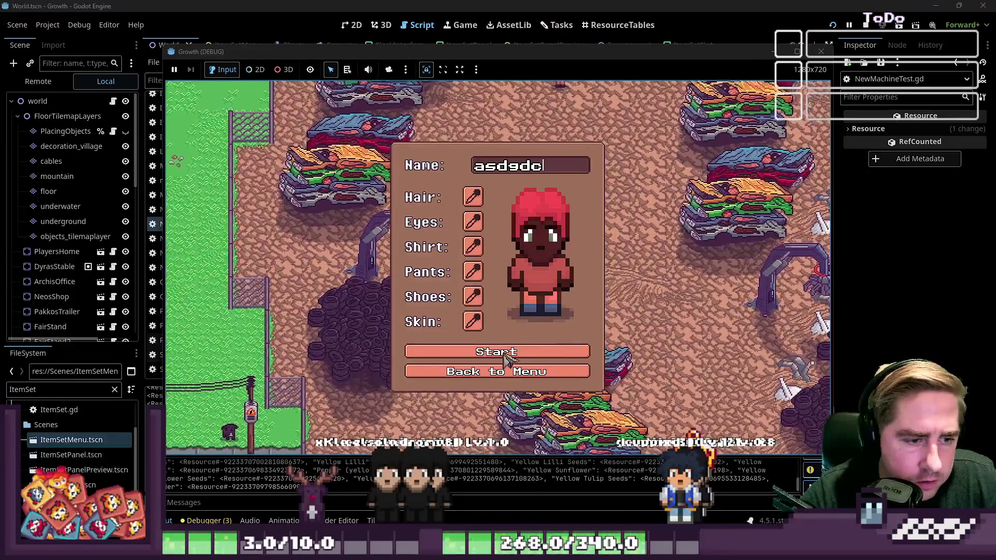
click(495, 352)
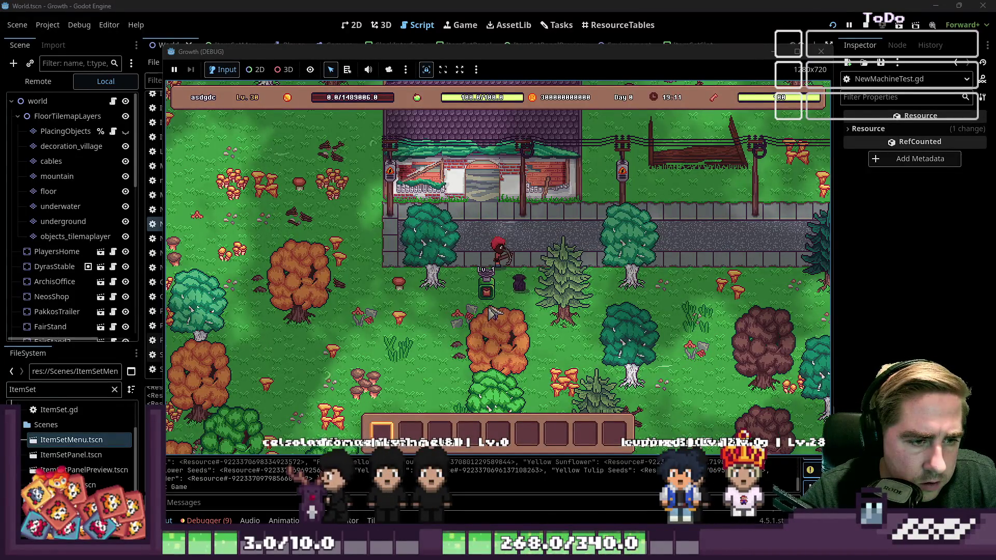
click(511, 295)
click(497, 224)
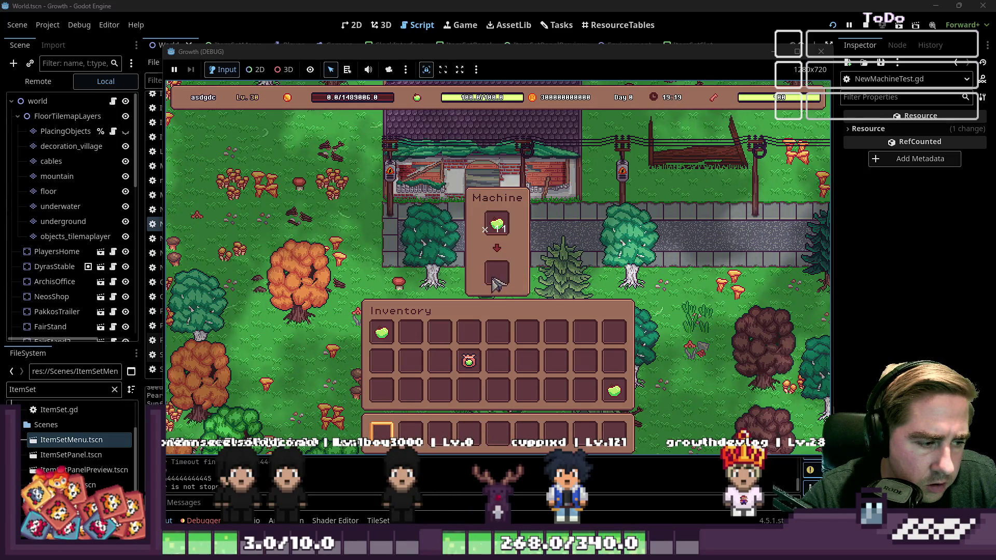
key(F8)
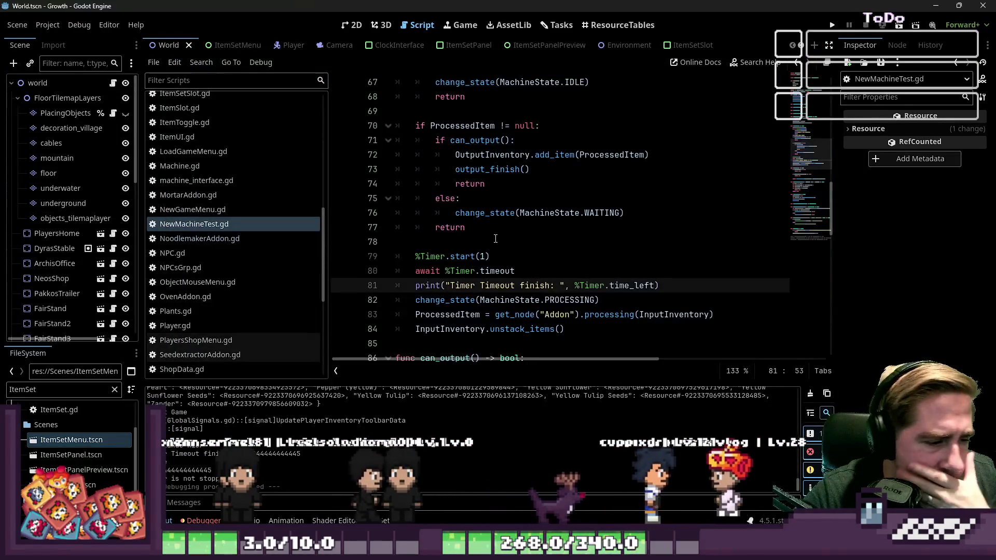
- Replace the awaited %Timer.timeout on line 80 with %Timer.time_left
double_click(507, 272)
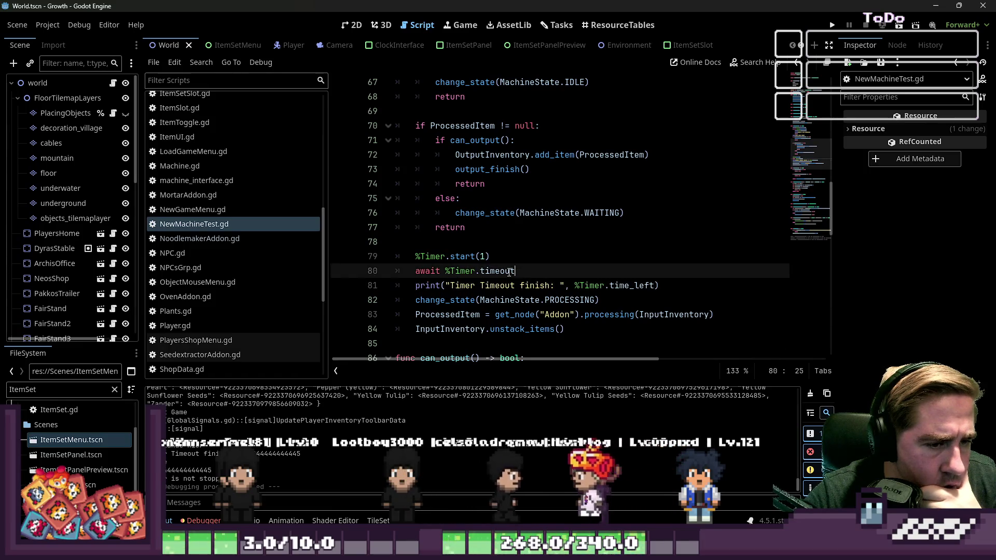
mouse_move(508, 272)
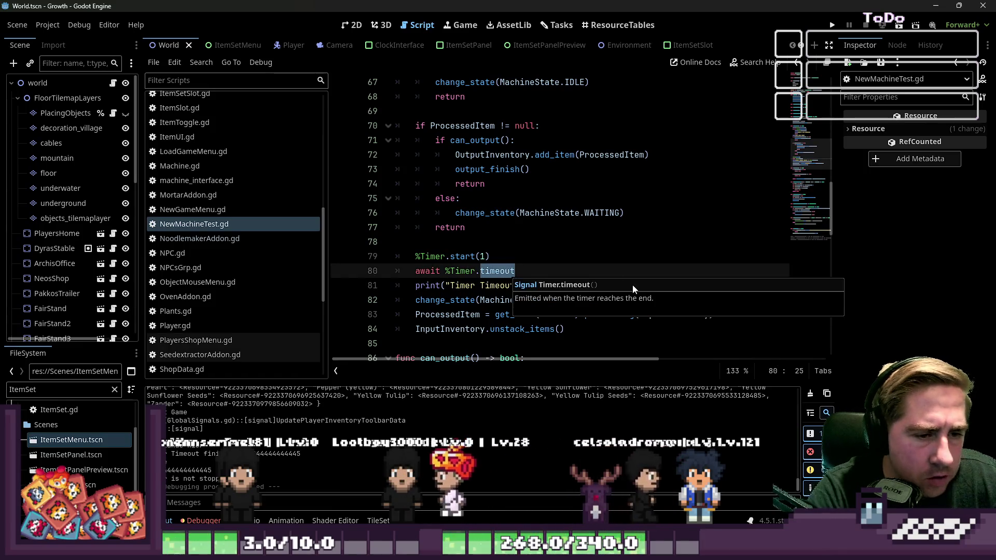
key(BackSpace)
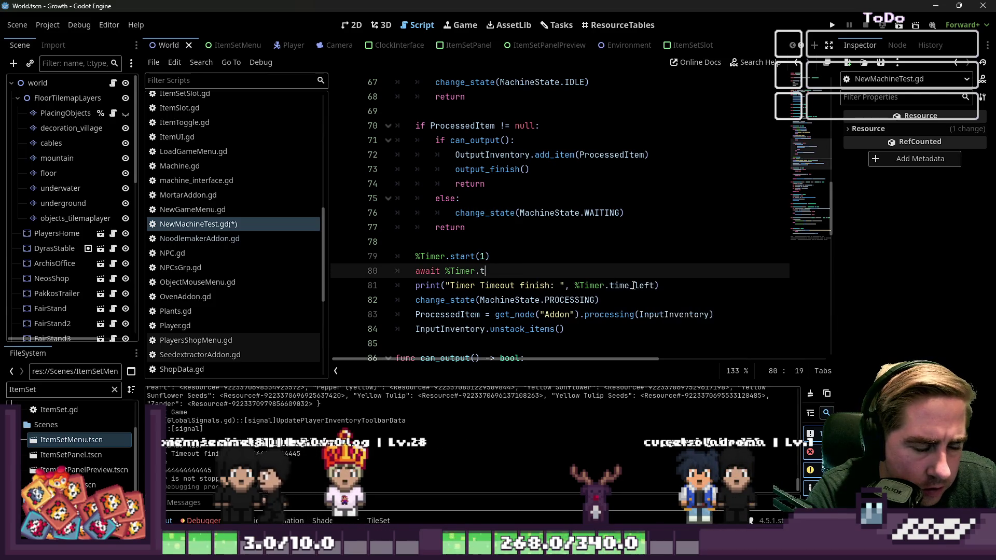
text(ti)
mouse_move(633, 285)
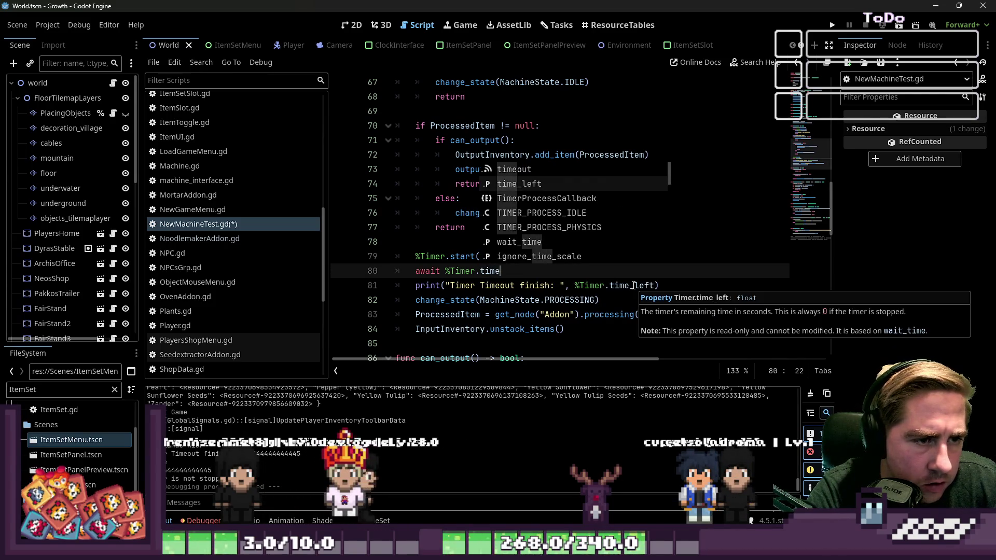
key(Return)
- Change the timer start call on line 79 to %Timer.start(1.0)
key(Up)
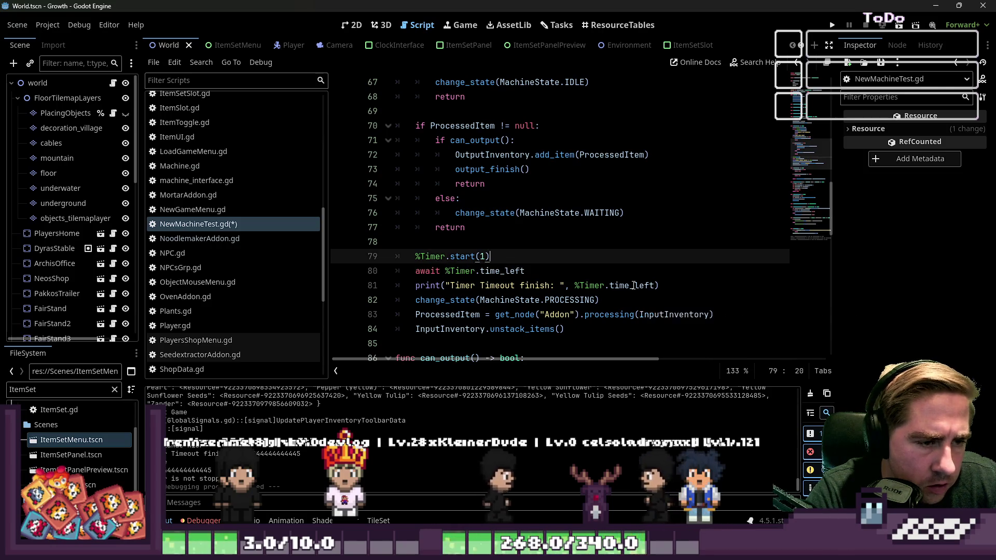
key(Left)
key(Left)
key(Left)
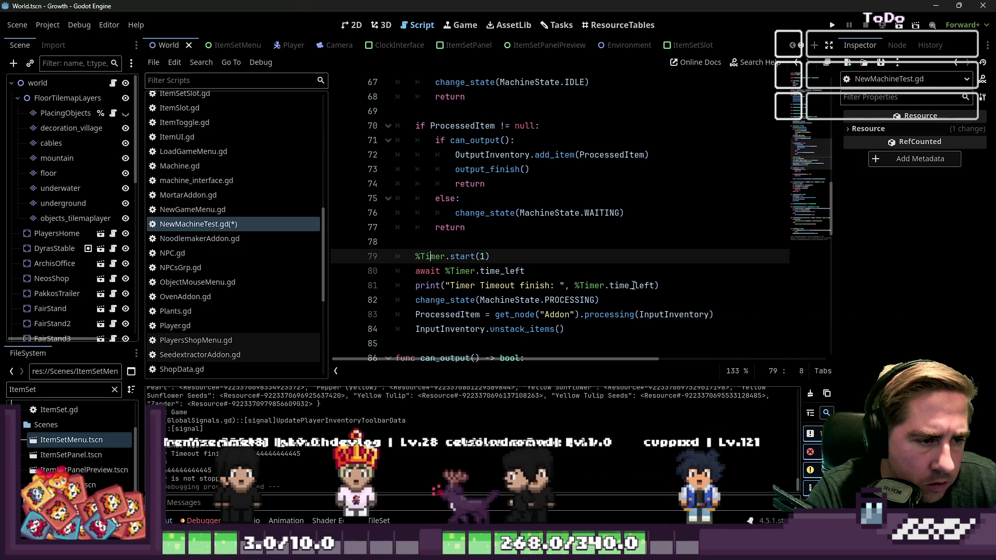
key(Up)
key(Down)
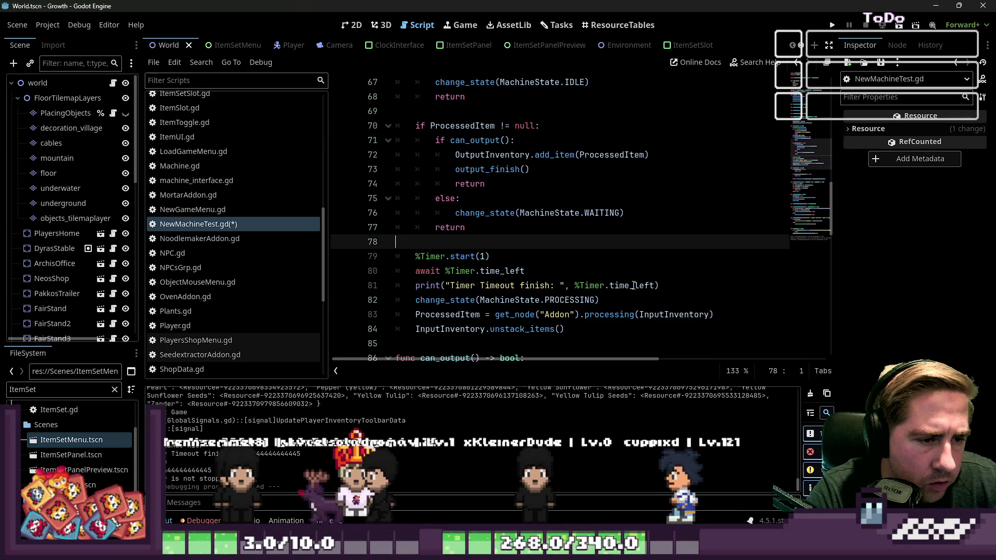
key(End)
key(shift+Left)
key(shift+Left)
key(shift+Left)
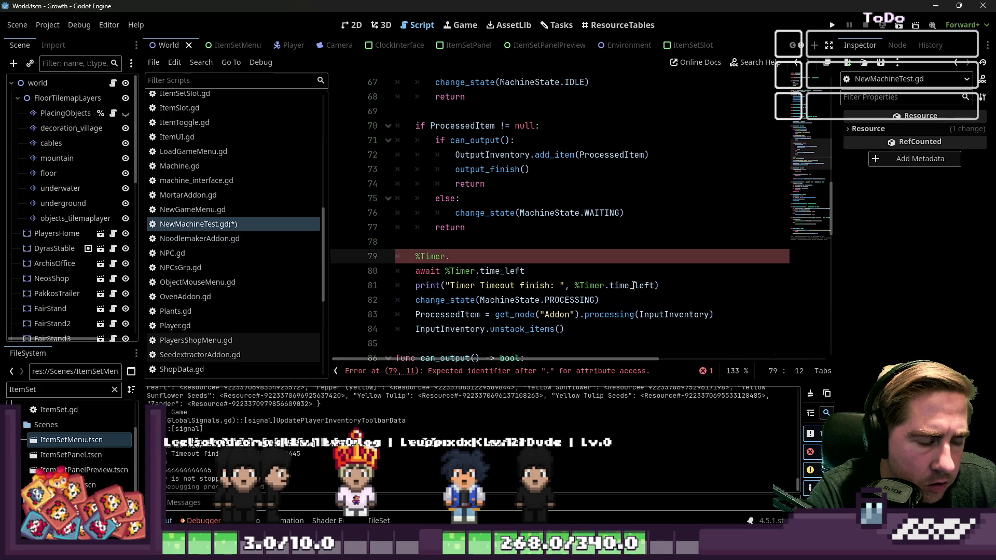
text(start)
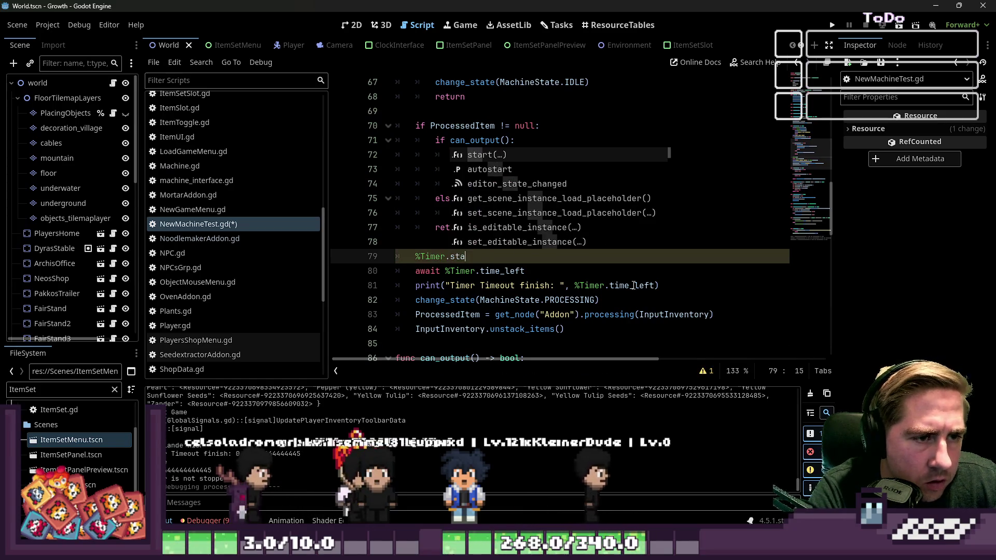
key(Return)
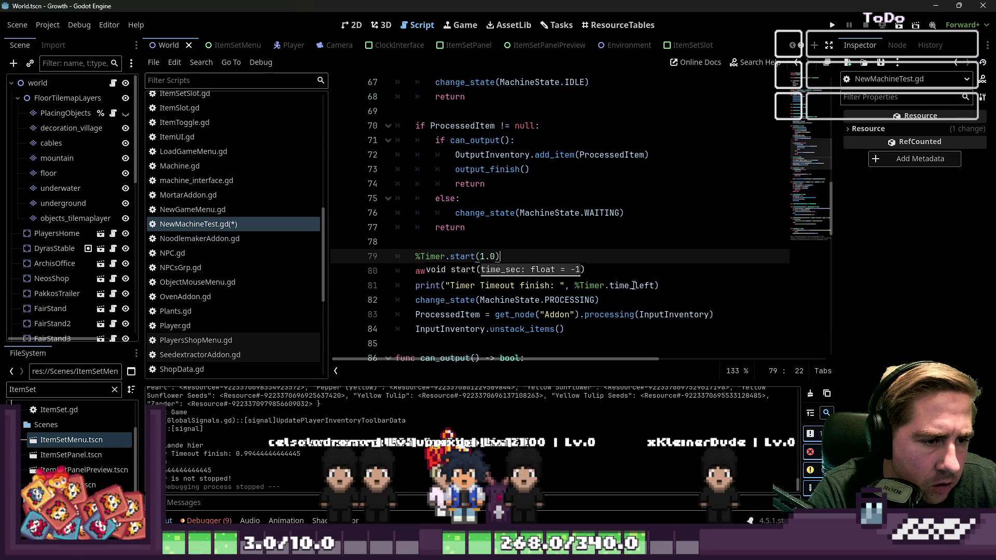
key(Return)
key(BackSpace)
key(BackSpace)
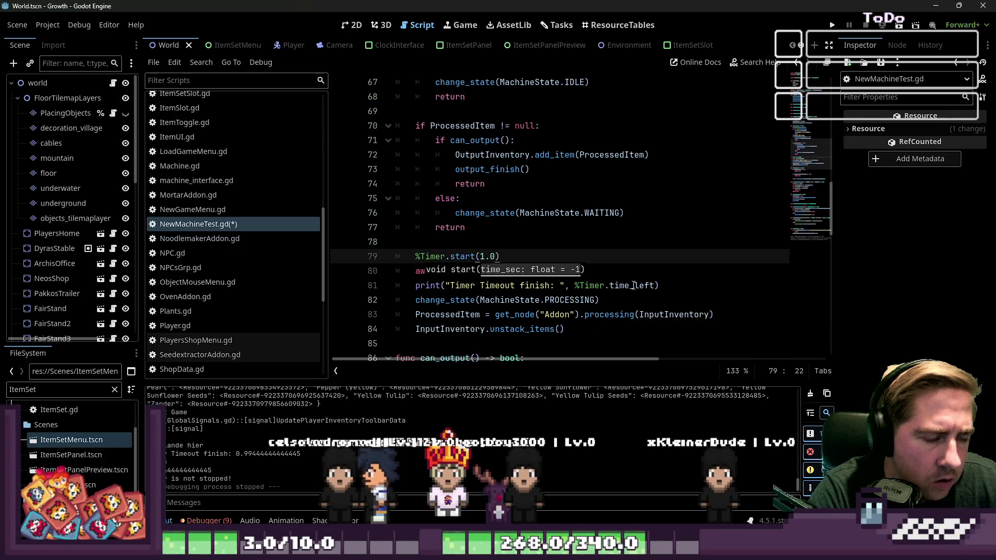
- Restore await %Timer.timeout on line 80 and select the timer start and await lines
click(594, 185)
drag(536, 277, 395, 256)
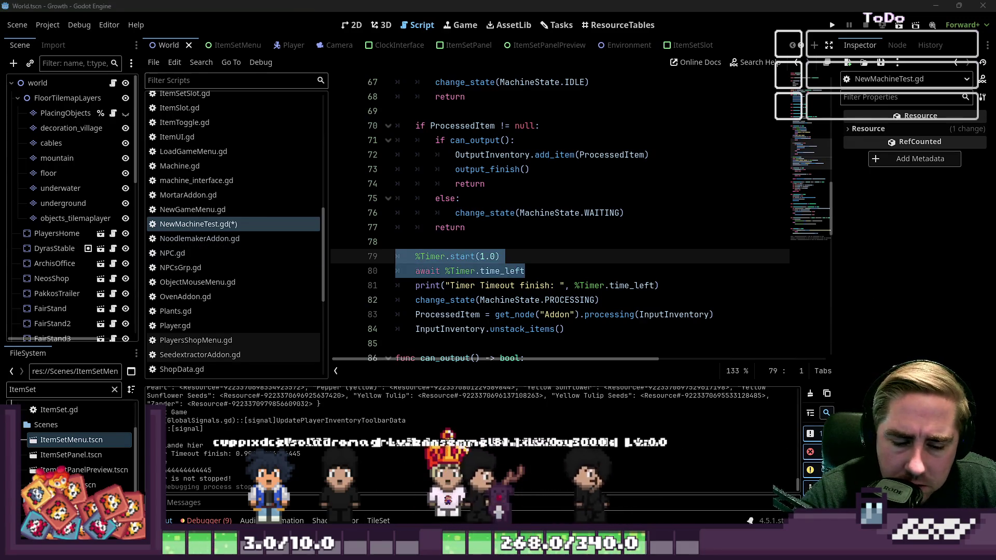
drag(658, 285, 395, 256)
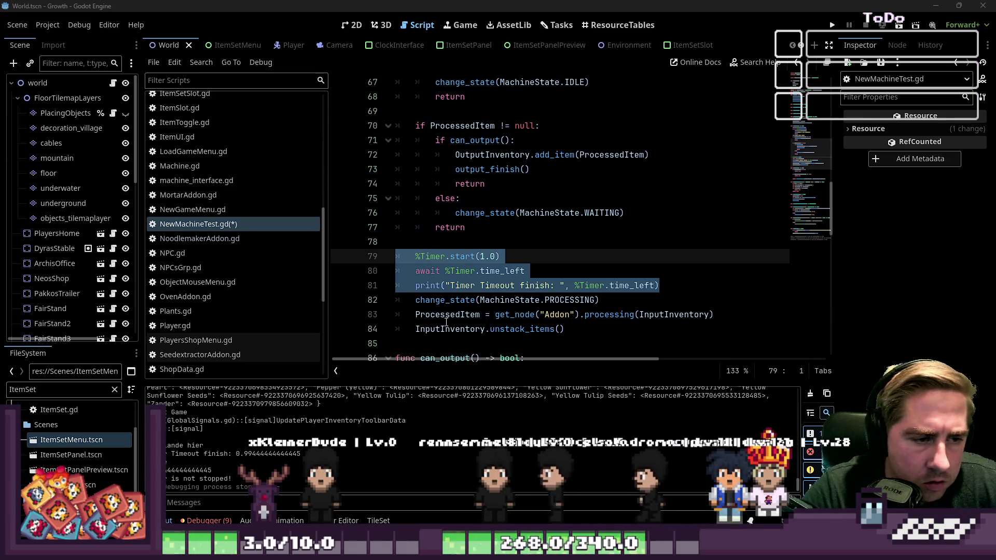
double_click(498, 272)
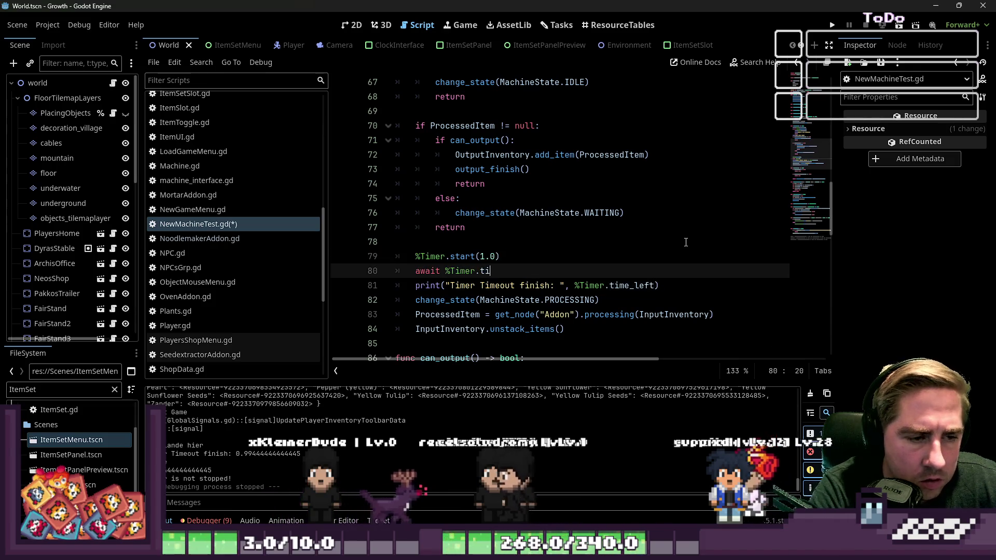
text(ti)
key(Return)
key(shift+Up)
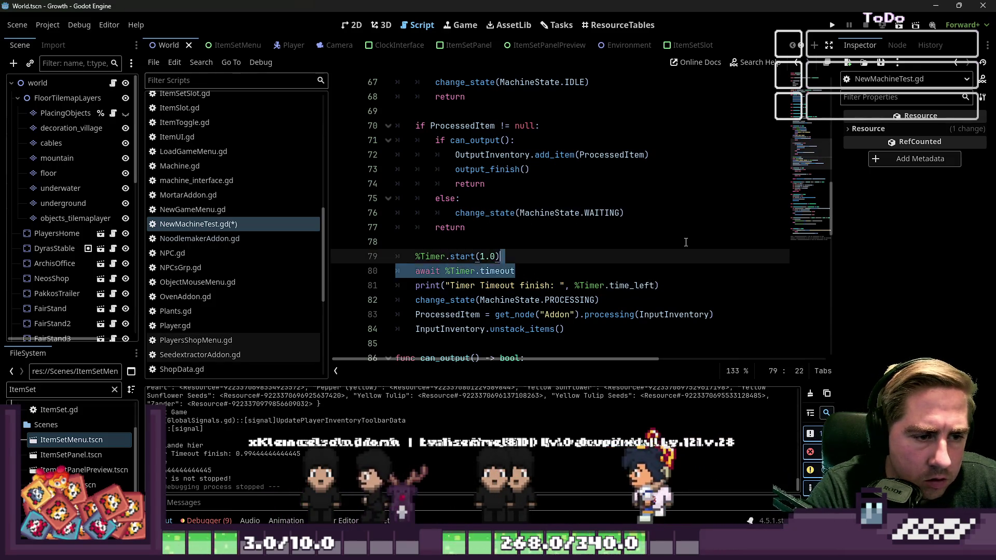
key(shift+Home)
key(shift+Home)
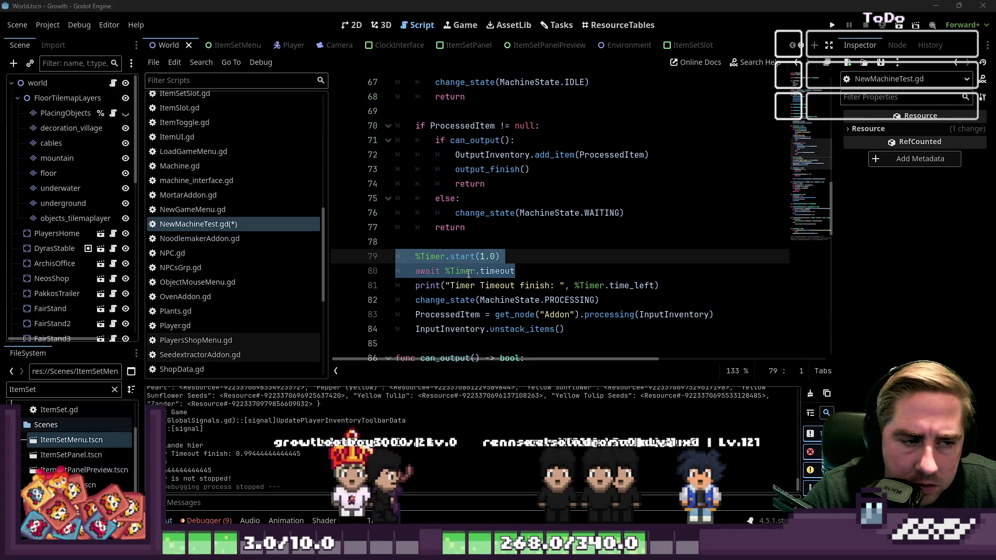
click(561, 252)
click(498, 270)
click(450, 285)
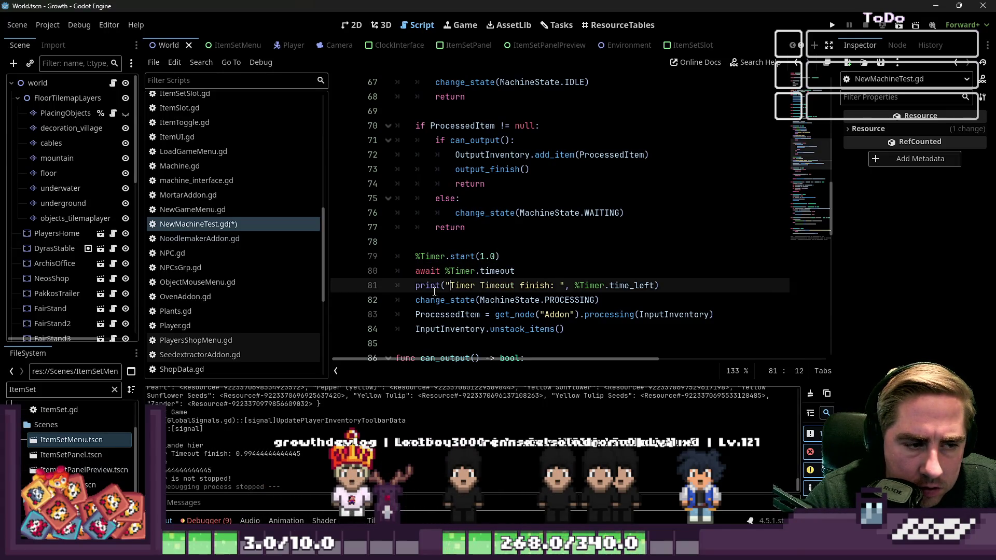
drag(503, 288, 664, 285)
click(456, 242)
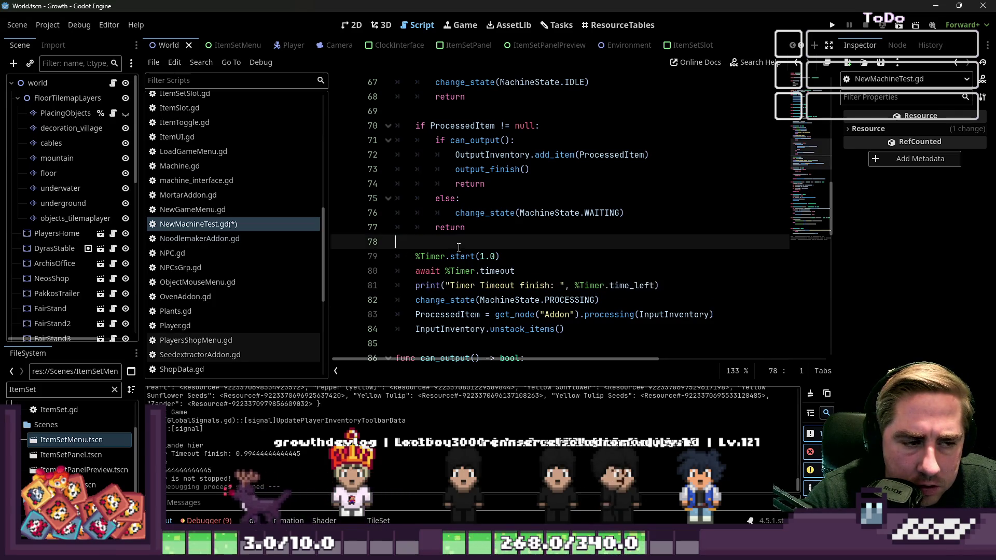
click(459, 271)
click(460, 256)
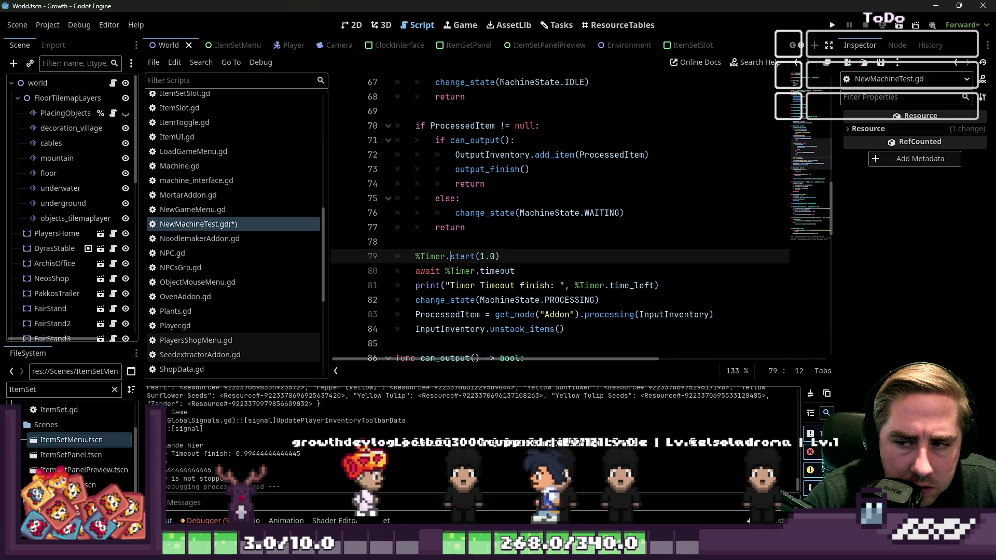
click(495, 270)
scroll(490, 257, up, 4)
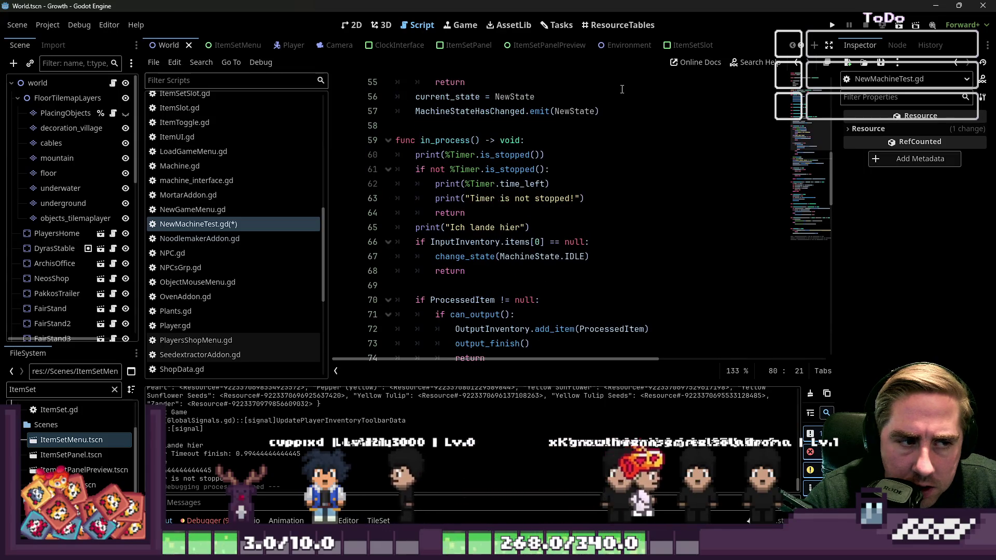
- On line 60, replace print's %Timer.is_stopped() argument with the string "Ich werde aufgerufen"
double_click(428, 143)
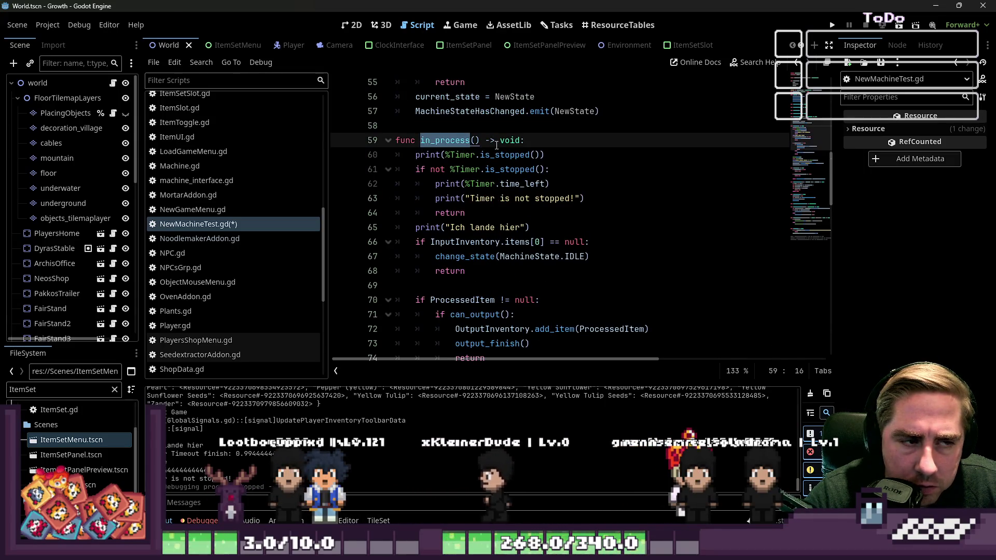
key(Right)
key(Right)
key(Right)
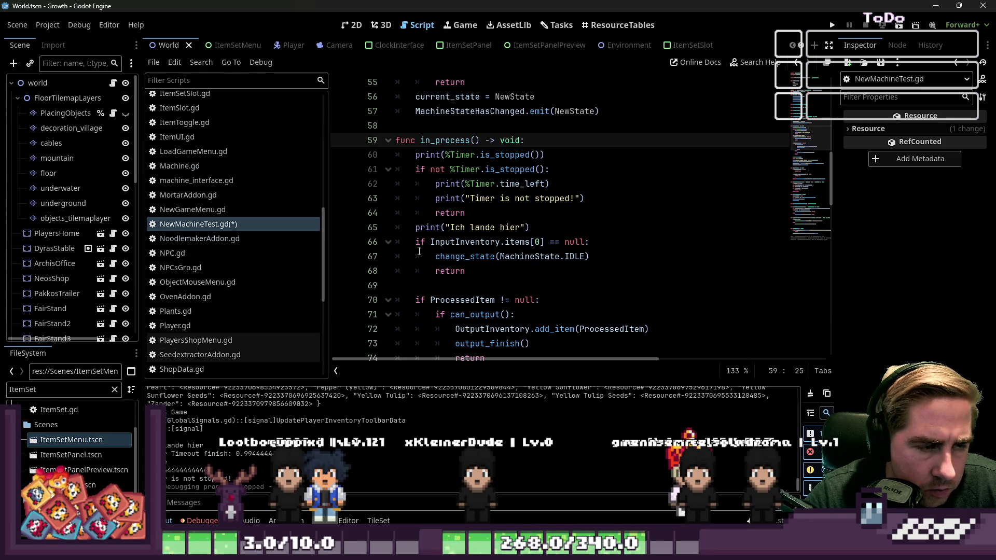
click(458, 155)
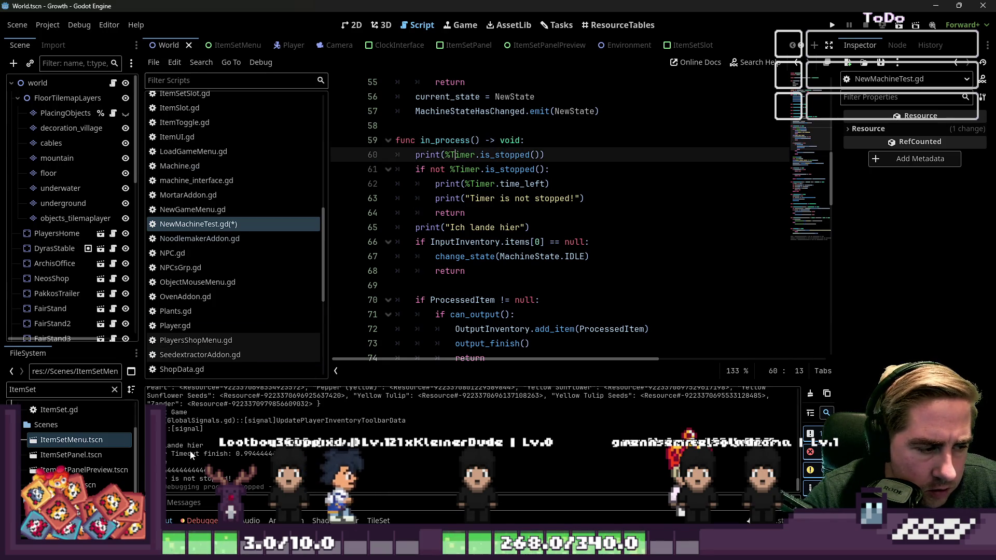
click(446, 155)
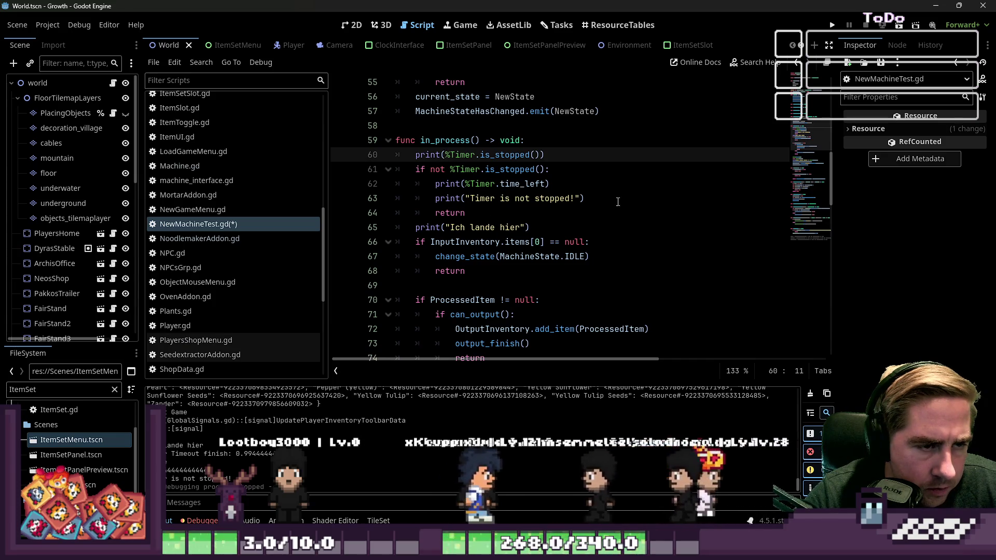
drag(446, 155, 529, 155)
key(Return)
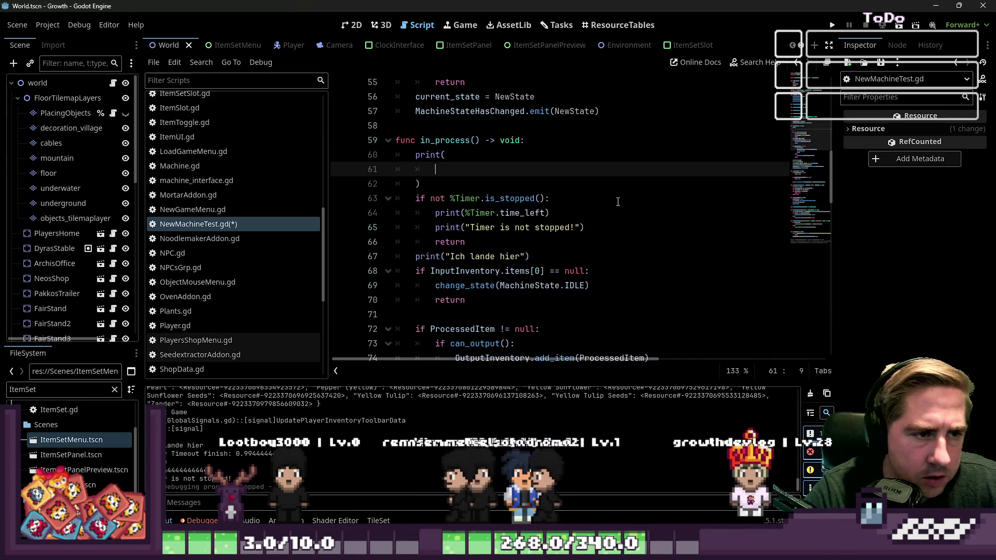
text(")
key(BackSpace)
key(BackSpace)
key(BackSpace)
text("T)
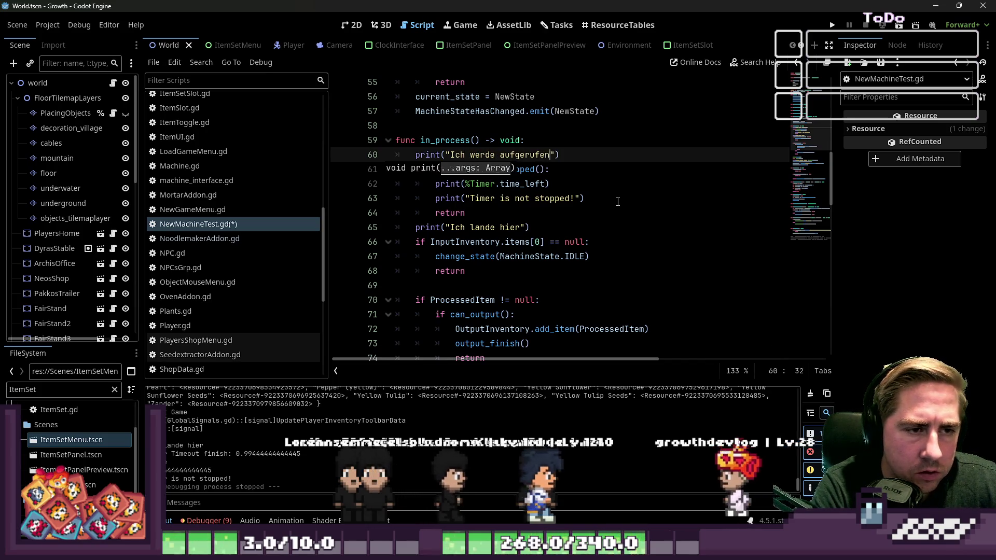
- Run the project, start as 'cysd', drag the apples into the machine input, then stop with F8
click(832, 25)
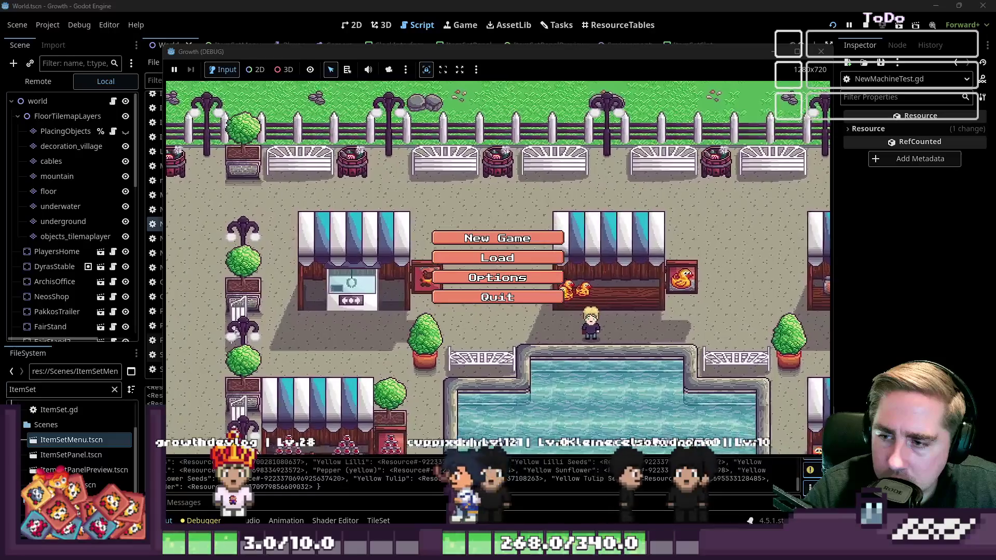
text(cysd)
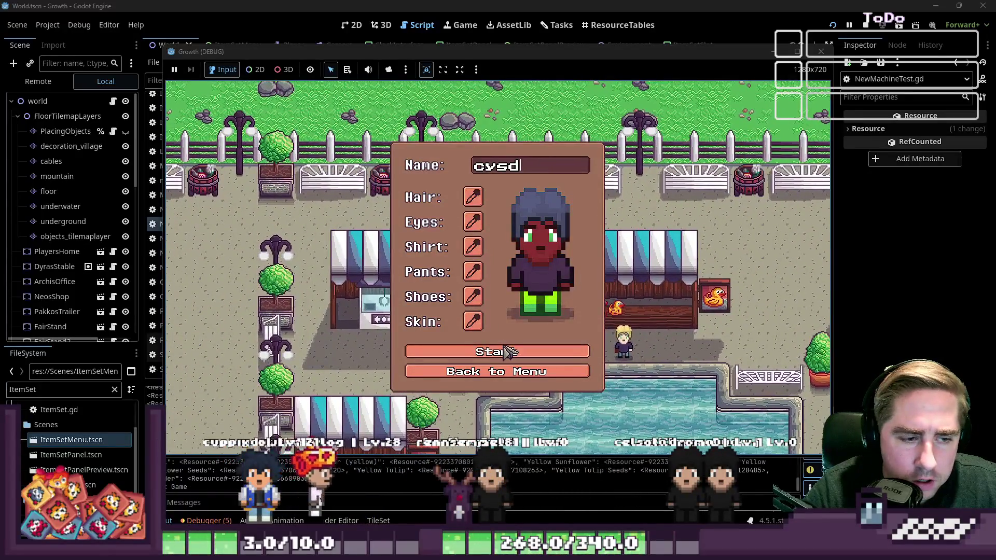
click(507, 352)
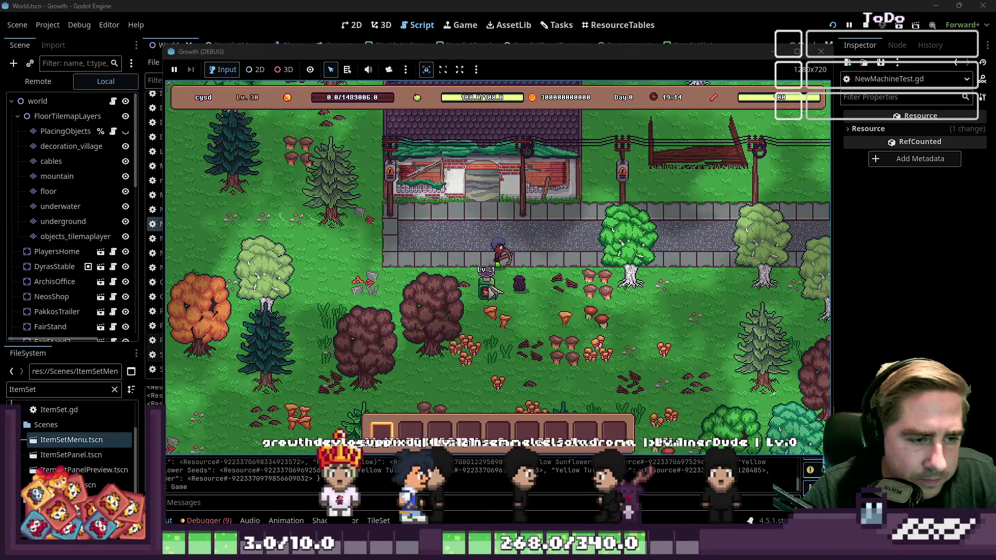
click(490, 292)
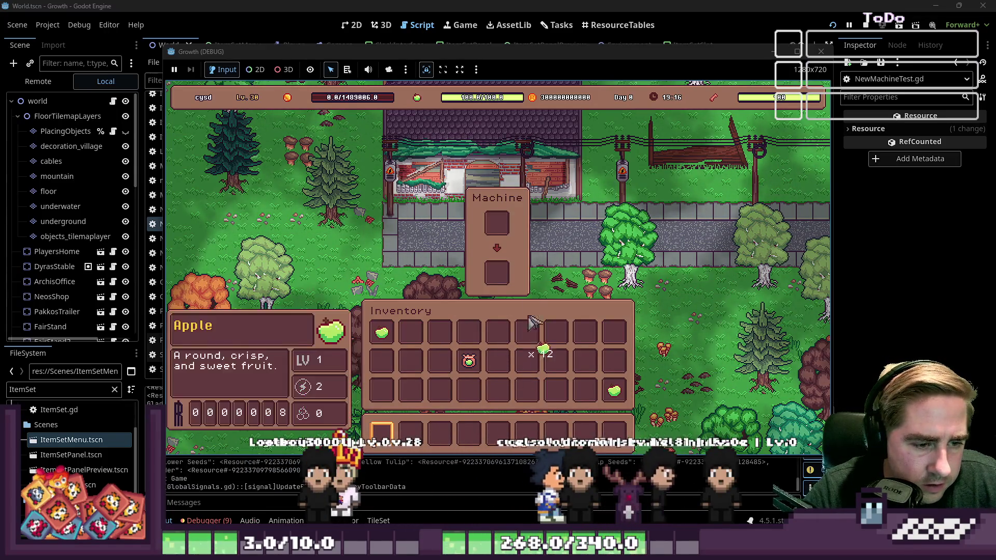
drag(531, 321, 494, 222)
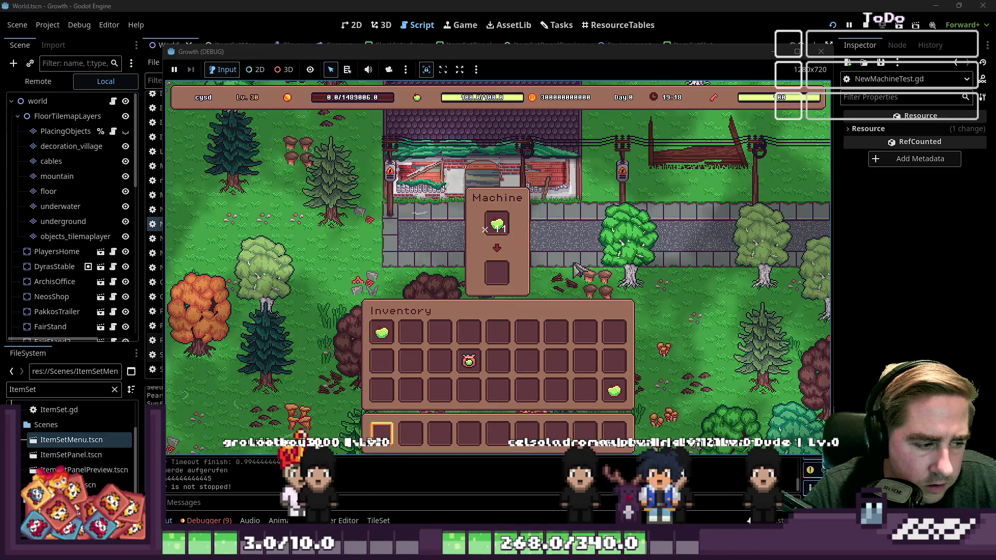
key(F8)
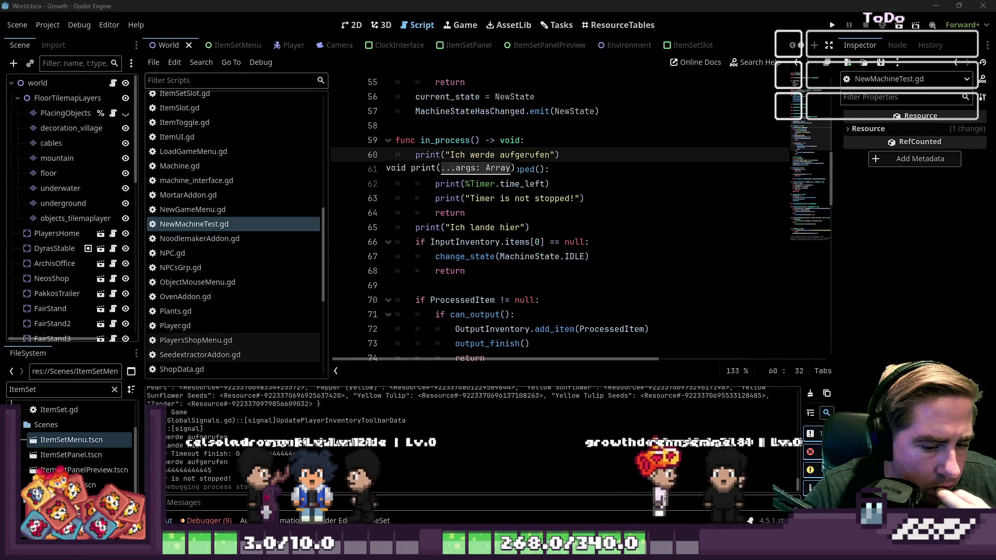
- Rerun the project with F5 and start a new game as 'cxysd'
mouse_move(649, 502)
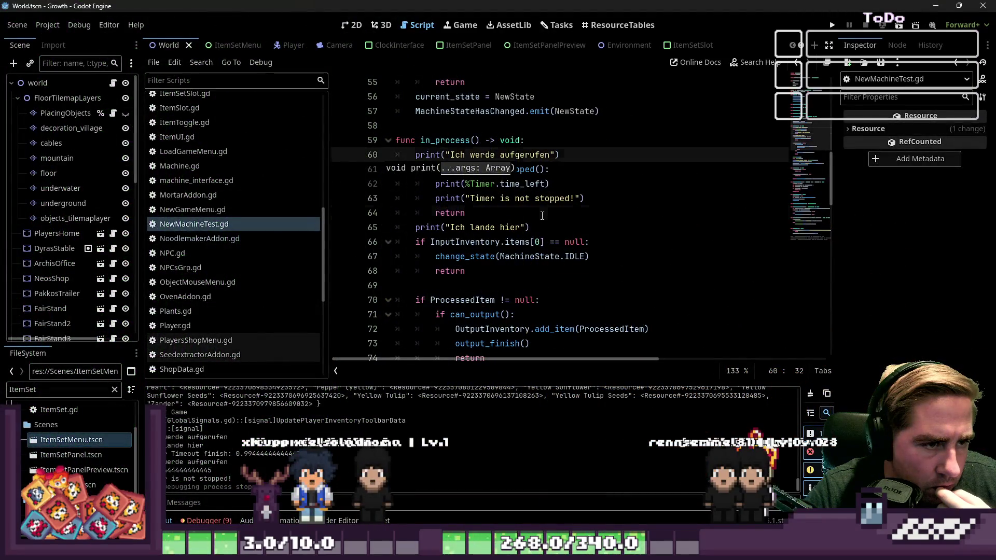
click(550, 214)
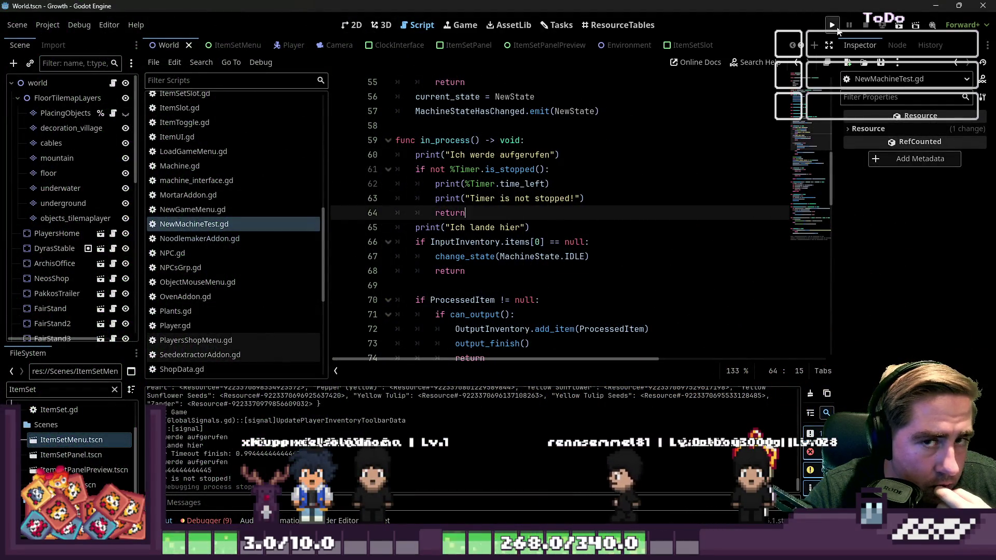
key(F5)
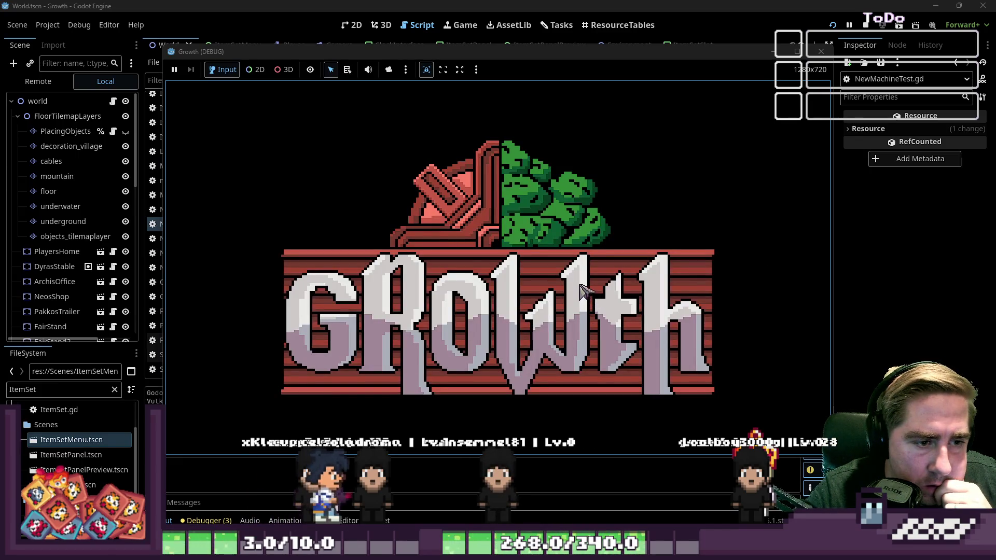
click(516, 234)
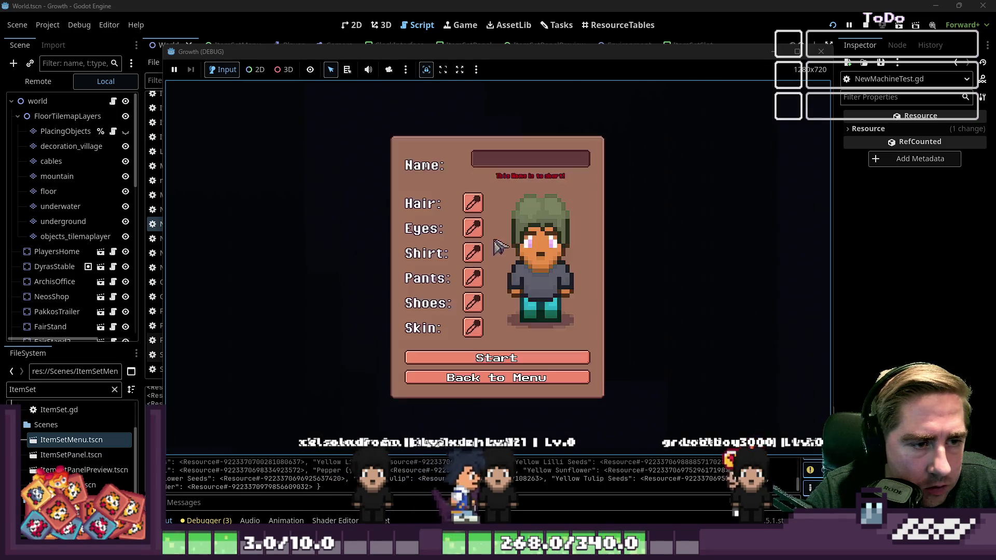
text(cxysd)
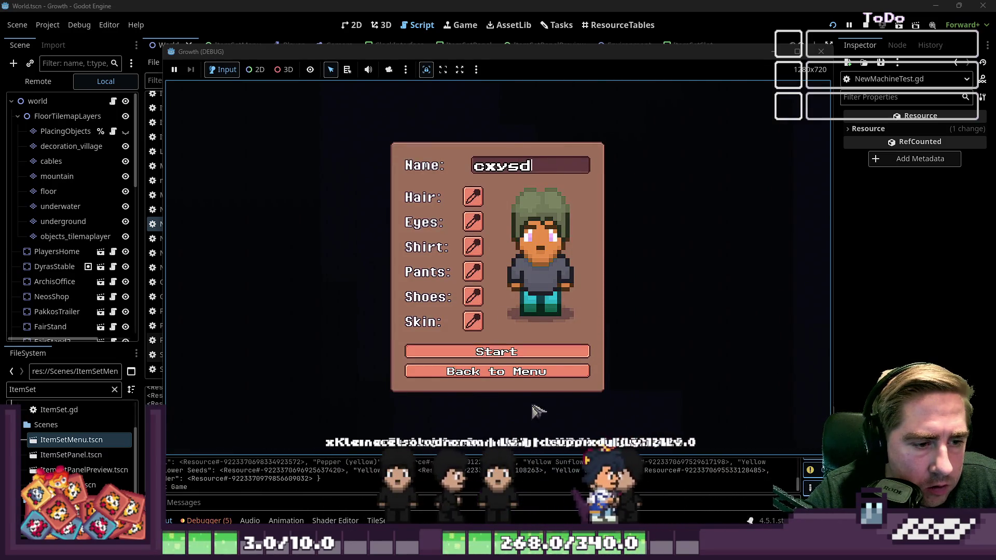
click(522, 358)
- Open the machine and inventory, drag an apple into the input slot, then close the game
key(i)
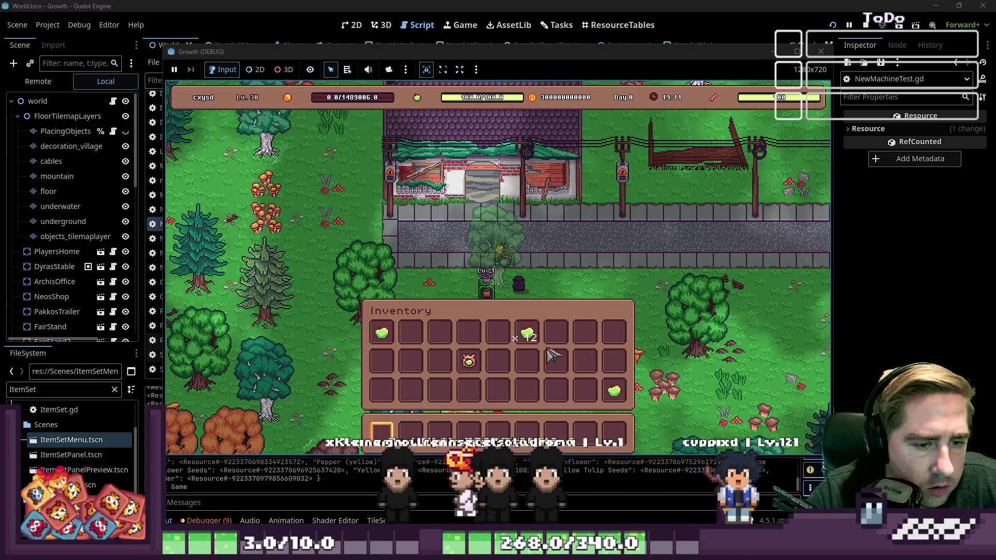
key(i)
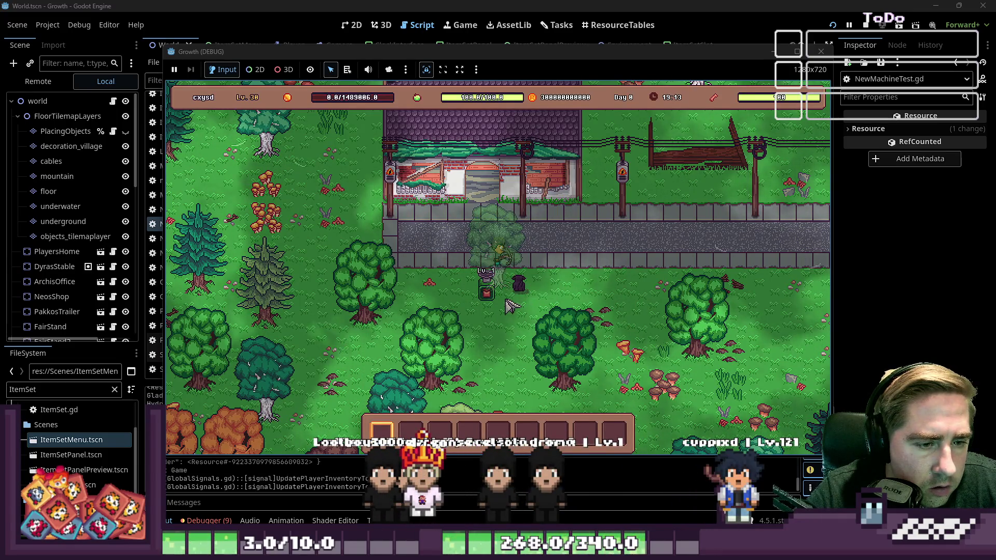
click(513, 291)
key(i)
drag(527, 332, 498, 225)
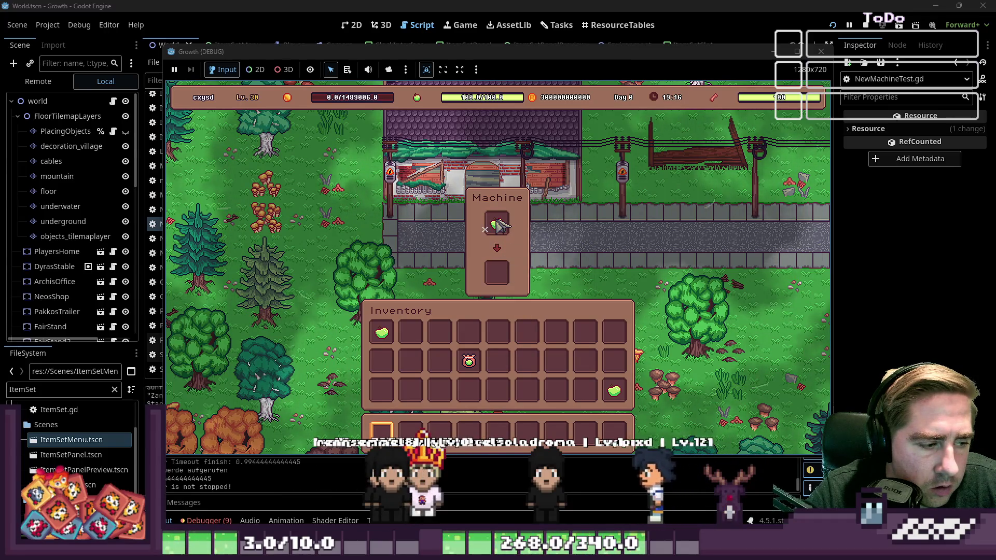
click(271, 493)
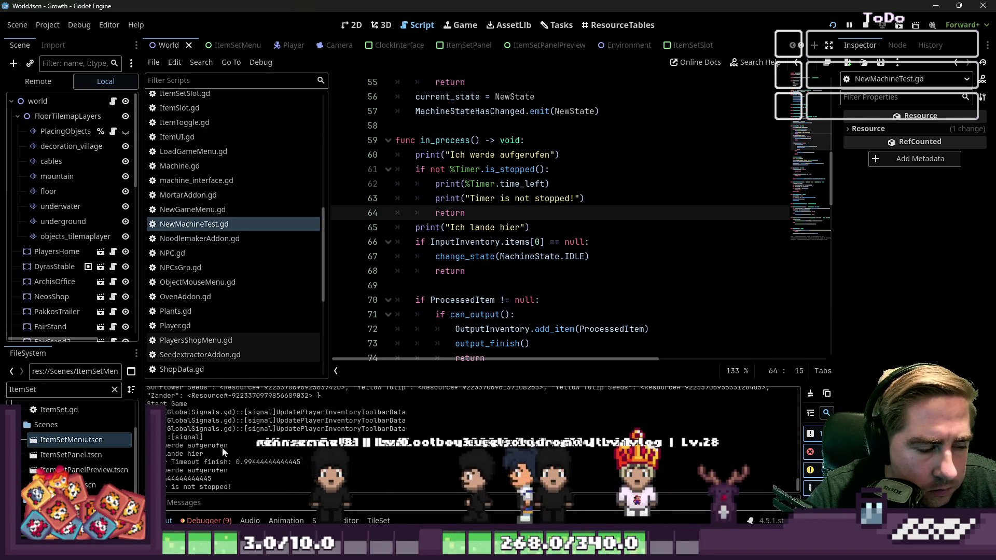
triple_click(211, 445)
click(475, 299)
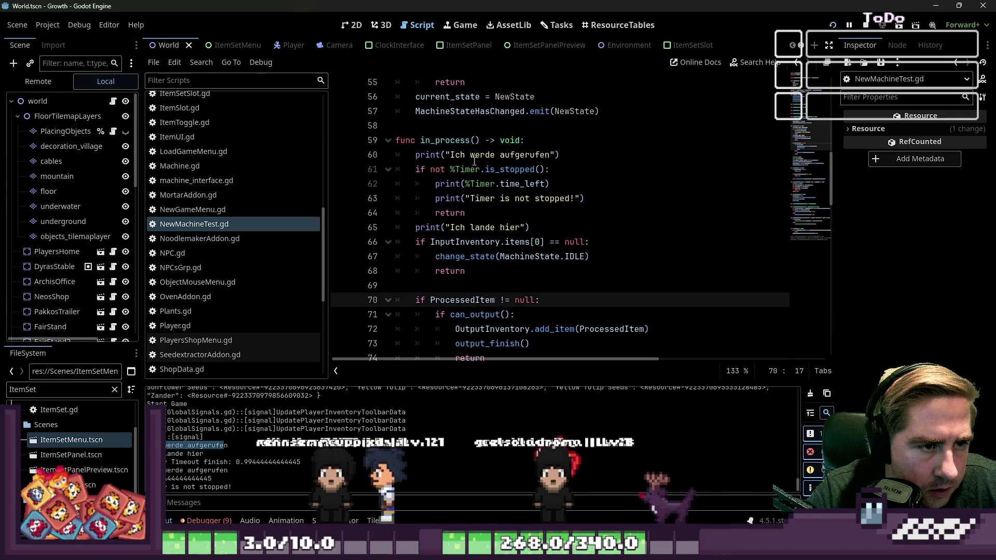
double_click(458, 228)
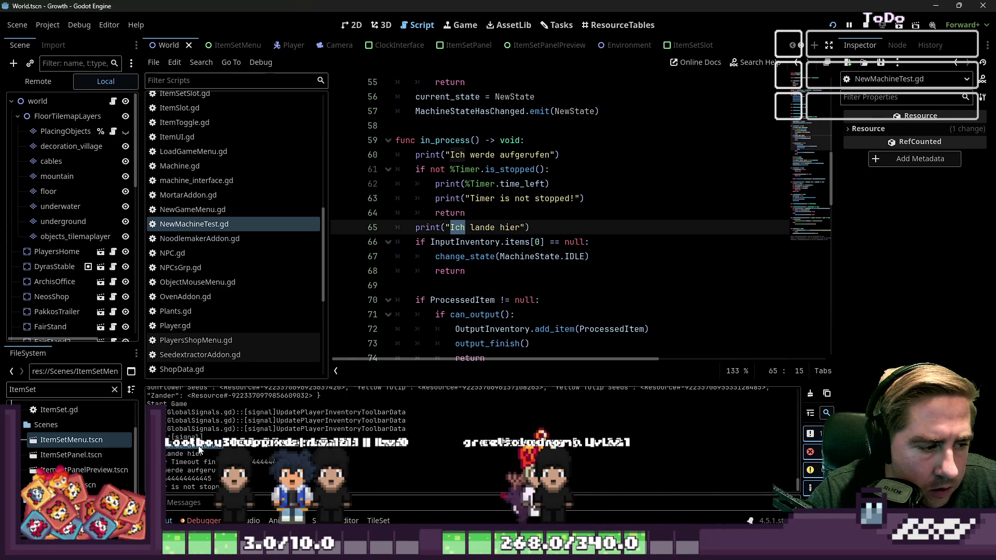
click(483, 228)
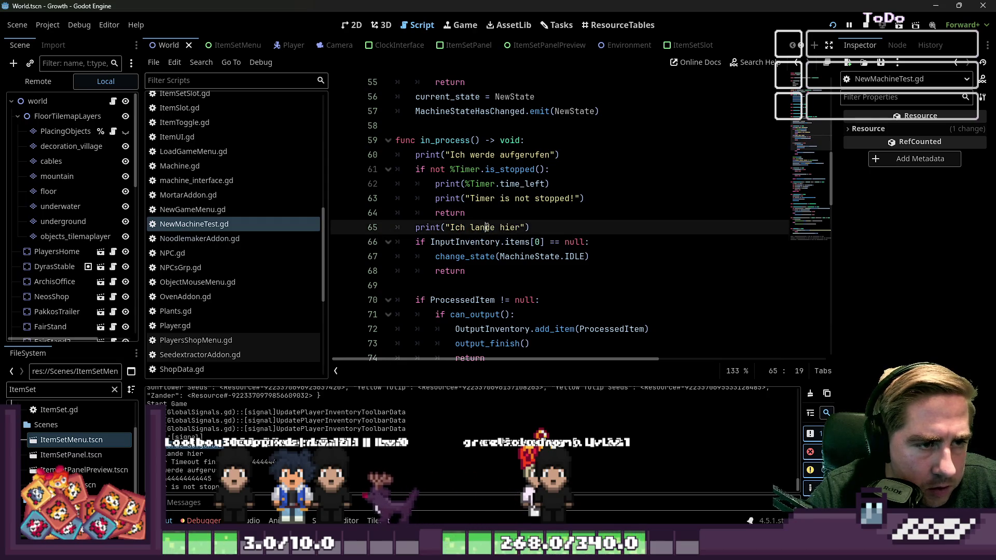
scroll(487, 227, down, 2)
scroll(492, 207, down, 2)
drag(500, 256, 445, 257)
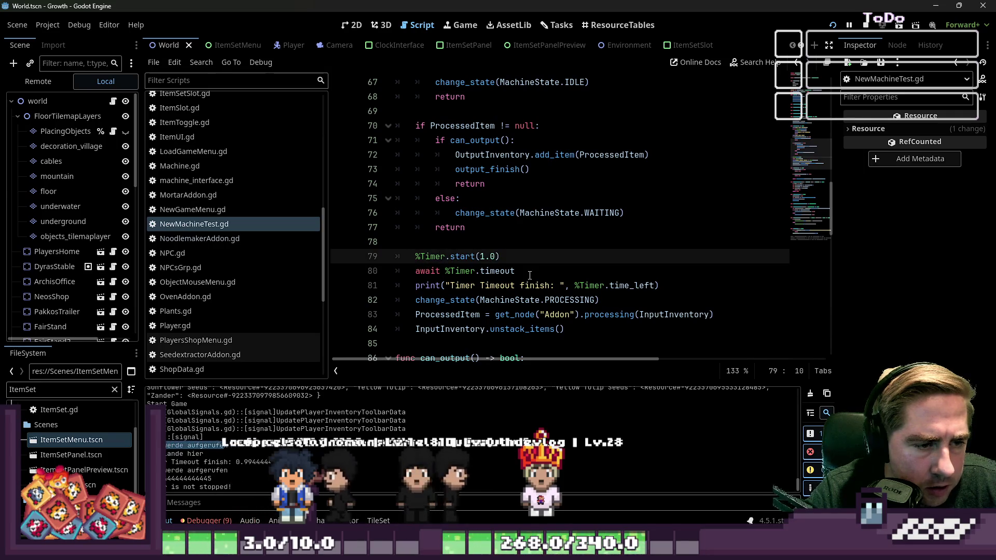
click(437, 266)
click(476, 286)
drag(669, 282, 400, 288)
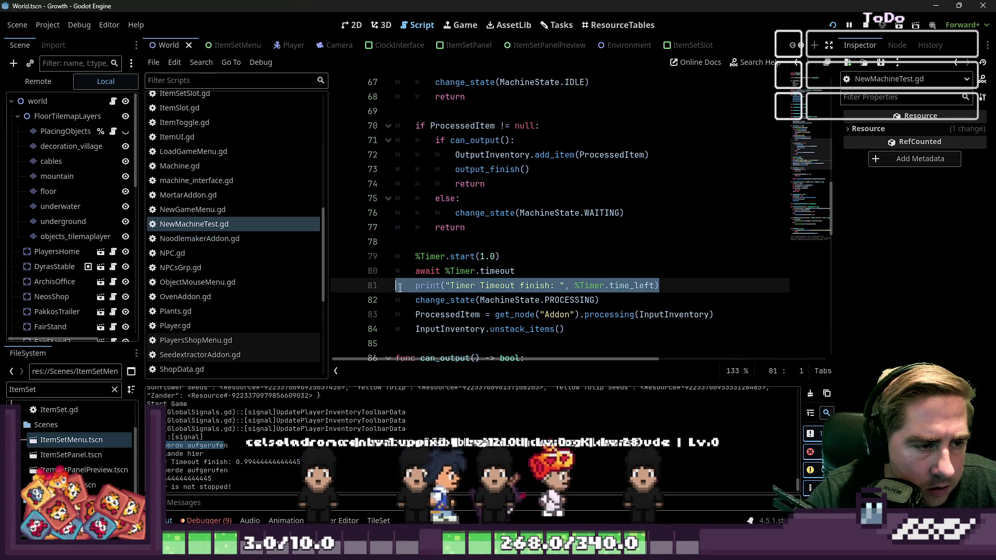
scroll(400, 288, down, 2)
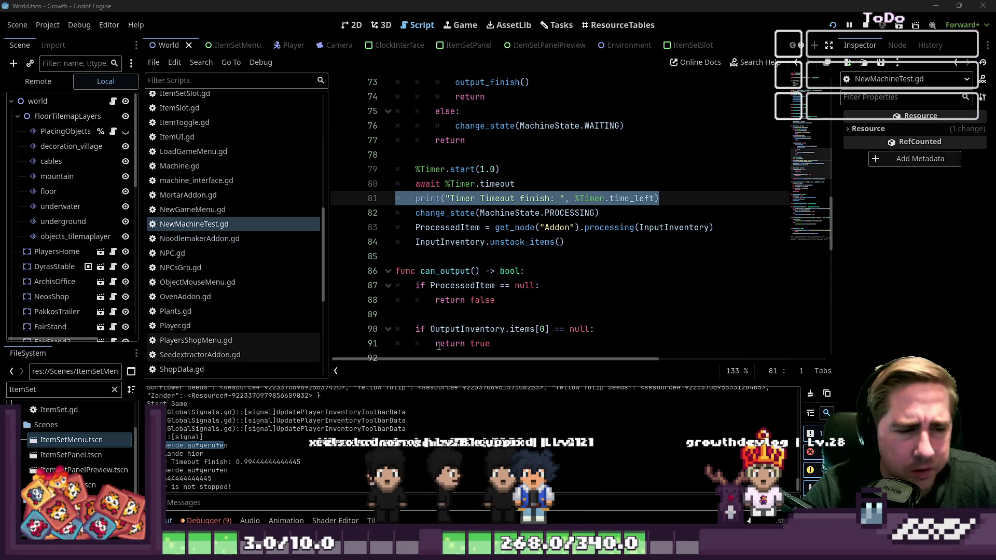
click(526, 229)
mouse_move(525, 232)
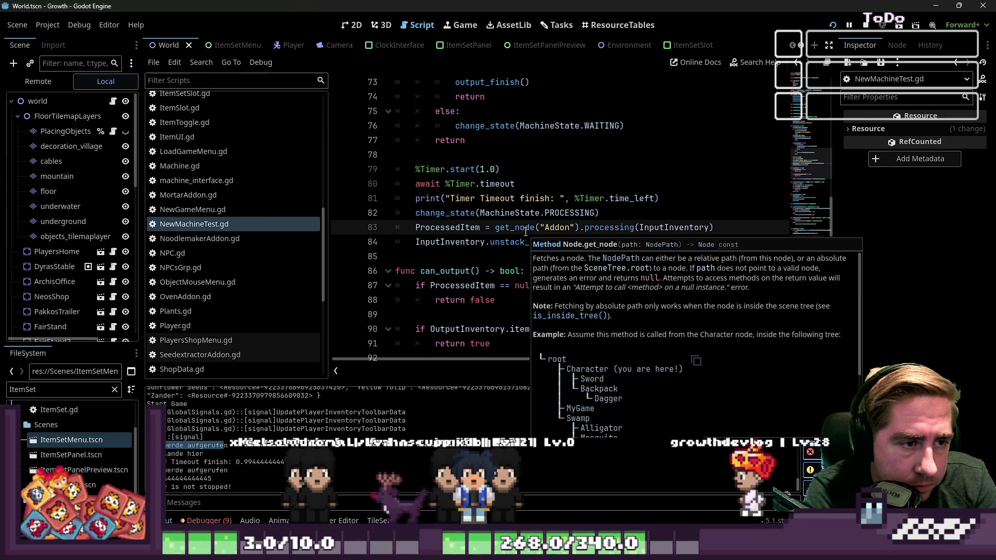
key(Up)
key(Up)
key(Up)
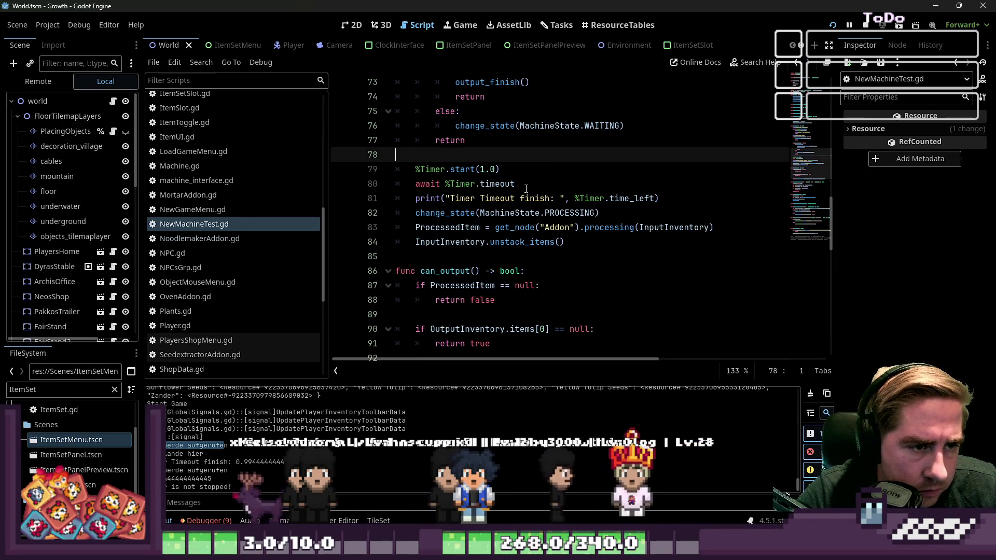
click(565, 179)
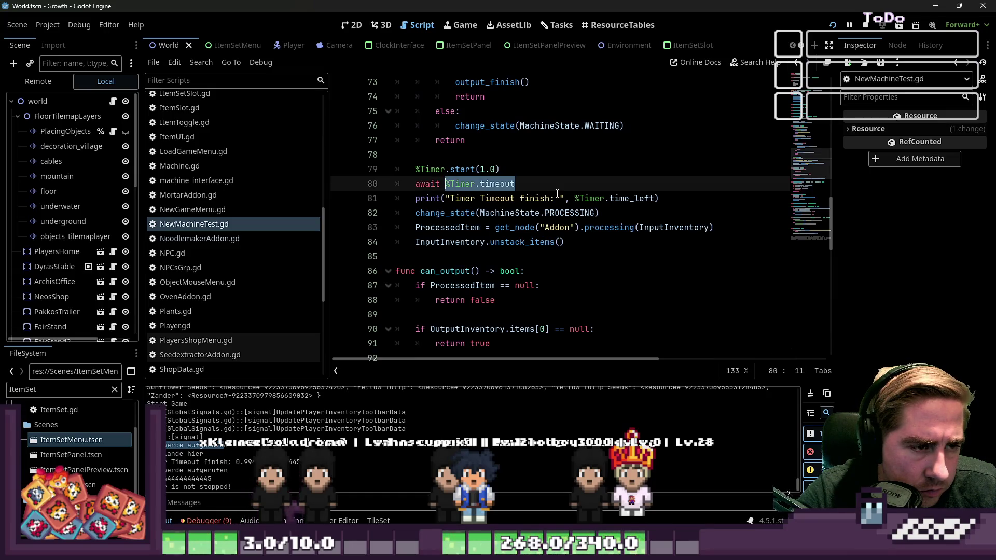
click(525, 182)
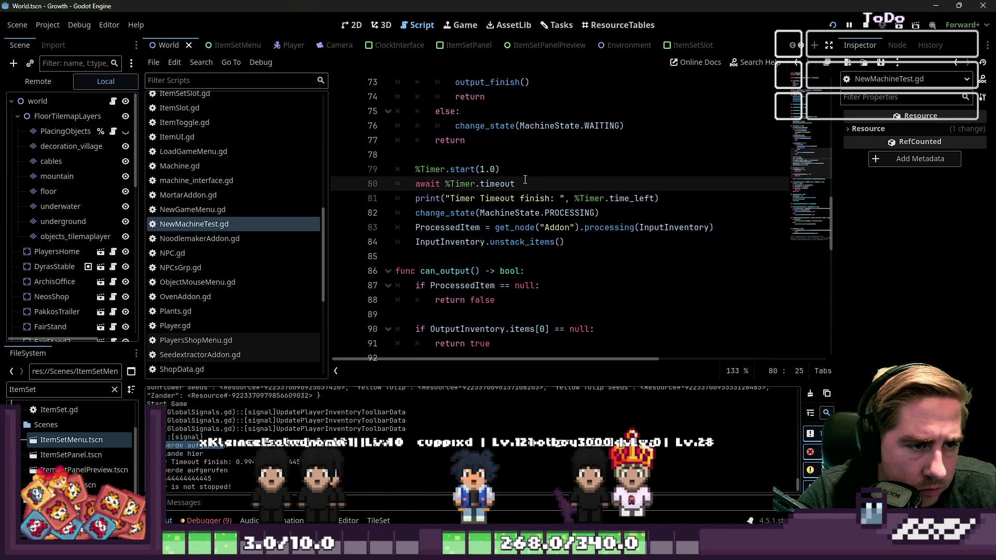
key(shift+Up)
key(shift+Home)
key(shift+Home)
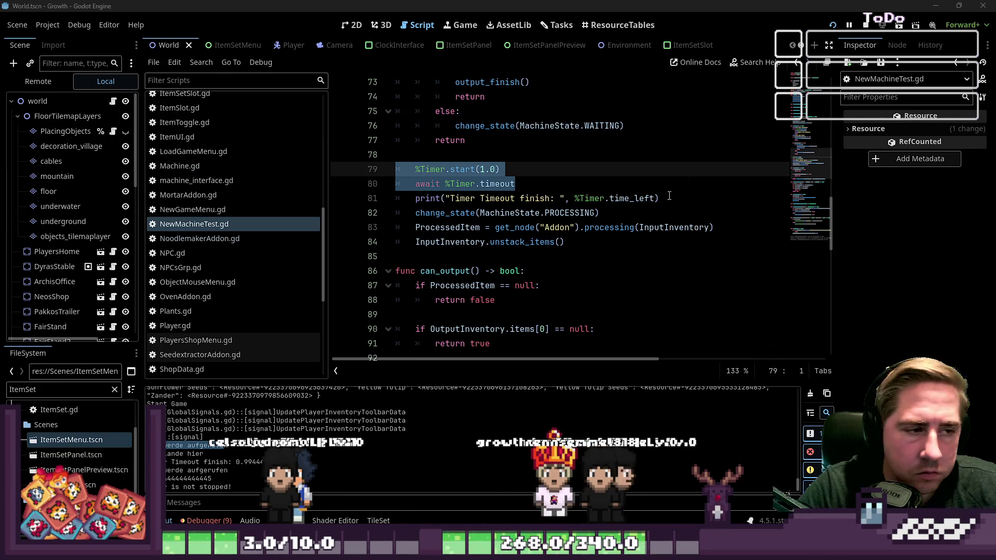
key(ctrl+a)
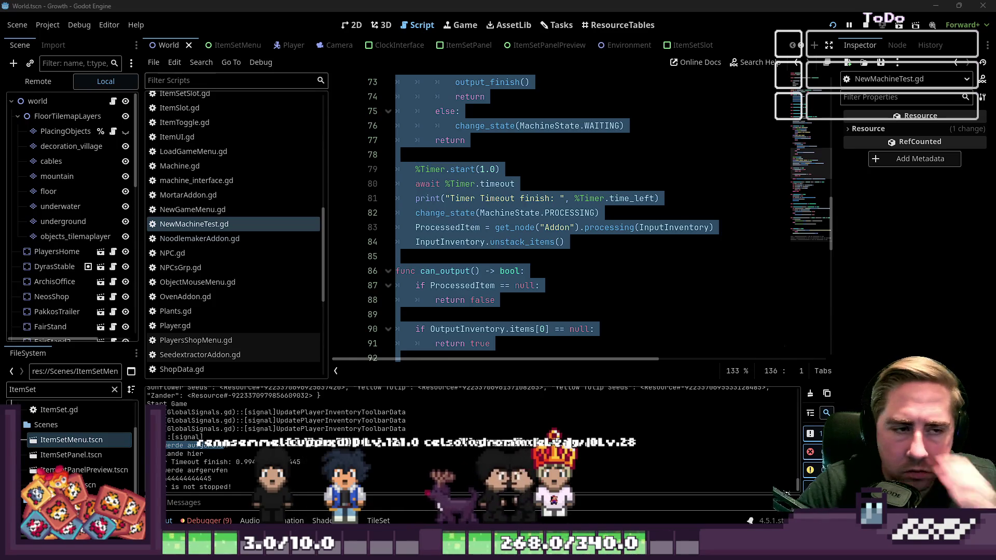
click(460, 213)
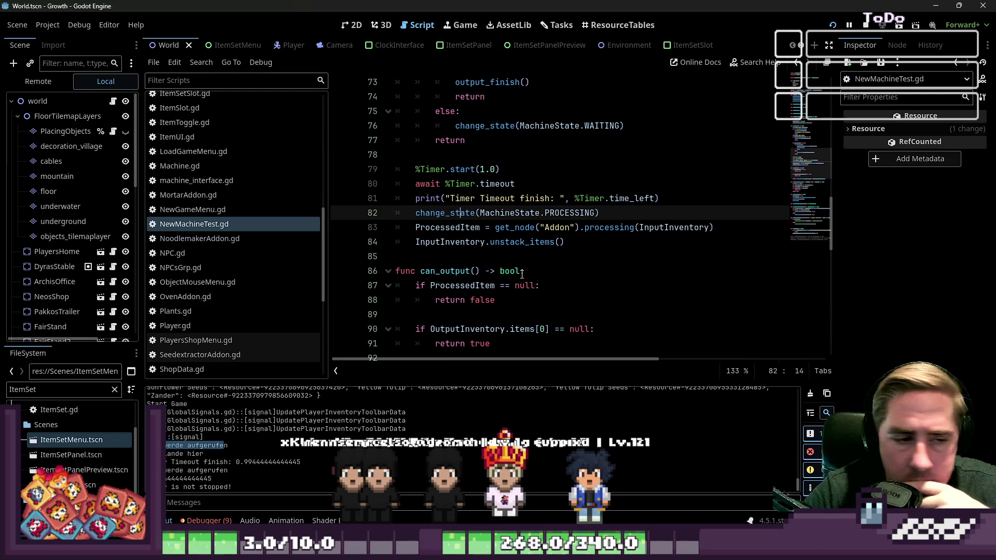
scroll(484, 201, up, 6)
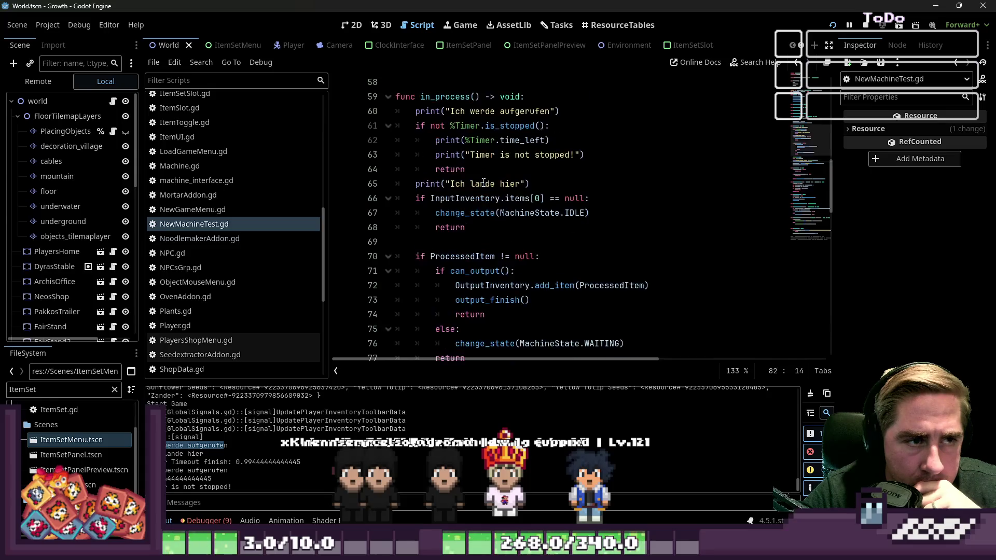
click(450, 170)
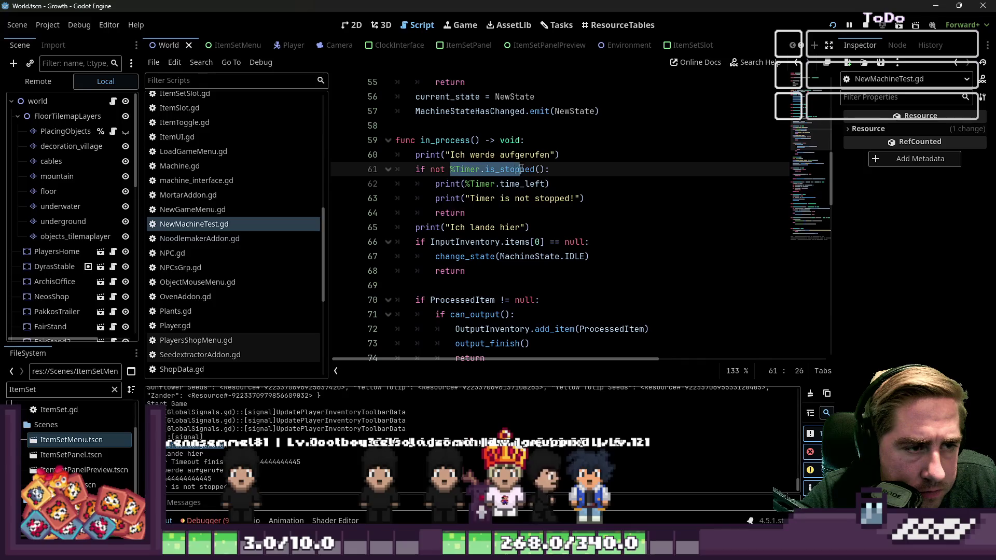
- Delete the first print line and the two timer print lines from in_process
drag(559, 154, 363, 154)
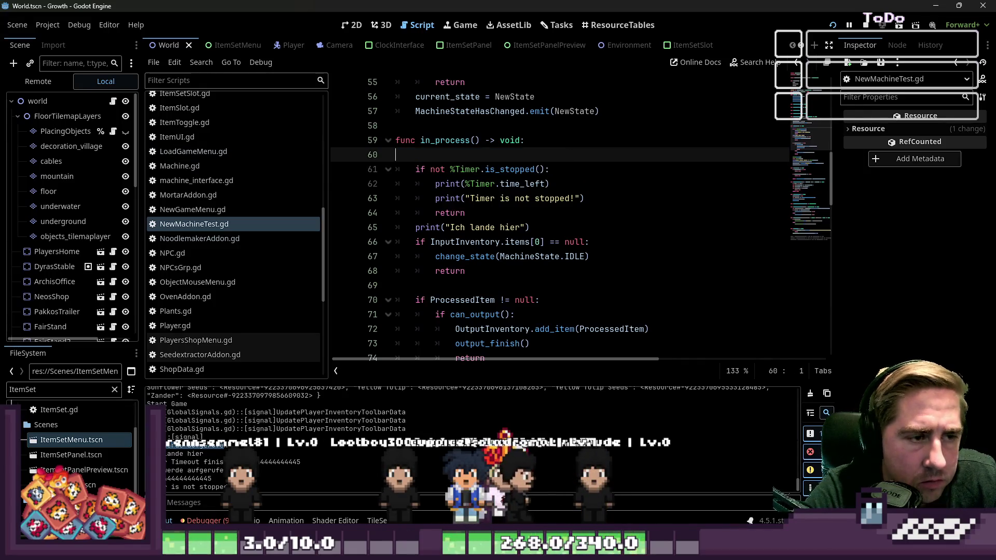
key(BackSpace)
key(Down)
key(Down)
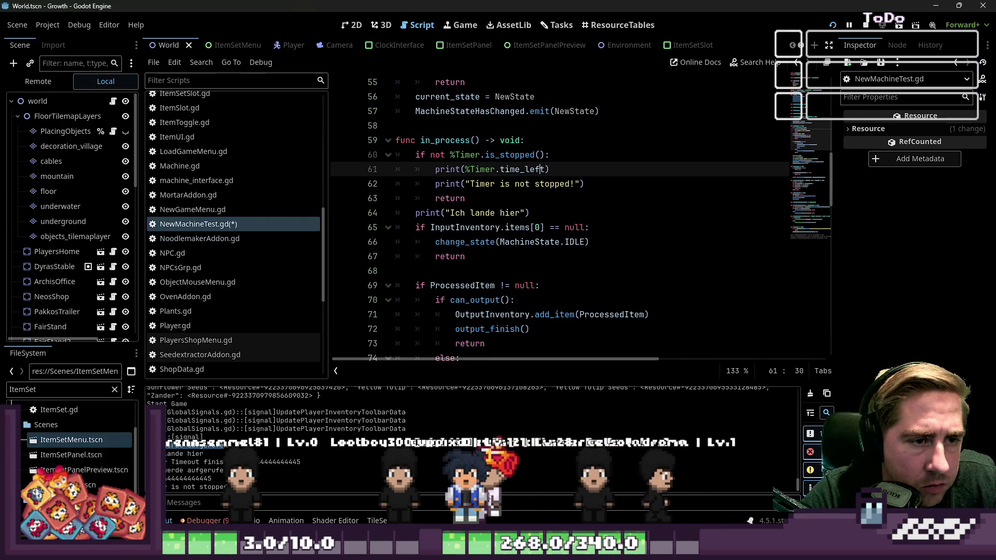
key(Down)
key(End)
key(shift+Up)
key(shift+Up)
key(BackSpace)
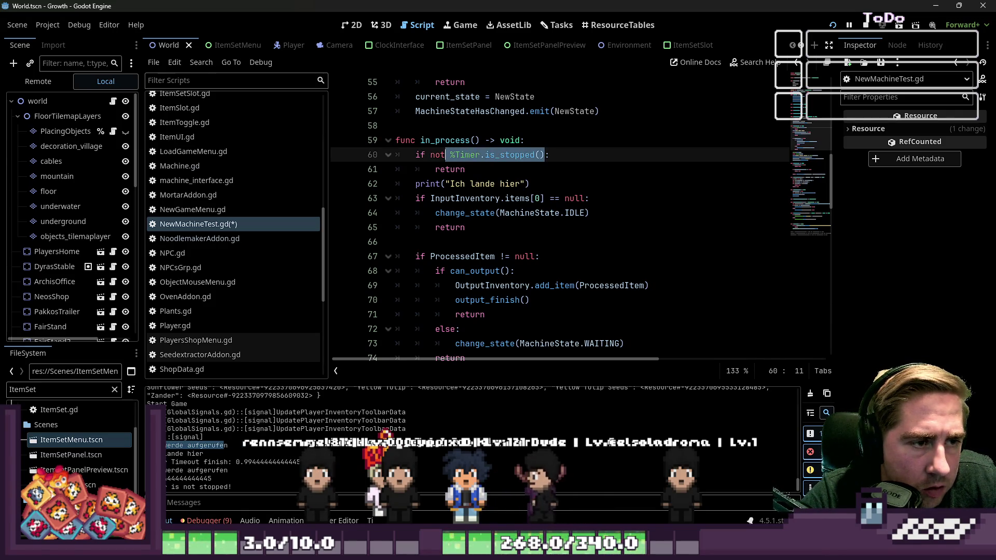
- Wrap %Timer.start(1.0) in an 'if %Timer.is_stopped():' check and save the script
key(Down)
key(Down)
key(Down)
key(Up)
key(Up)
key(Up)
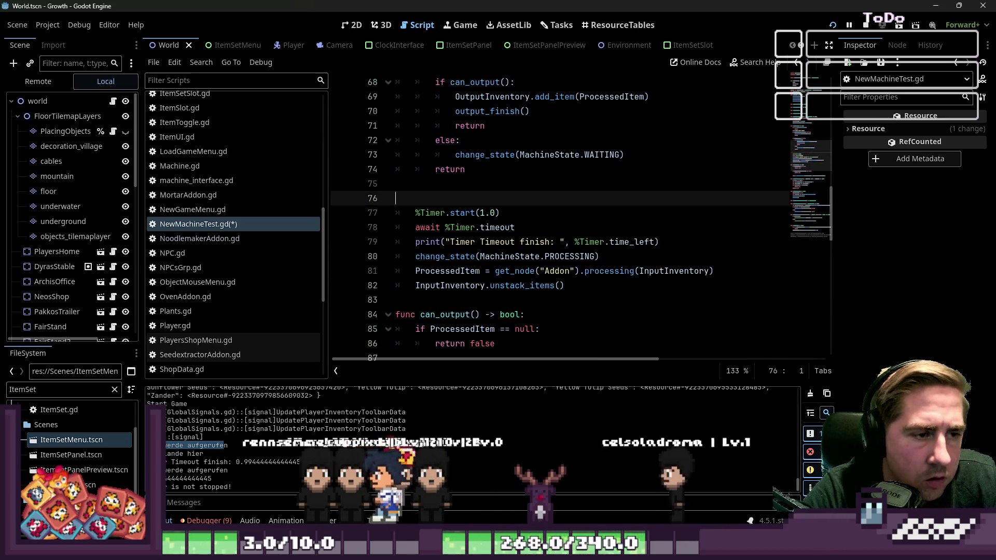
key(Return)
key(Tab)
text(%Timer.is_stopped())
key(Home)
key(BackSpace)
key(BackSpace)
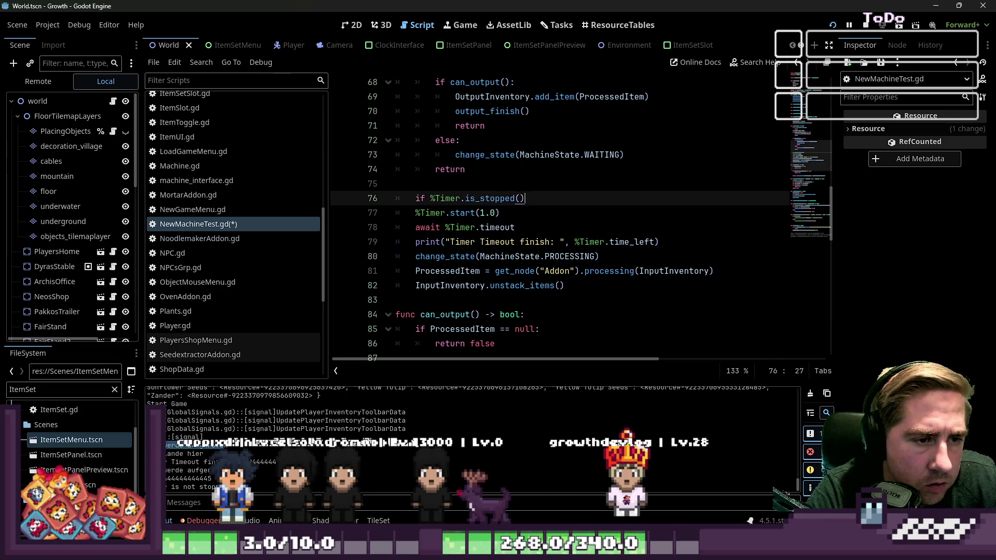
text(:)
key(Down)
key(Home)
key(Tab)
key(Up)
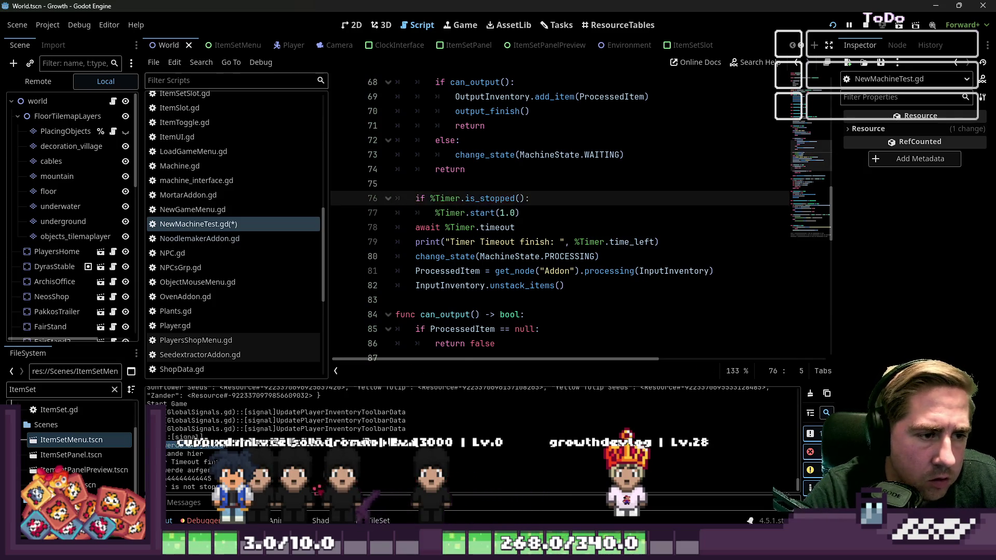
key(ctrl+s)
click(830, 25)
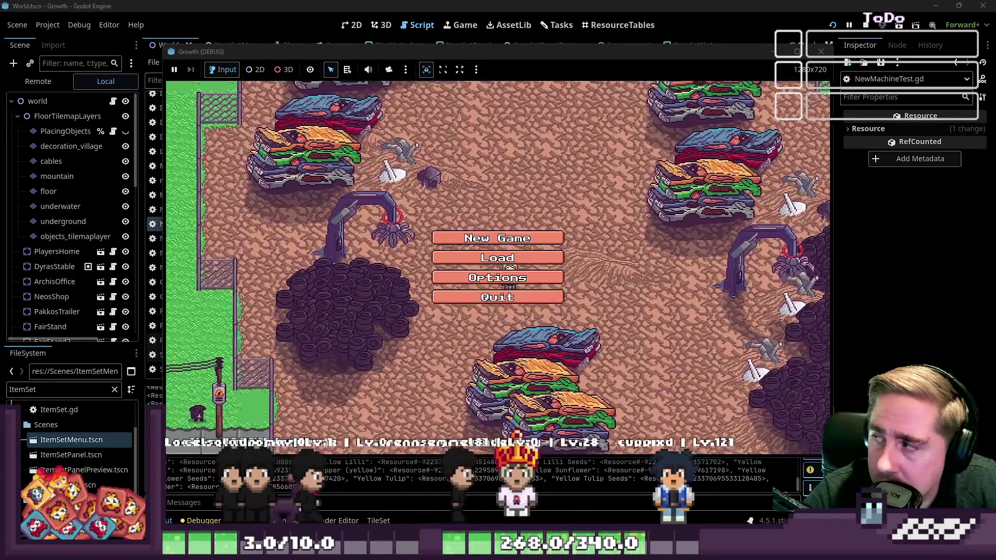
- Start a new game with a character named 'sdg' and enter the world
click(497, 238)
text(sdg)
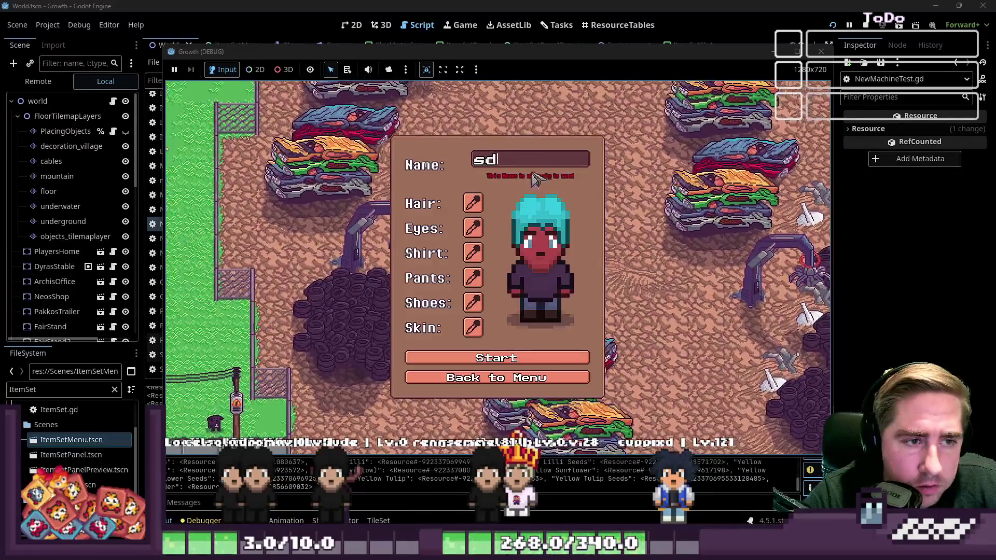
click(495, 352)
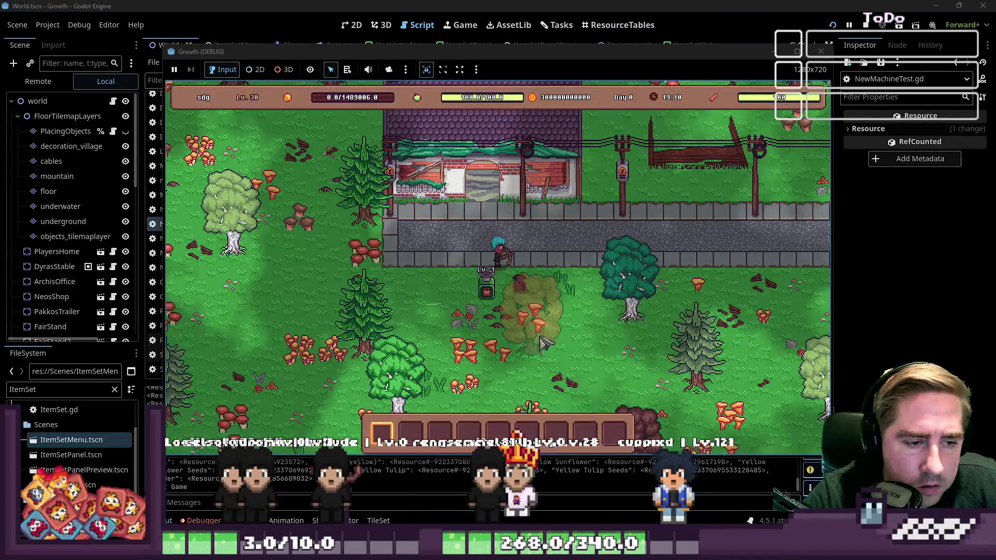
- Load the green items into the machine's input slot, then stop the run with F8
click(511, 294)
key(i)
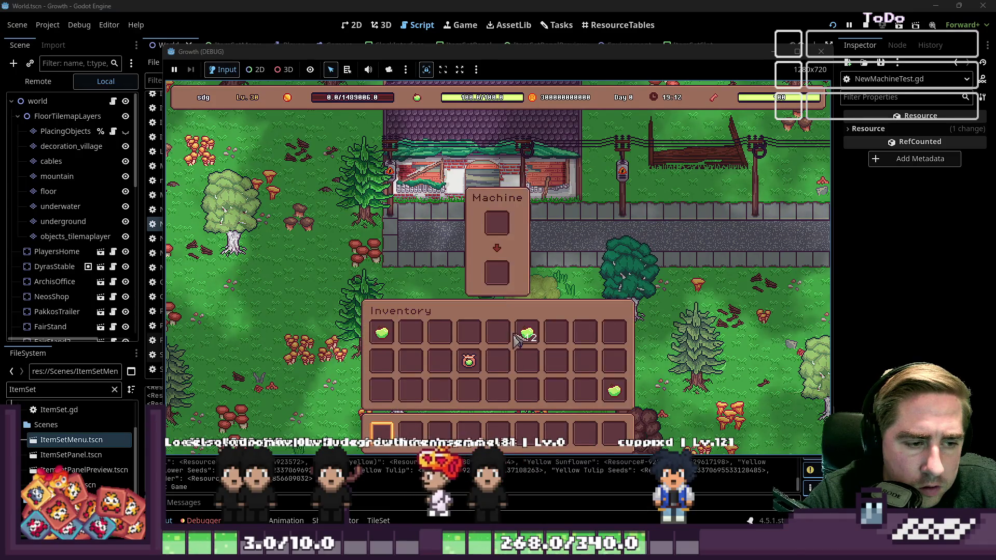
click(526, 332)
click(493, 228)
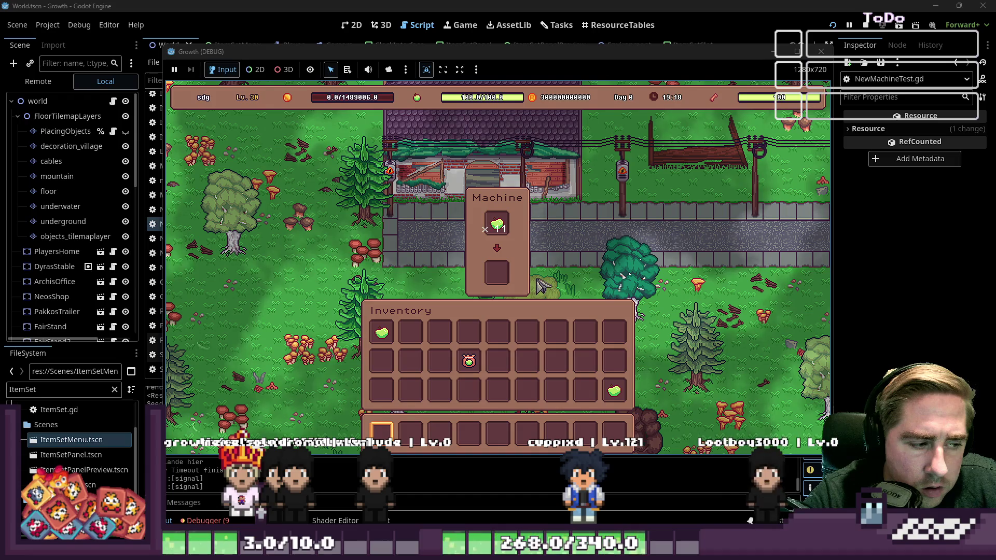
drag(497, 224, 511, 313)
drag(501, 358, 507, 224)
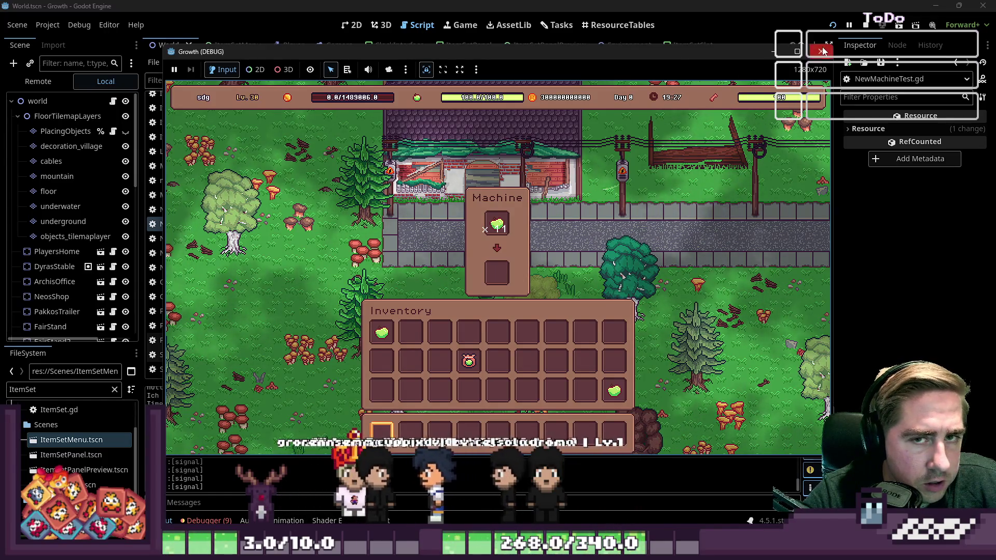
key(F8)
- Place the caret on the await timeout line 78 of NewMachineTest.gd and open Find in Files
mouse_move(508, 273)
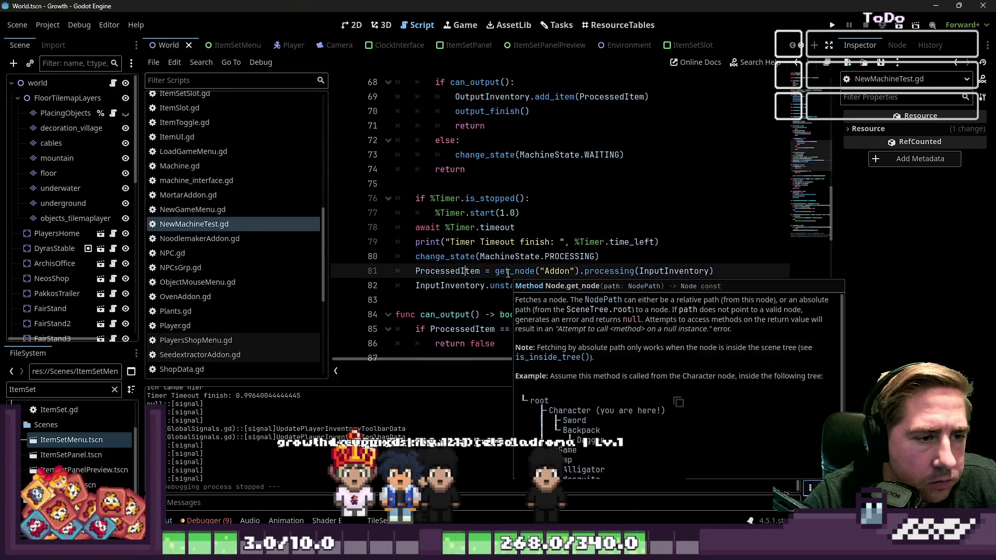
scroll(331, 436, up, 1)
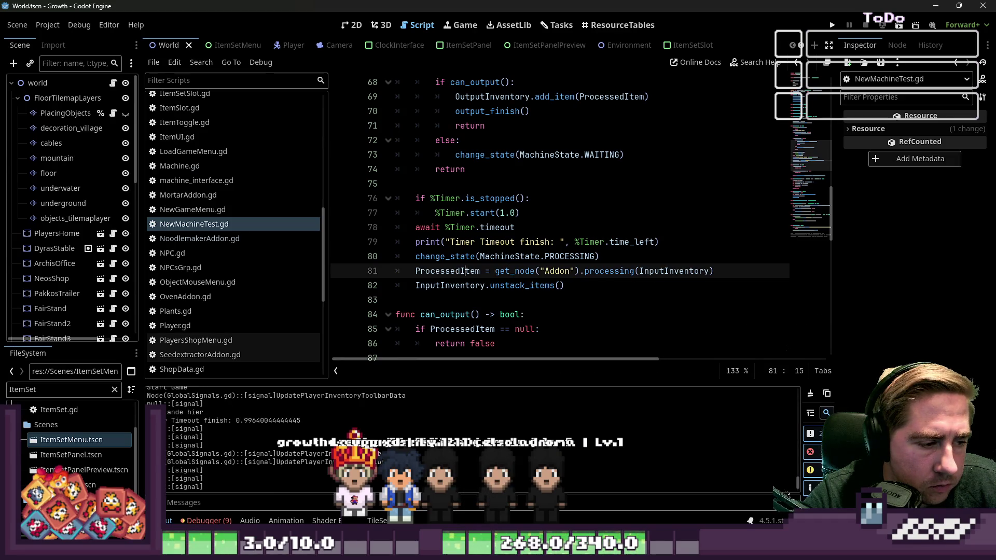
scroll(340, 408, down, 2)
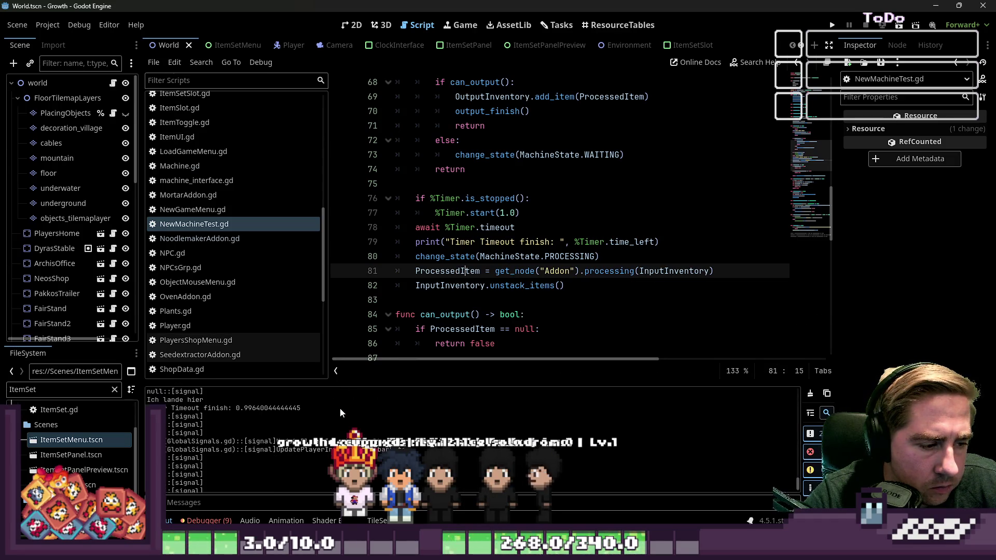
click(487, 227)
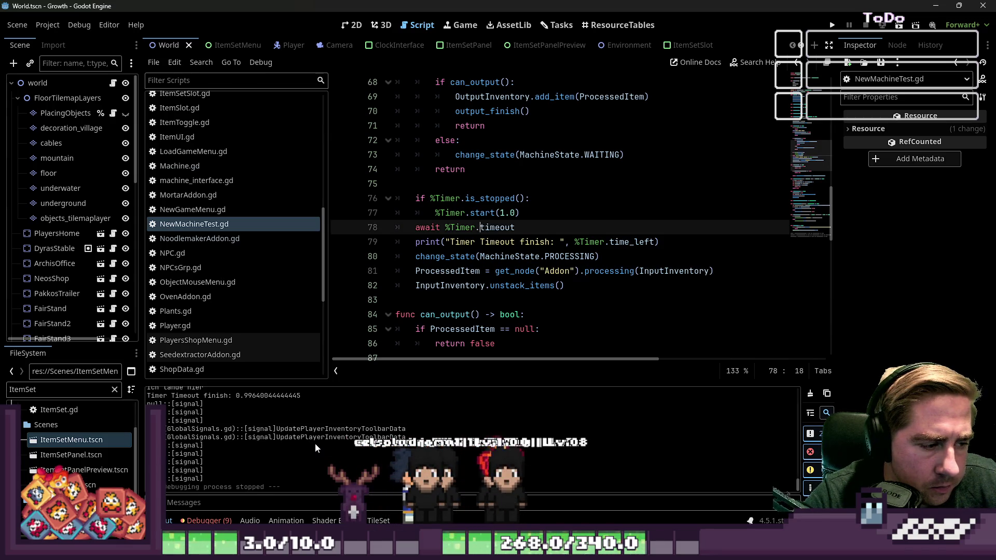
key(ctrl+f)
key(ctrl+shift+f)
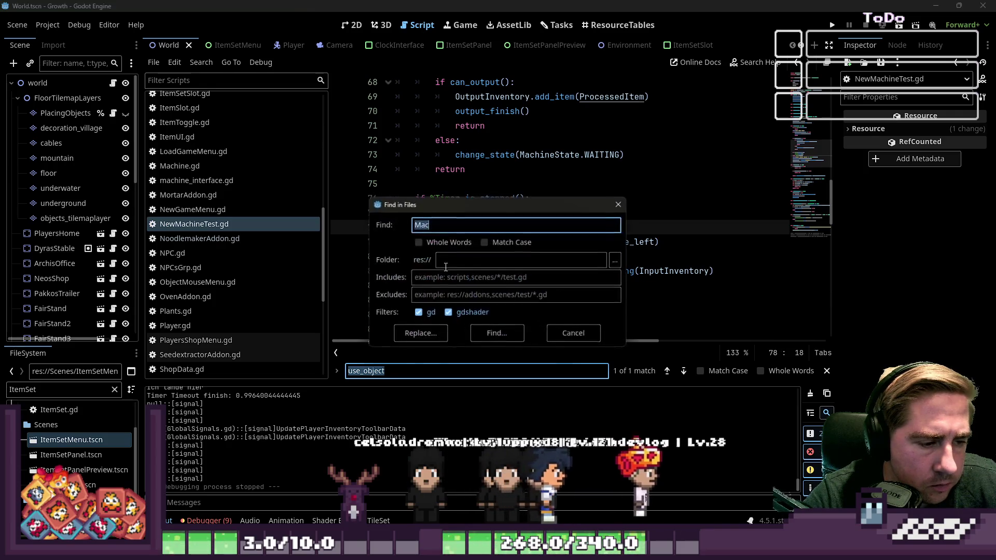
- Close the project search, open InventoryInterface.gd and search it for 'print'
key(Escape)
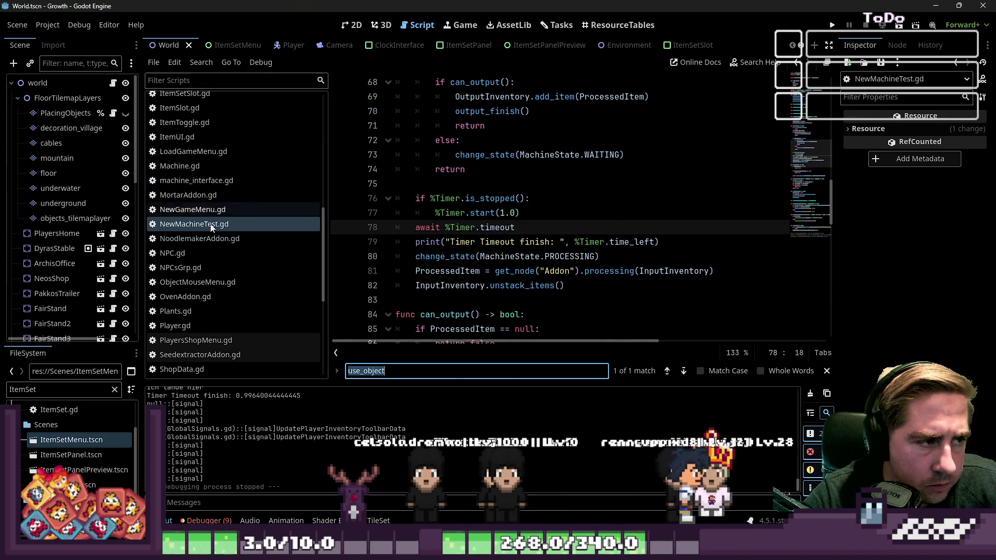
scroll(216, 216, down, 2)
scroll(210, 262, up, 8)
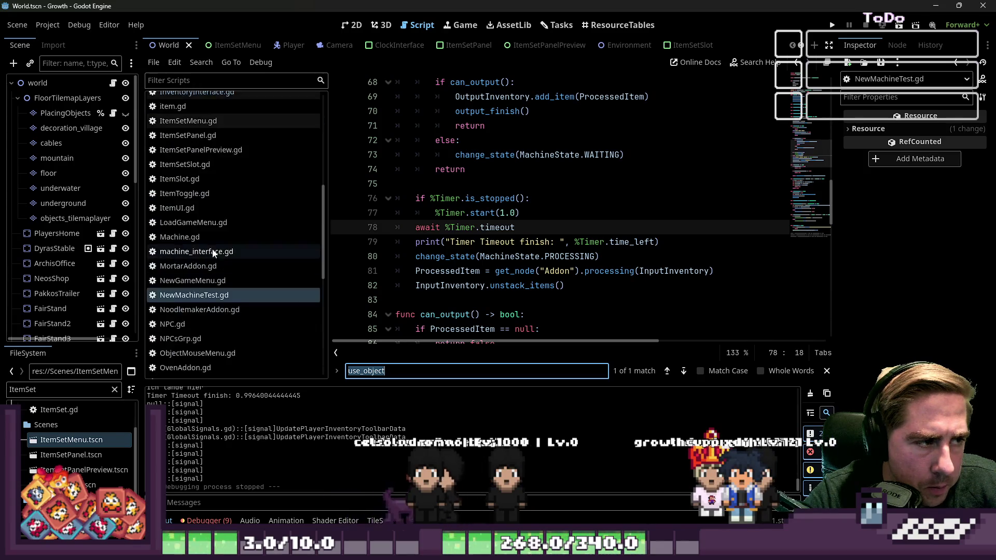
click(202, 127)
click(463, 183)
key(ctrl+f)
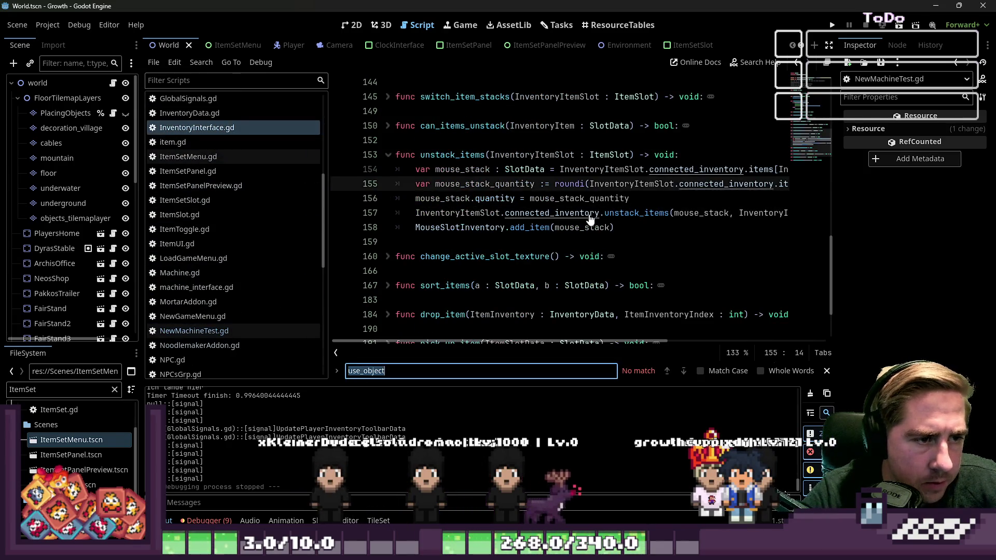
text(print)
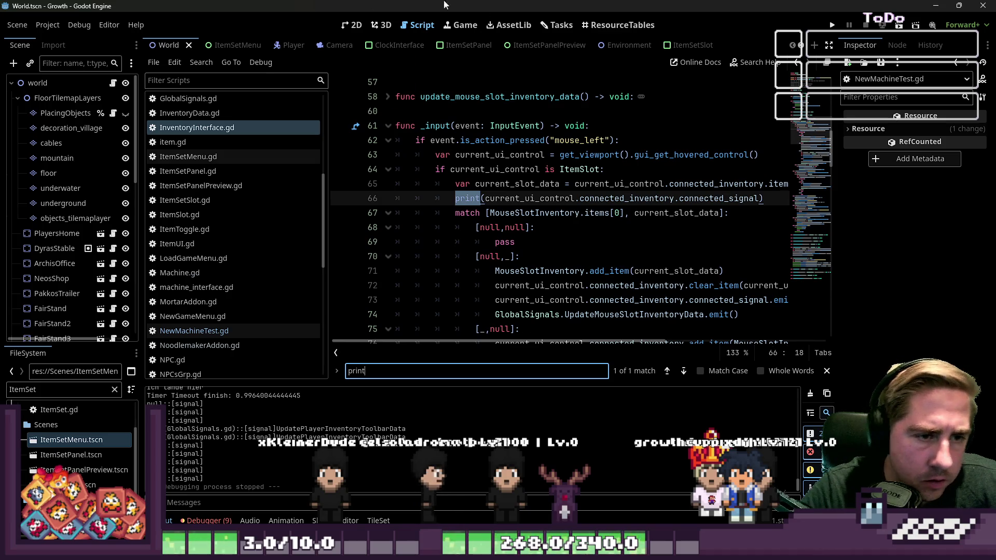
- Delete the debug print statement on line 66, save, and launch the game
drag(765, 198, 363, 198)
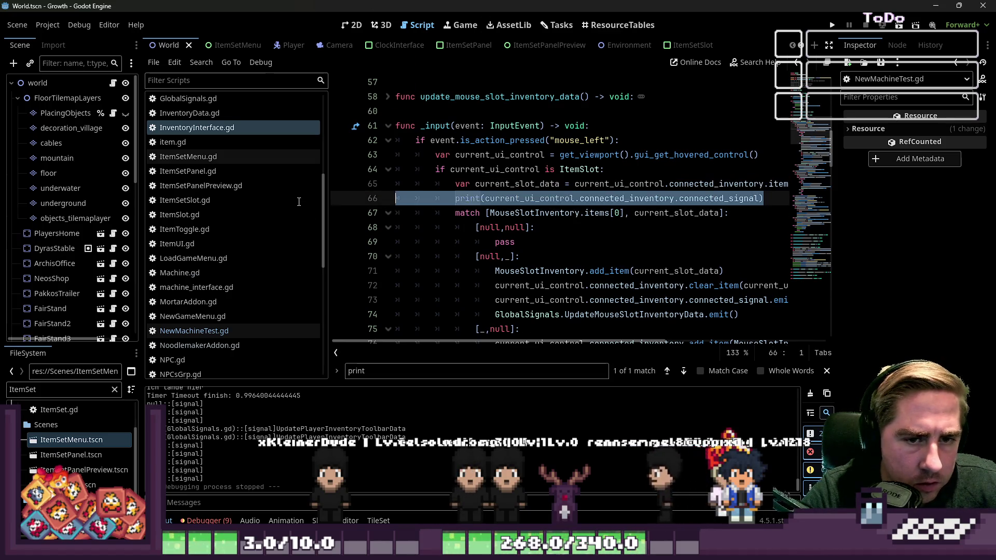
key(BackSpace)
key(BackSpace)
key(Down)
key(Down)
key(Down)
key(ctrl+s)
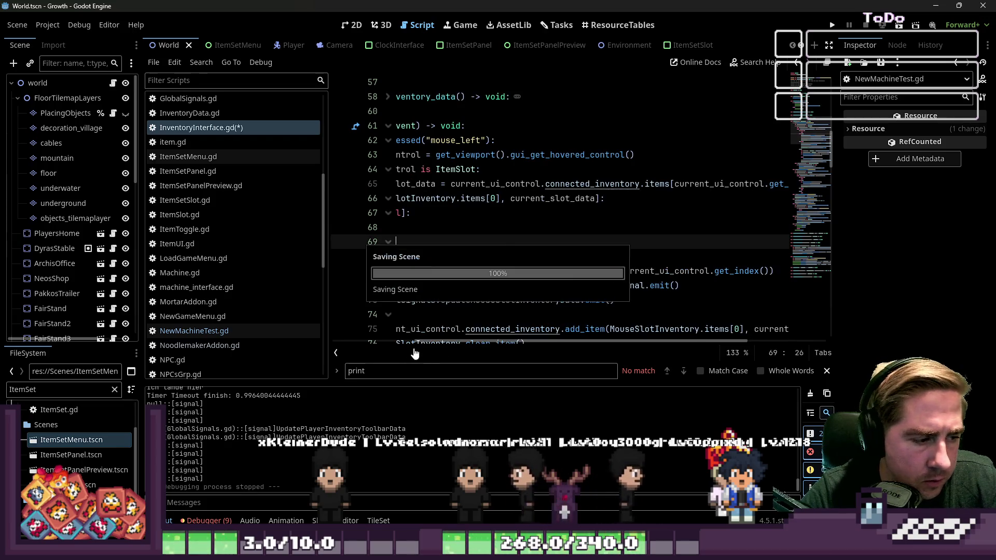
drag(415, 343, 263, 337)
click(831, 25)
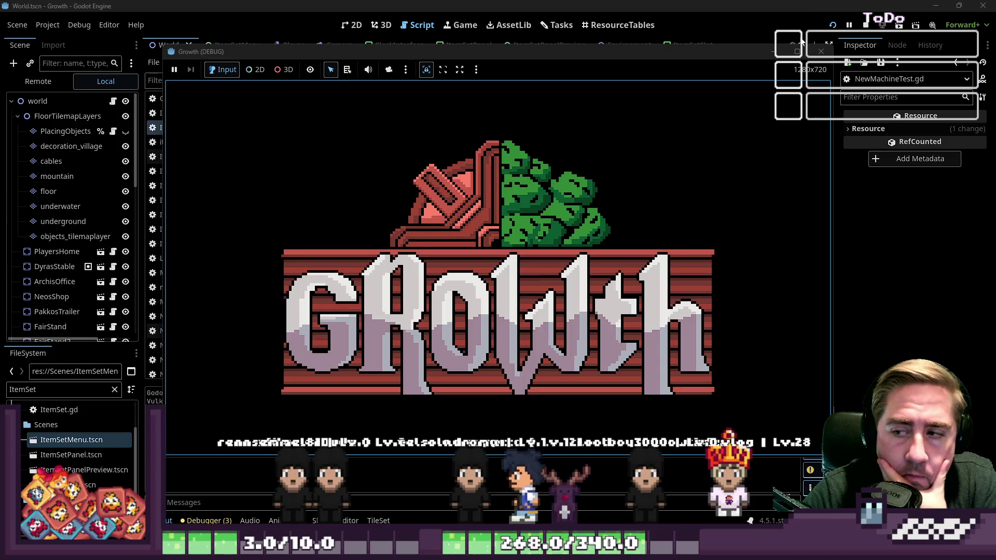
- Start a new game as 'xc', drag the apple stack into the machine's input slot, and return to the script editor
mouse_move(789, 63)
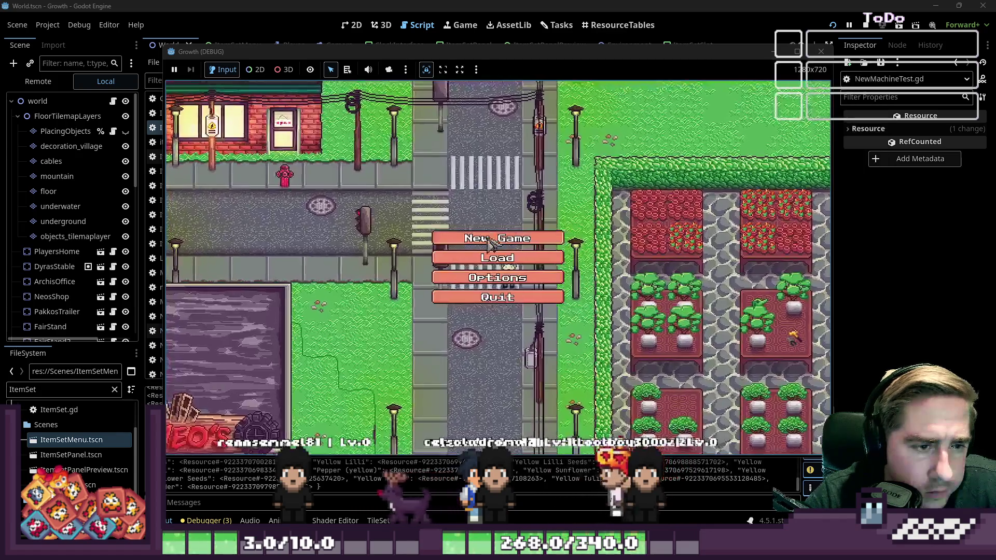
click(490, 240)
text(xc)
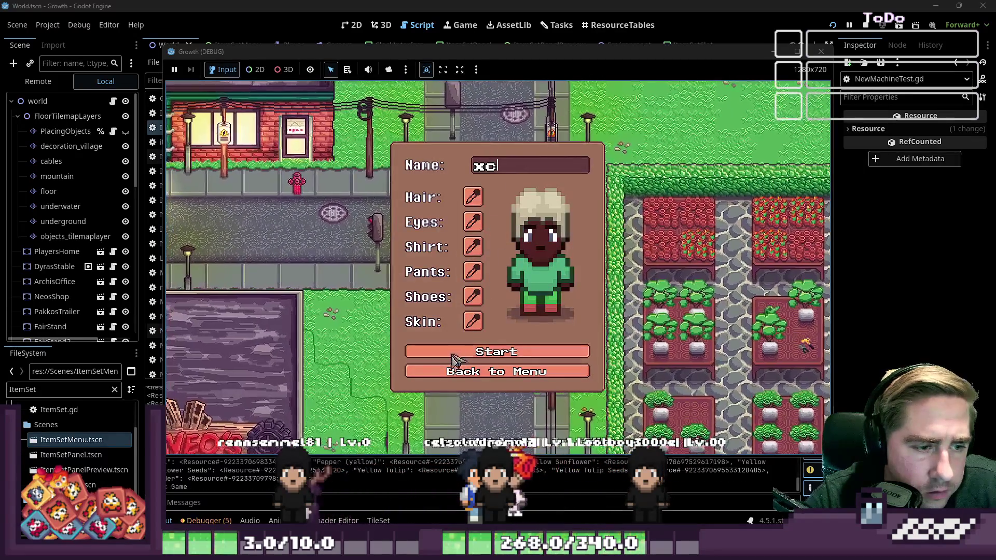
click(518, 353)
key(e)
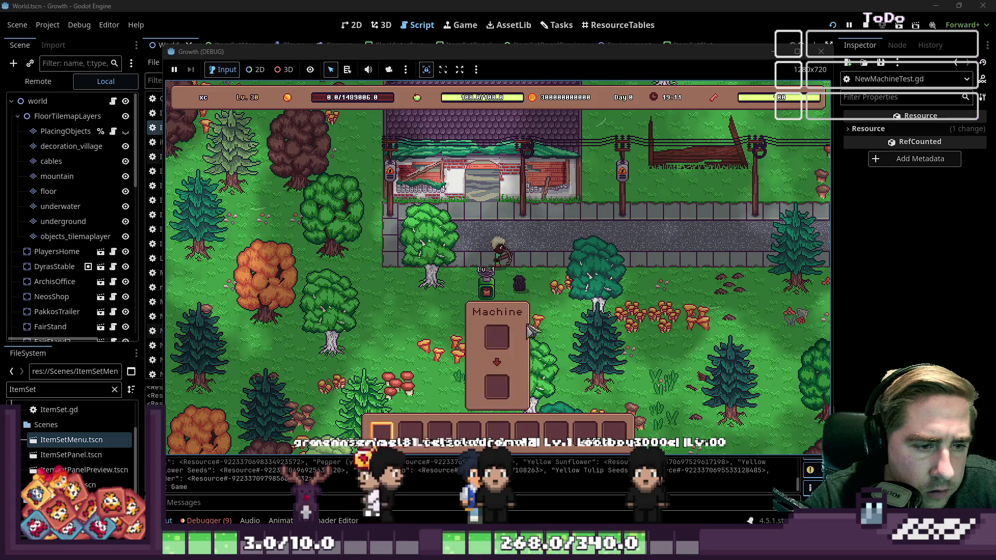
drag(528, 345, 497, 224)
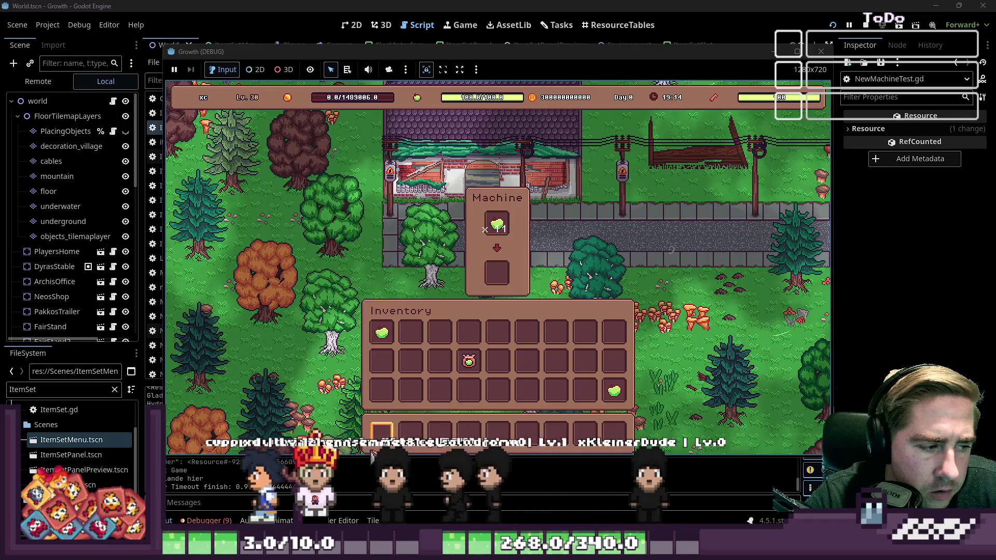
click(318, 463)
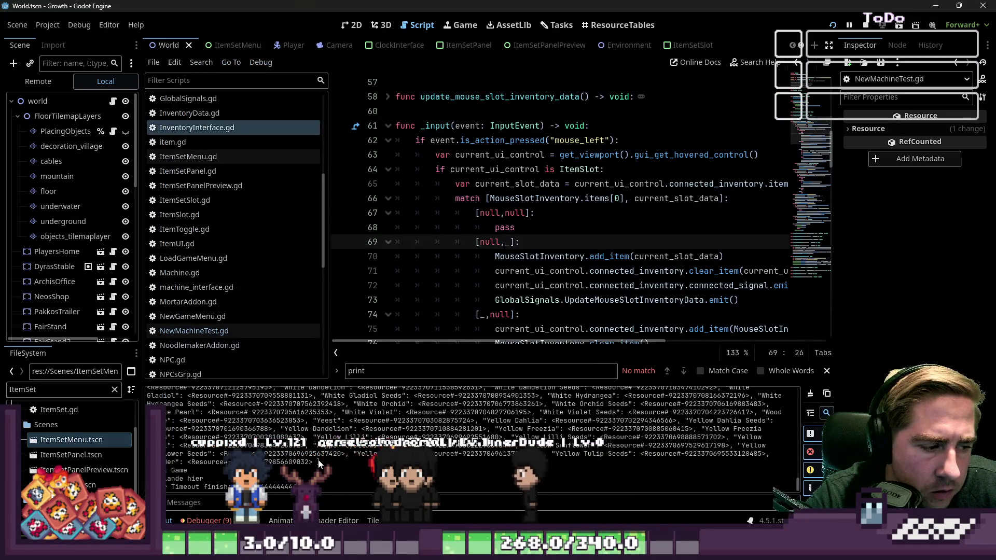
- Scroll through the InventoryInterface.gd code, then relaunch the game
scroll(483, 286, down, 20)
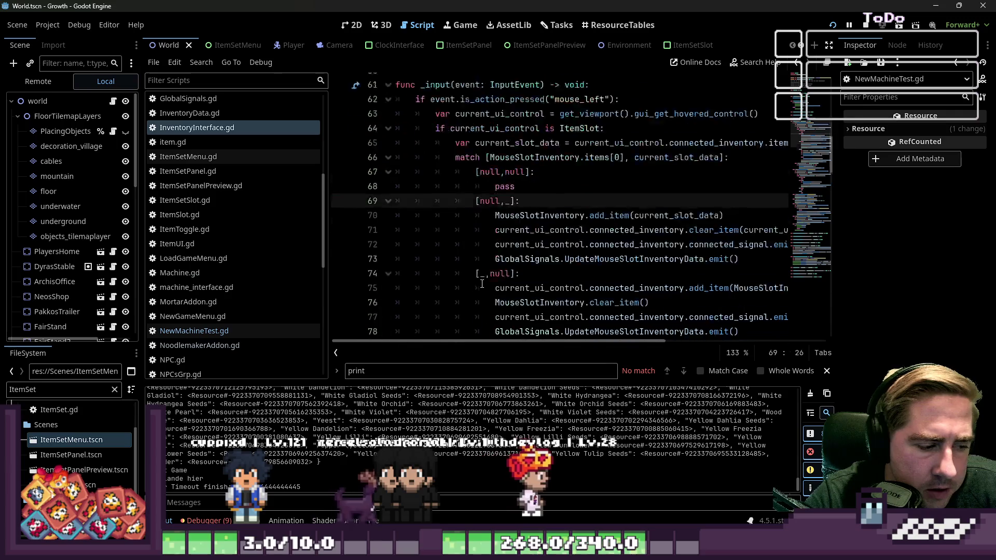
scroll(483, 286, down, 3)
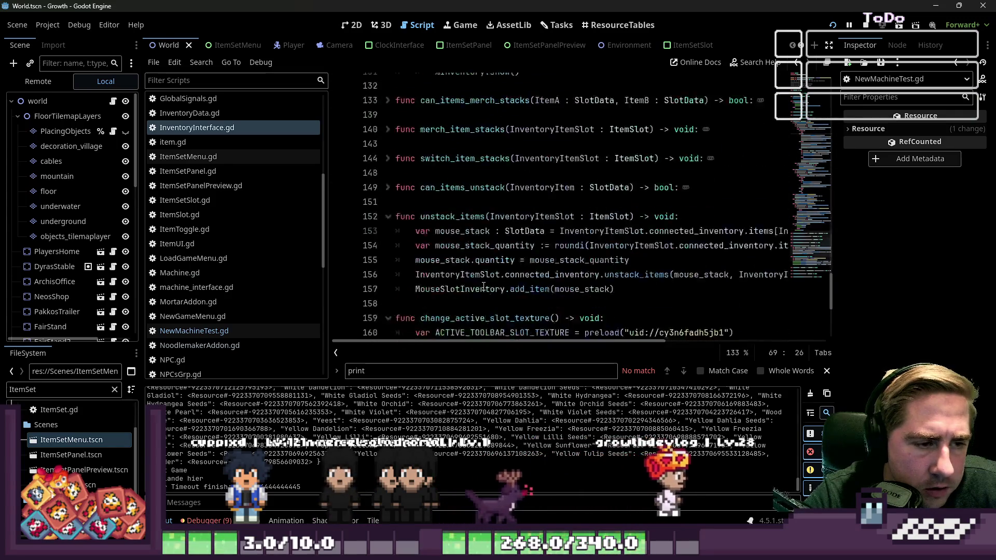
scroll(502, 251, up, 4)
click(502, 251)
scroll(503, 251, down, 3)
scroll(502, 250, down, 6)
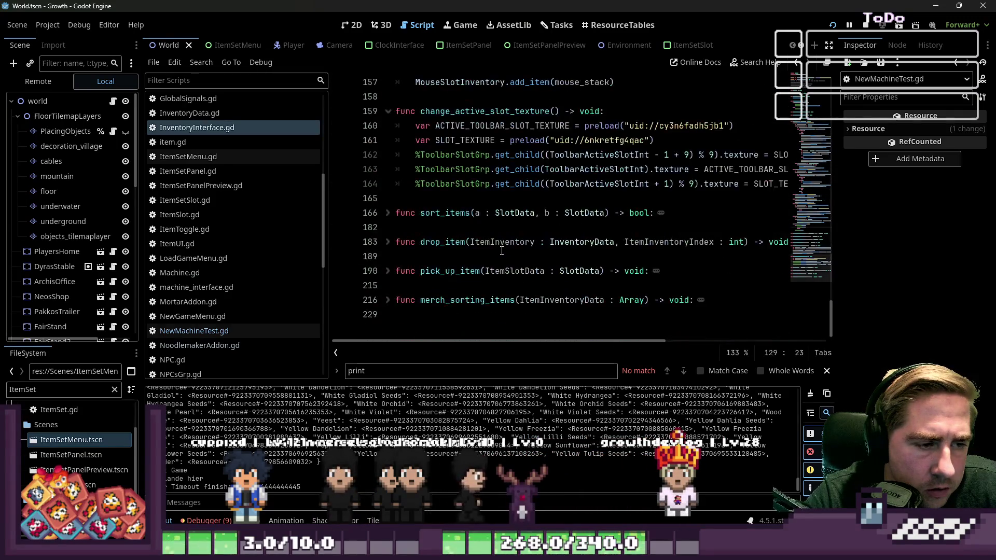
scroll(249, 160, up, 6)
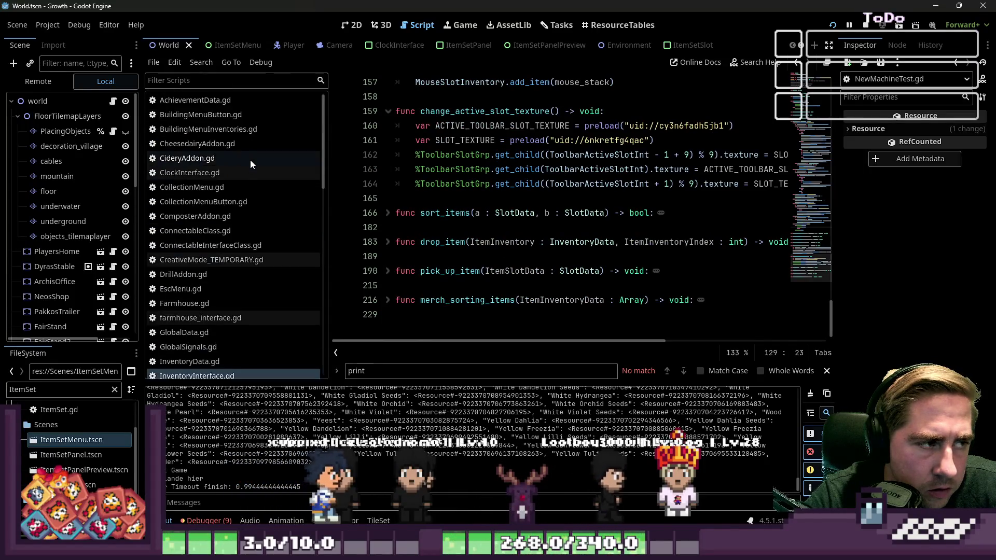
click(833, 26)
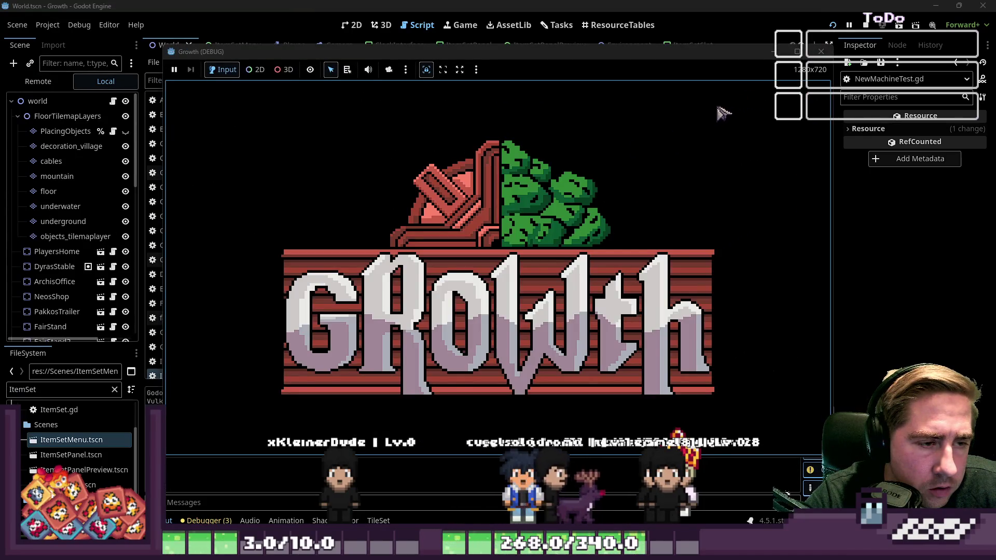
- Stop the running game and return to the InventoryInterface.gd code in the script editor
click(820, 52)
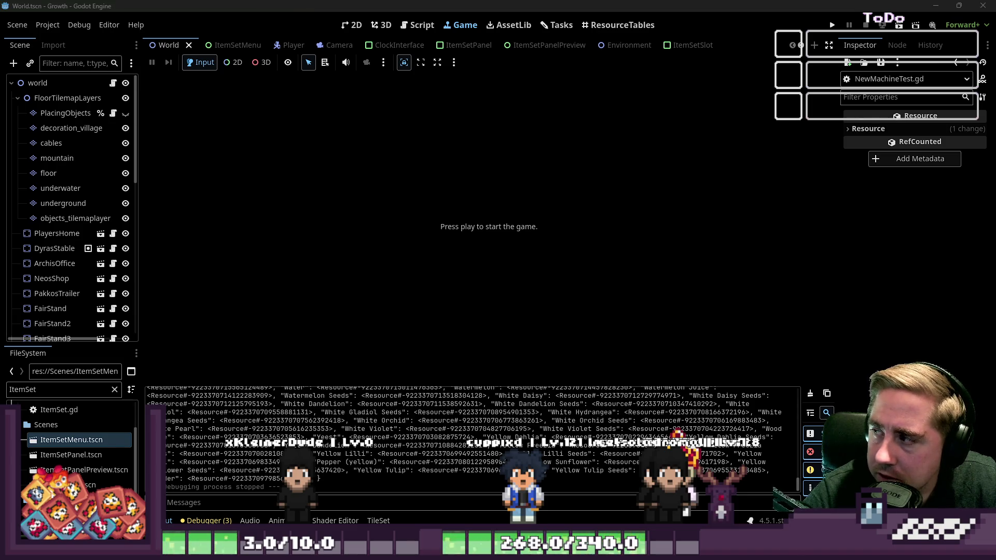
click(353, 25)
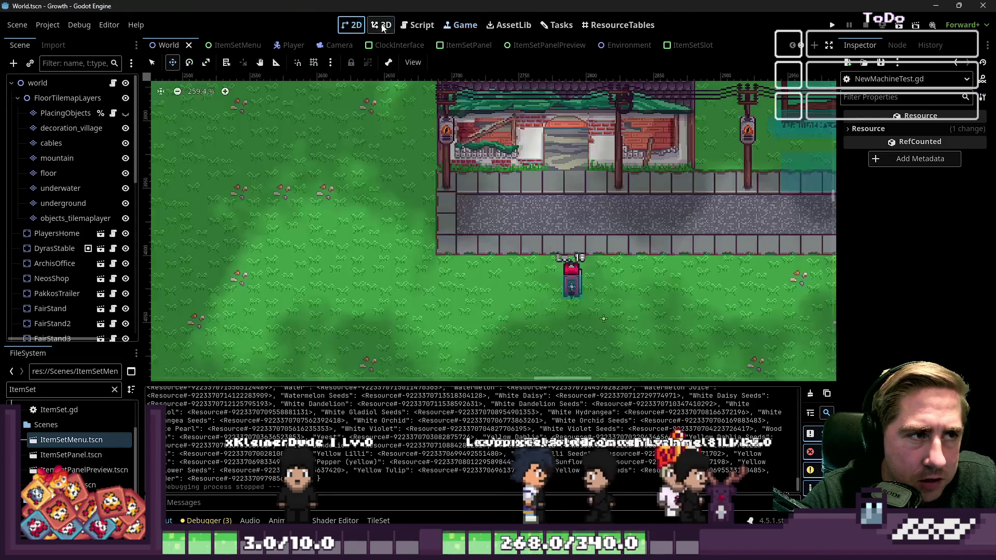
click(418, 25)
click(471, 213)
scroll(471, 208, up, 4)
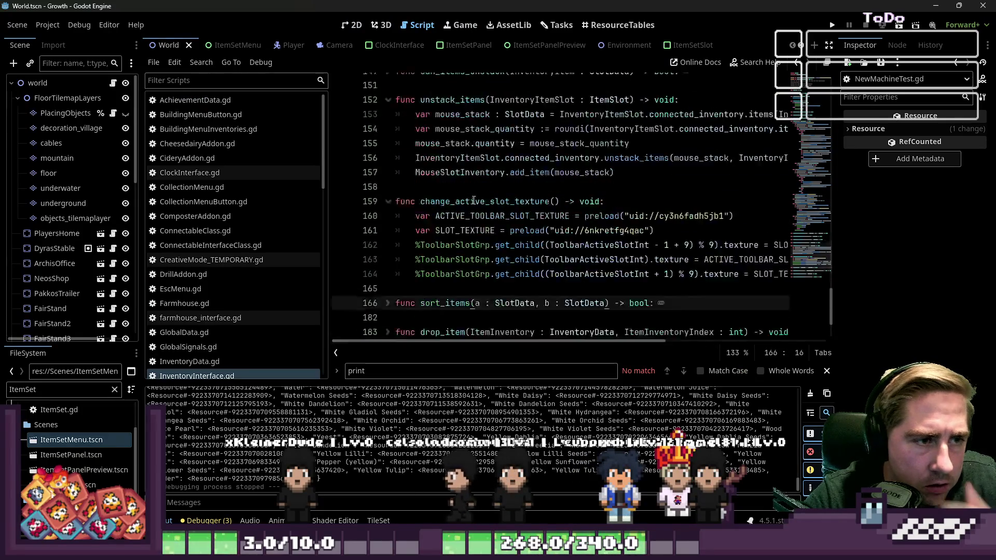
scroll(472, 202, down, 4)
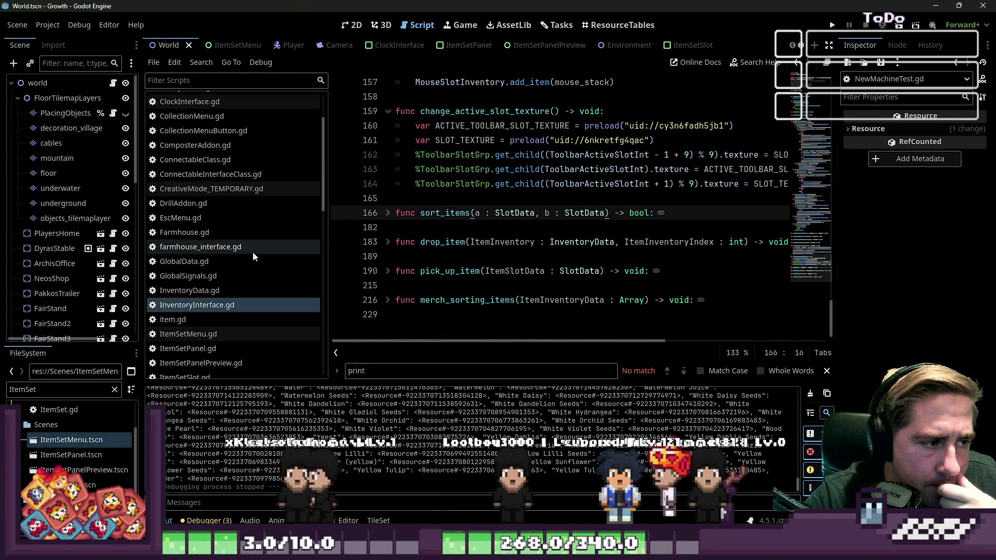
scroll(244, 270, down, 5)
scroll(228, 280, down, 2)
- Open NewMachineTest.gd at the %Timer.start(1.0) call and search the help for Timer
click(229, 223)
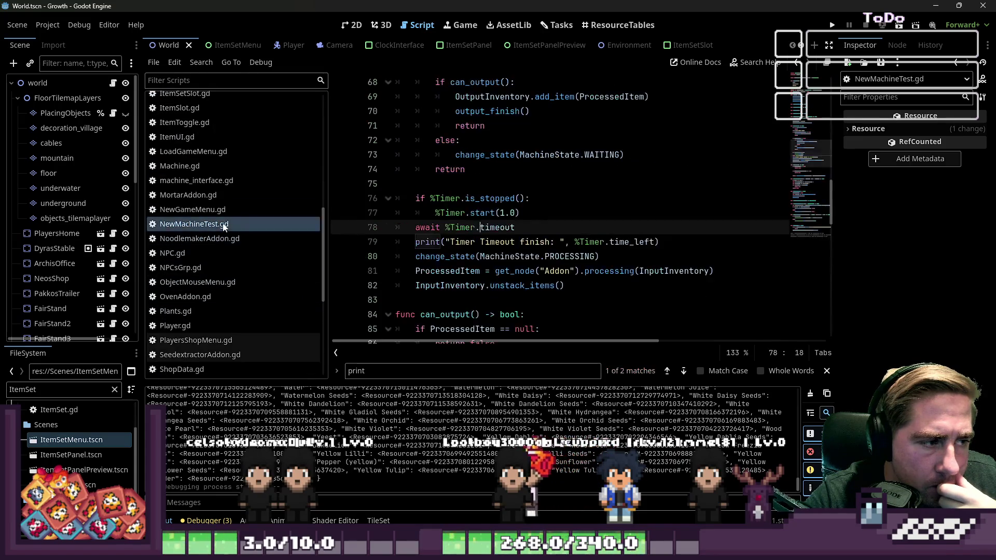
click(460, 141)
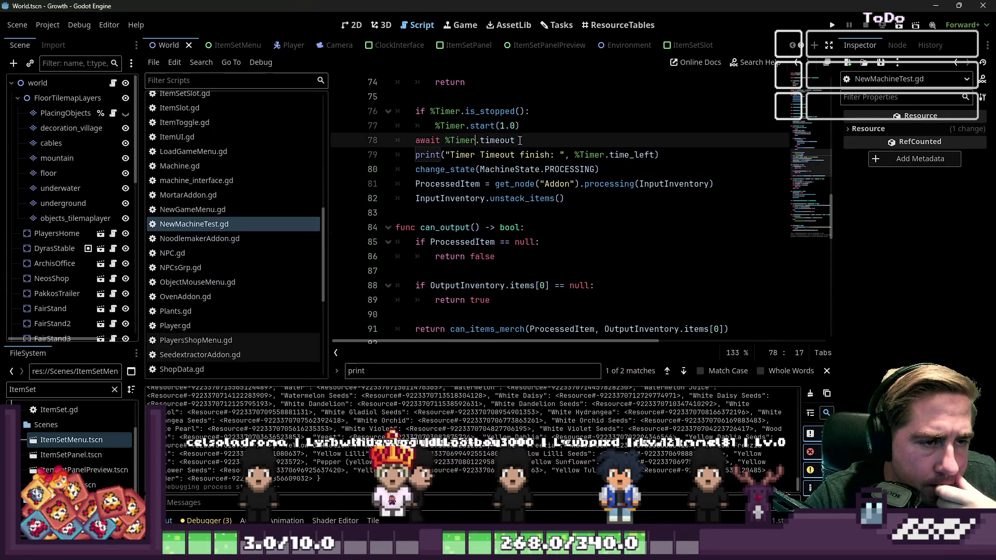
mouse_move(519, 145)
mouse_down()
mouse_move(543, 148)
mouse_move(521, 125)
mouse_move(439, 126)
mouse_up()
click(482, 128)
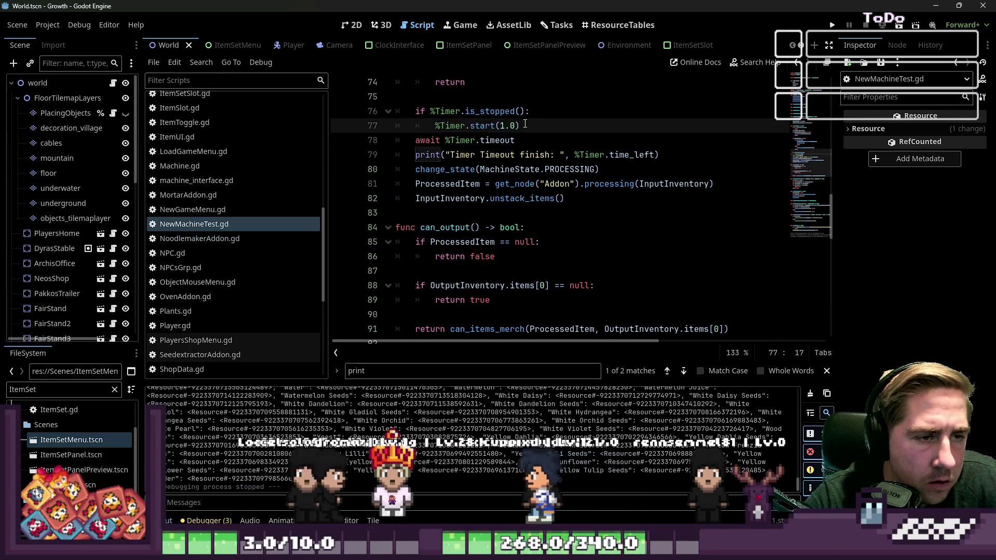
click(731, 64)
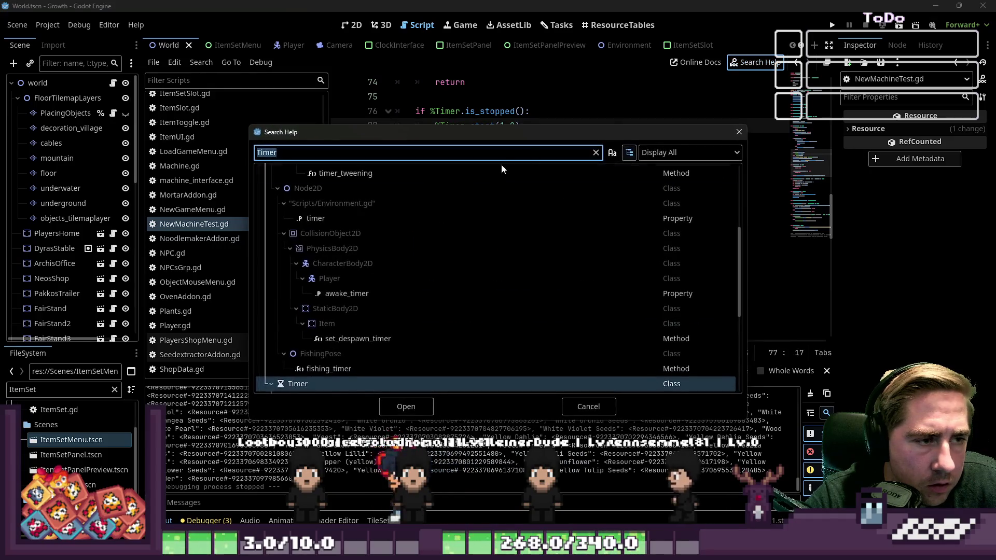
- Open the Timer class reference page and read through it
key(Return)
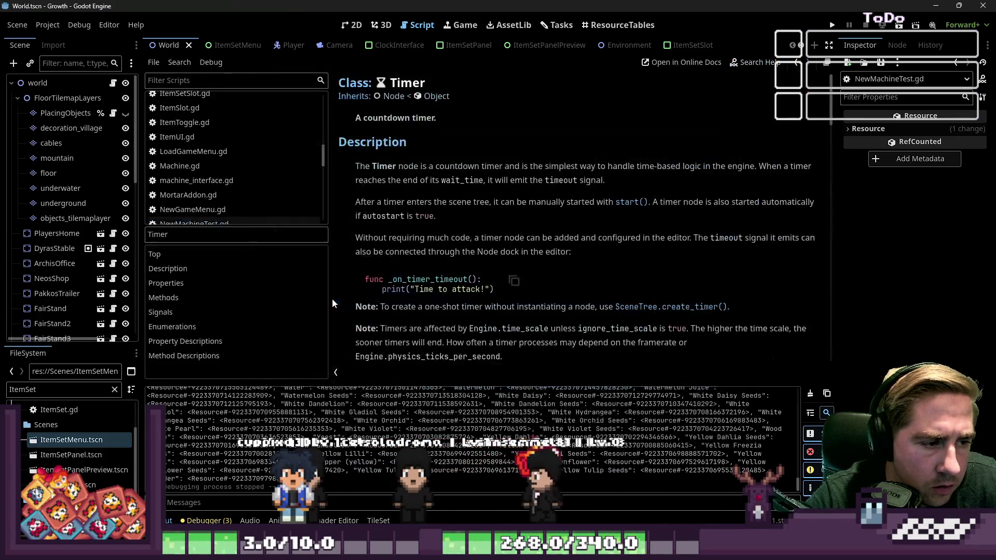
scroll(517, 206, down, 6)
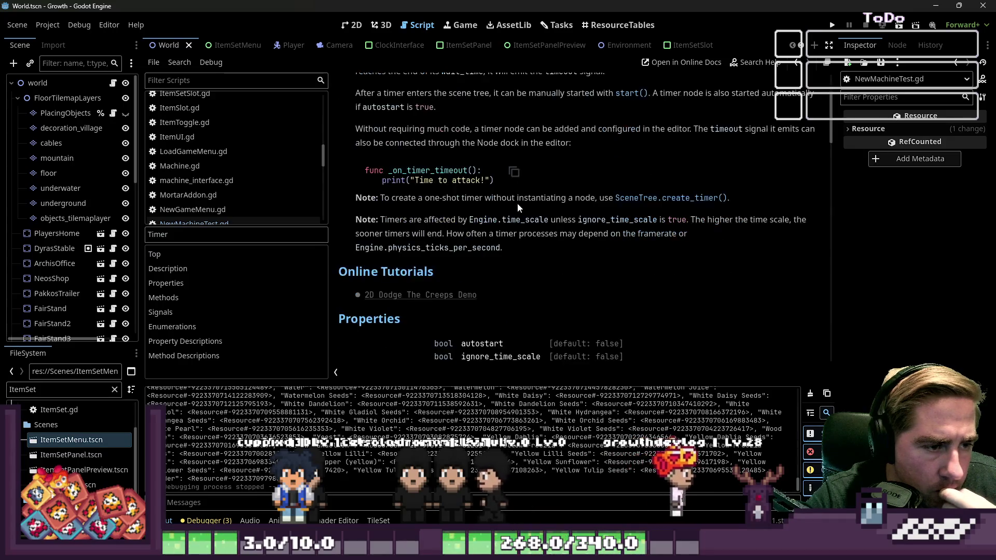
scroll(517, 208, down, 3)
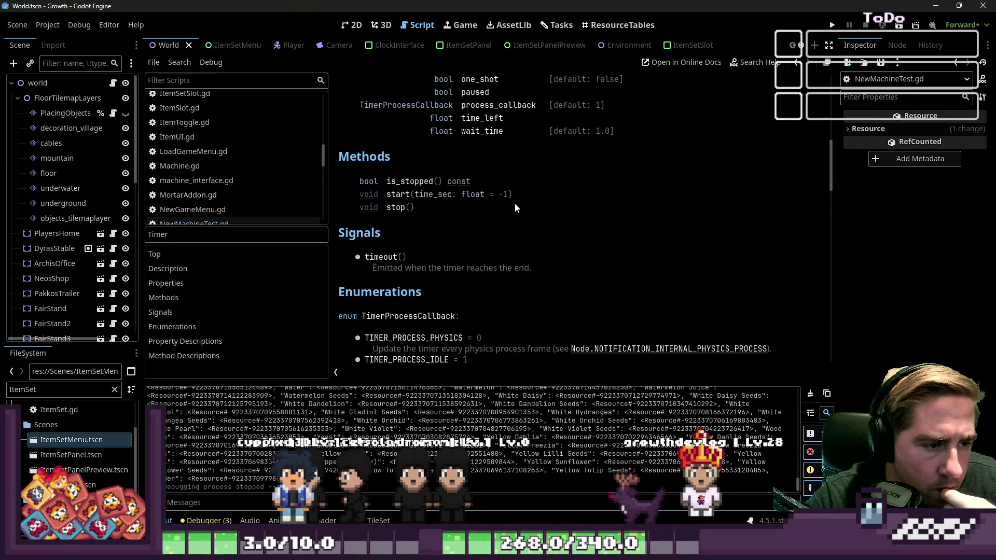
scroll(515, 207, down, 2)
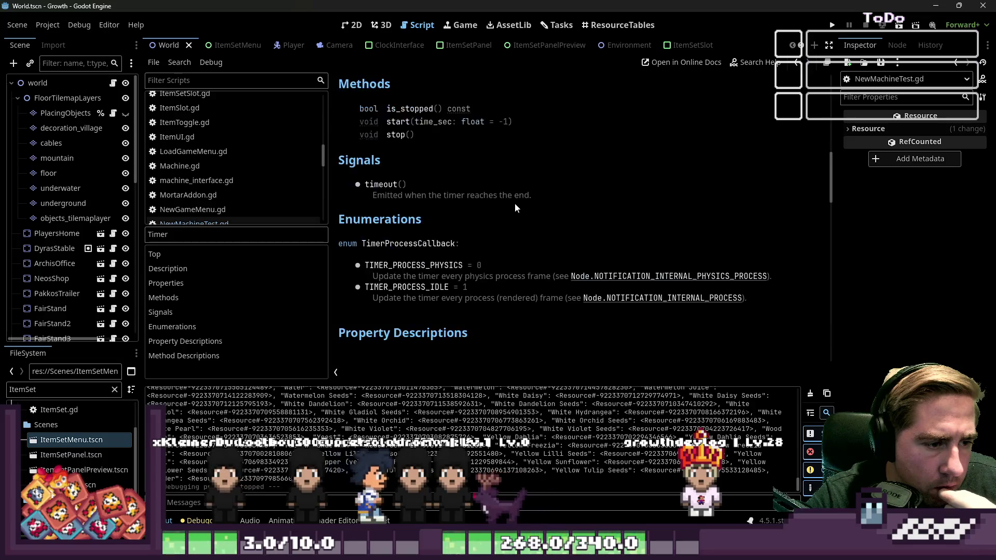
scroll(510, 207, down, 1)
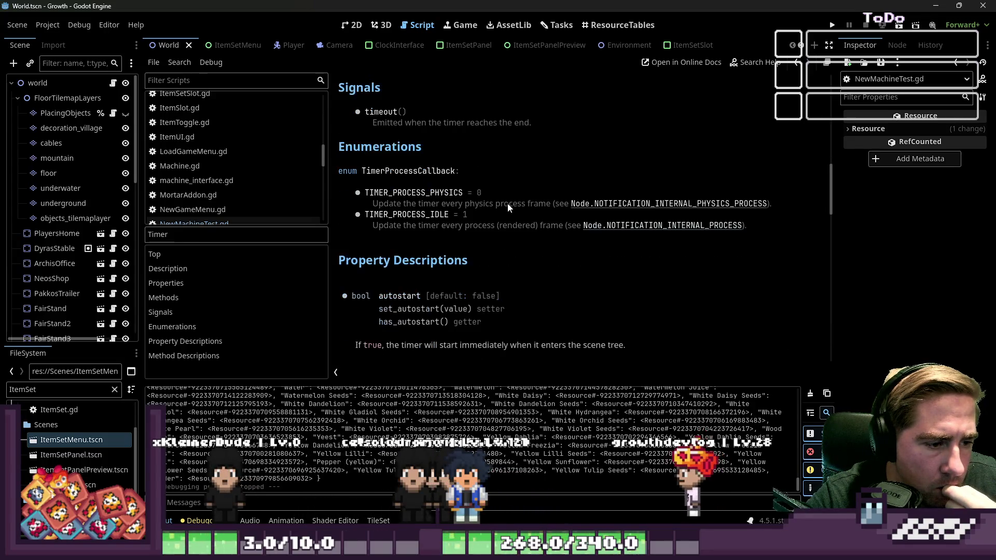
scroll(508, 206, up, 1)
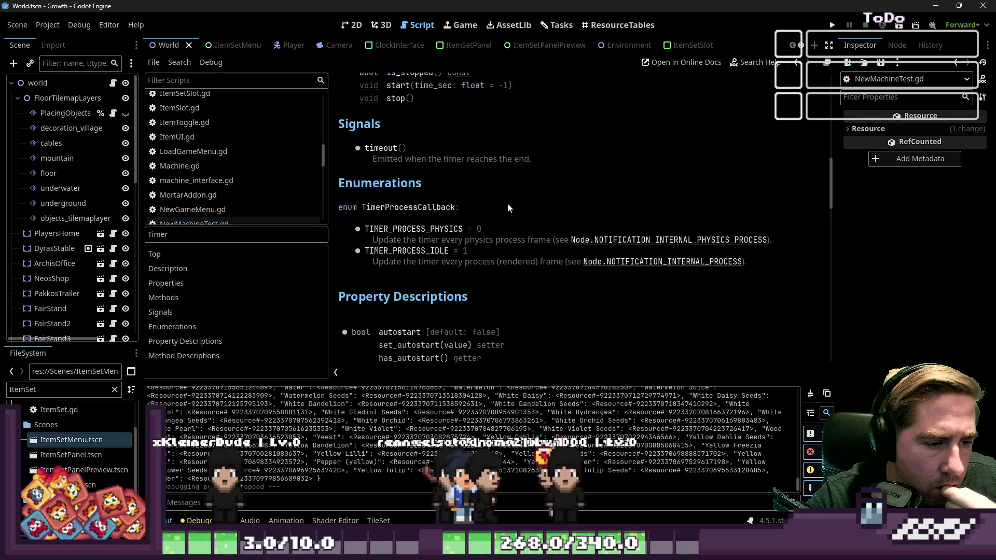
- Review the top of the Timer page again, then reopen NewMachineTest.gd
click(353, 25)
click(404, 27)
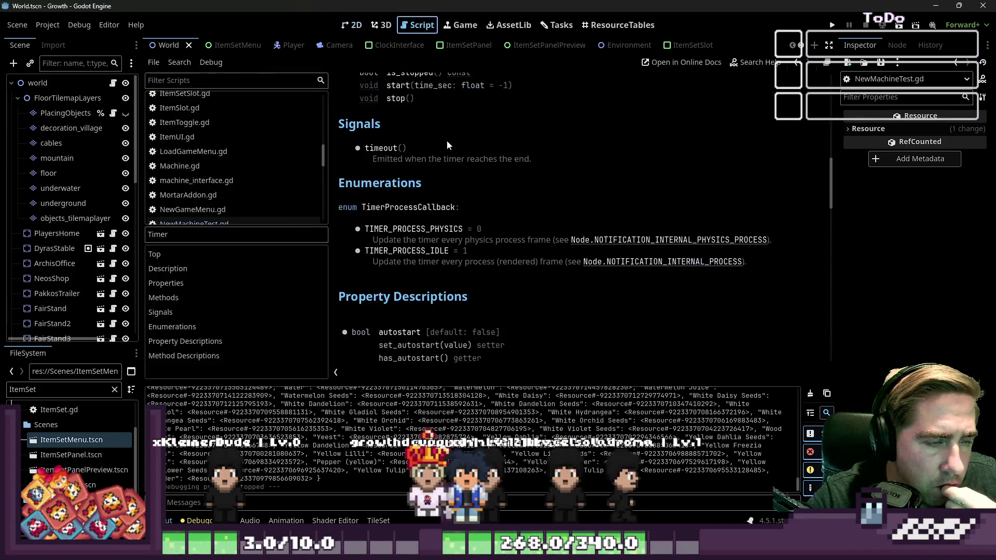
scroll(439, 182, up, 3)
scroll(414, 185, up, 2)
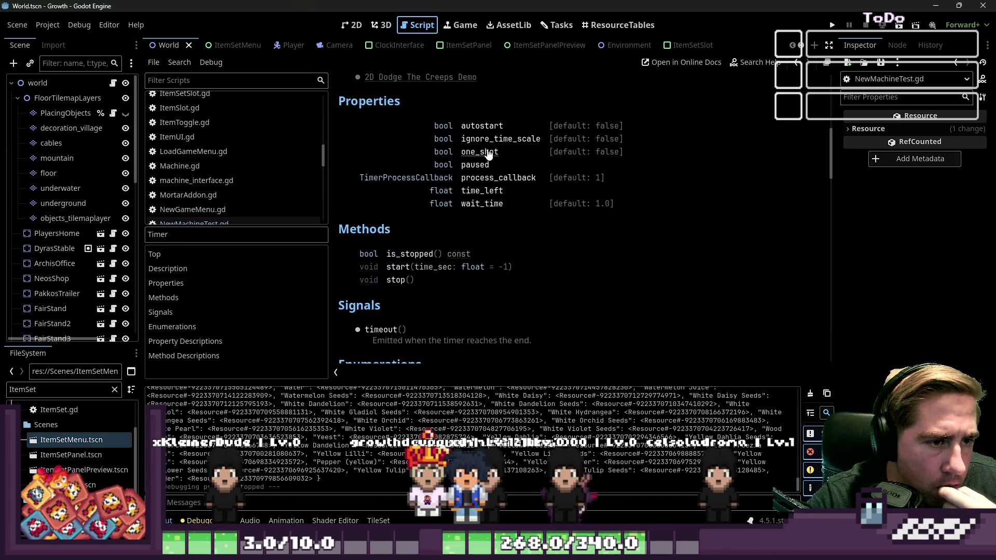
scroll(242, 158, up, 3)
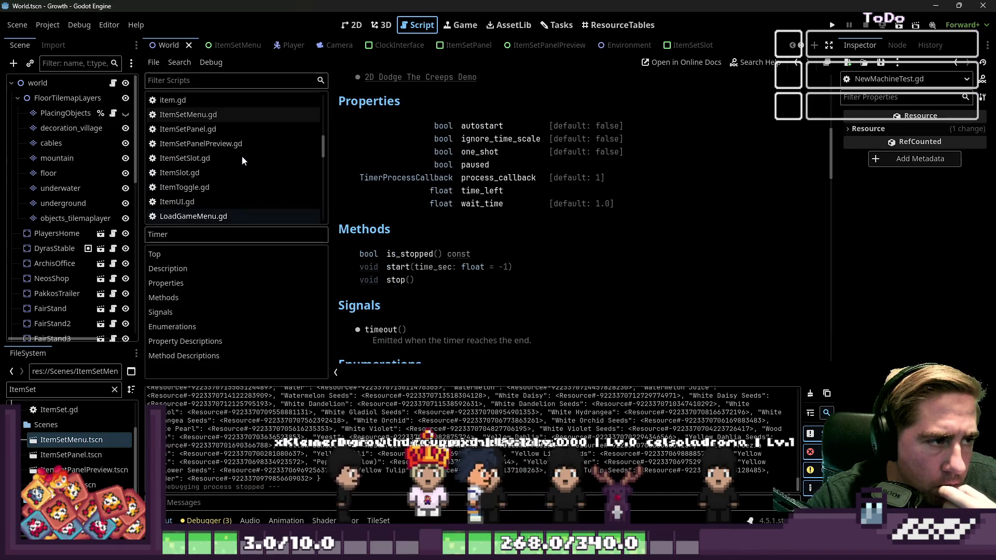
scroll(241, 155, down, 4)
click(231, 192)
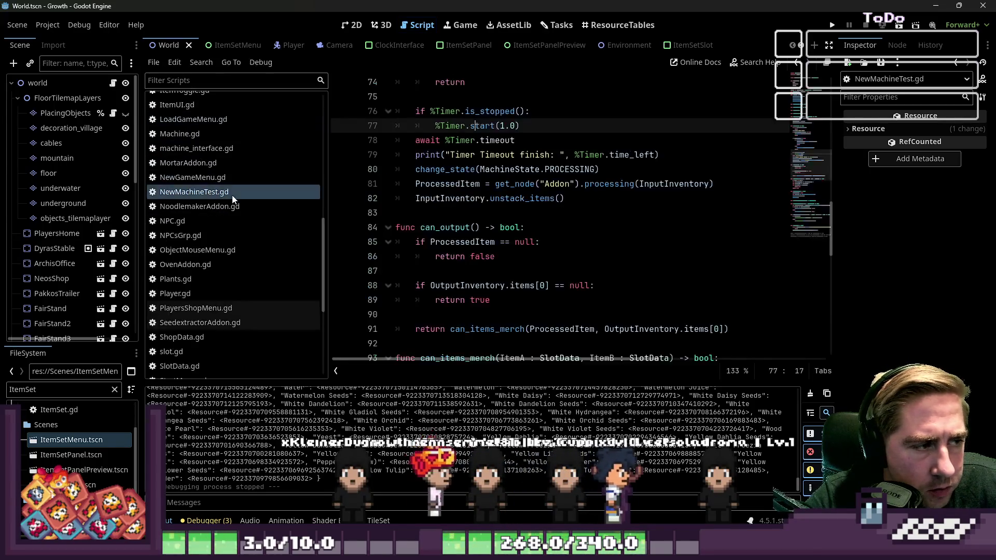
- Delete the %Timer.start(1.0) statement and the emptied line below the is_stopped check
click(461, 198)
scroll(533, 215, up, 2)
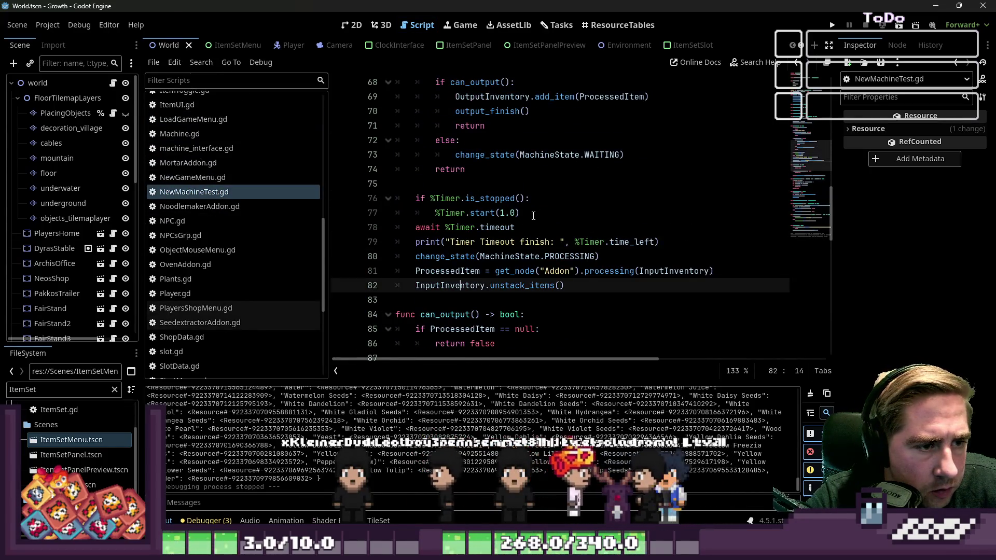
drag(533, 216, 435, 212)
key(BackSpace)
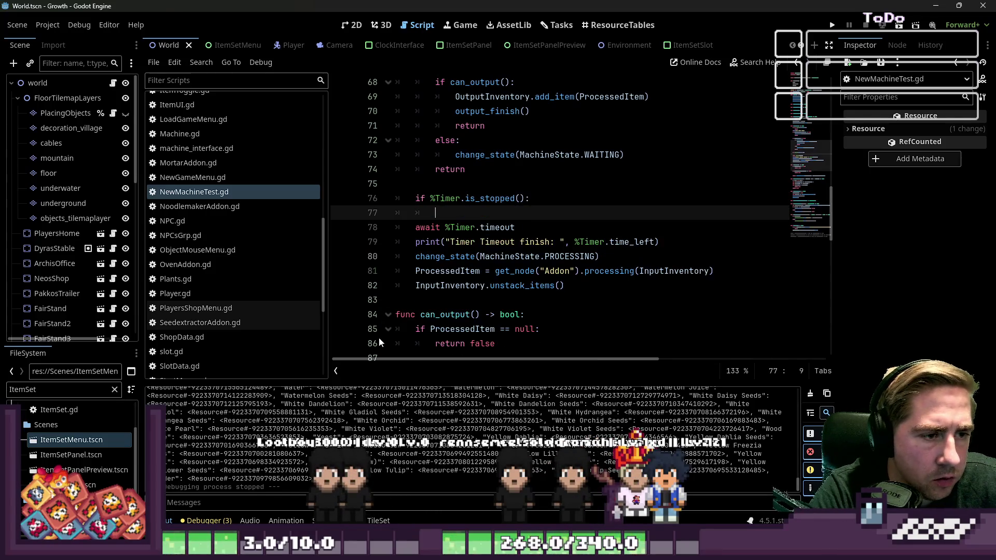
key(shift+Up)
key(shift+Left)
key(shift+Left)
key(shift+Left)
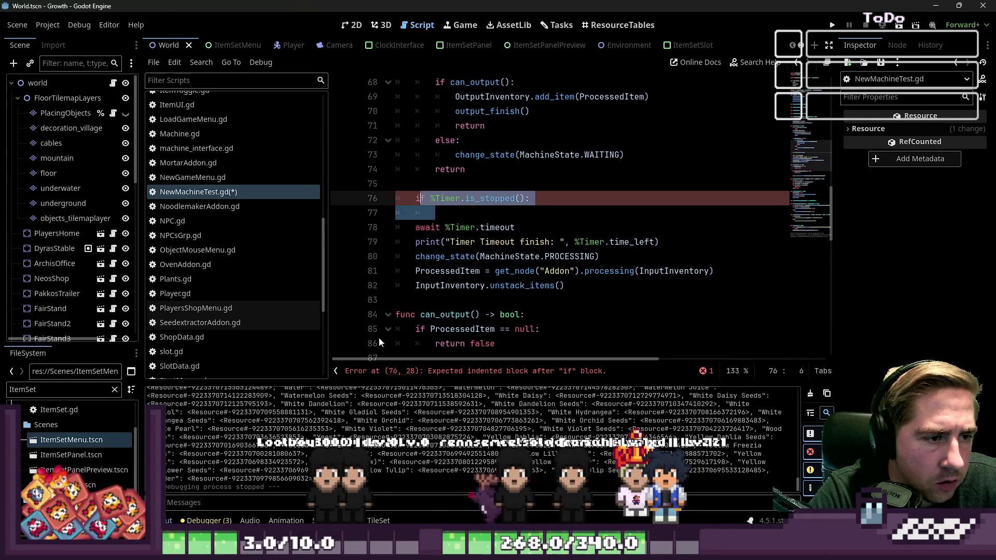
key(End)
key(Delete)
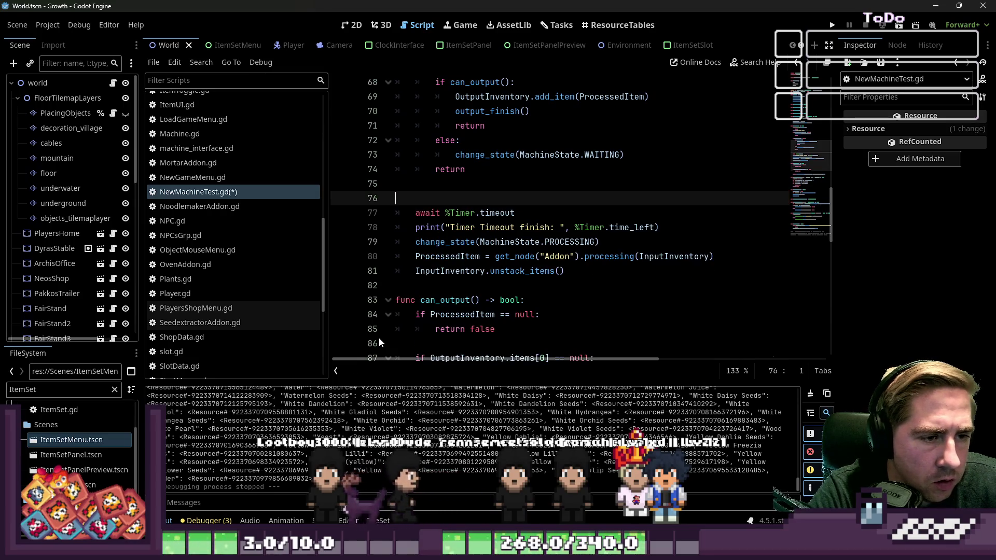
- Undo those edits back to the saved code and select the is_stopped condition line
key(ctrl+z)
key(ctrl+z)
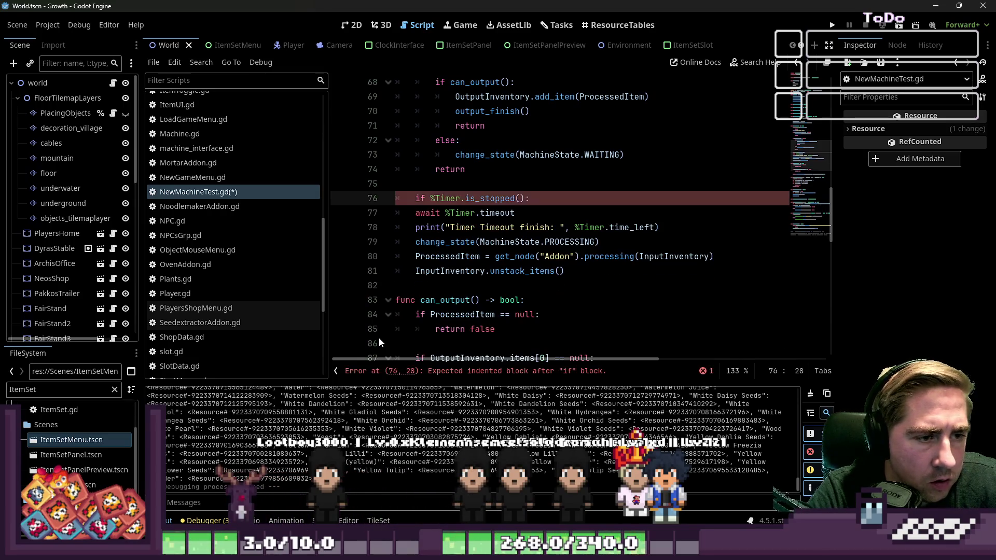
key(ctrl+z)
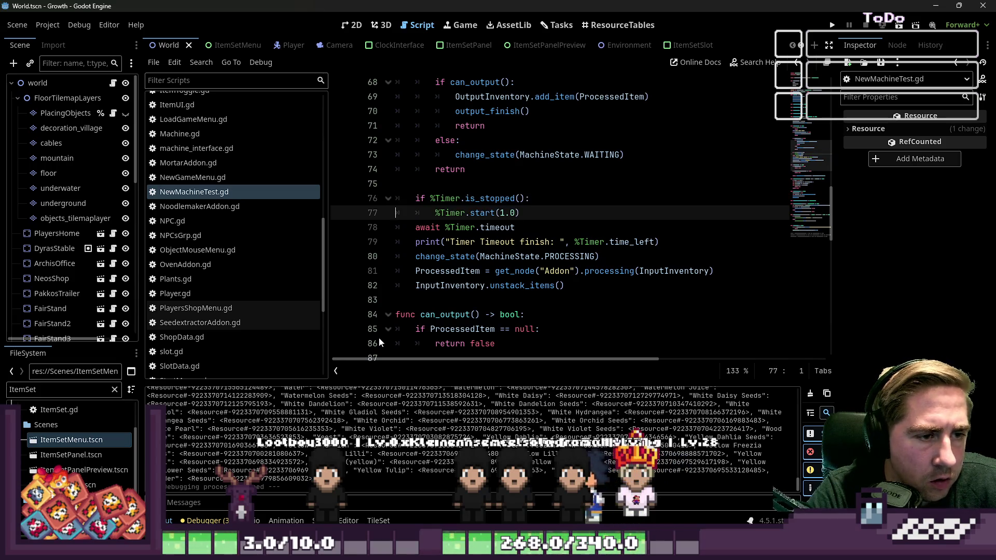
key(ctrl+z)
key(ctrl+z)
key(ctrl+z)
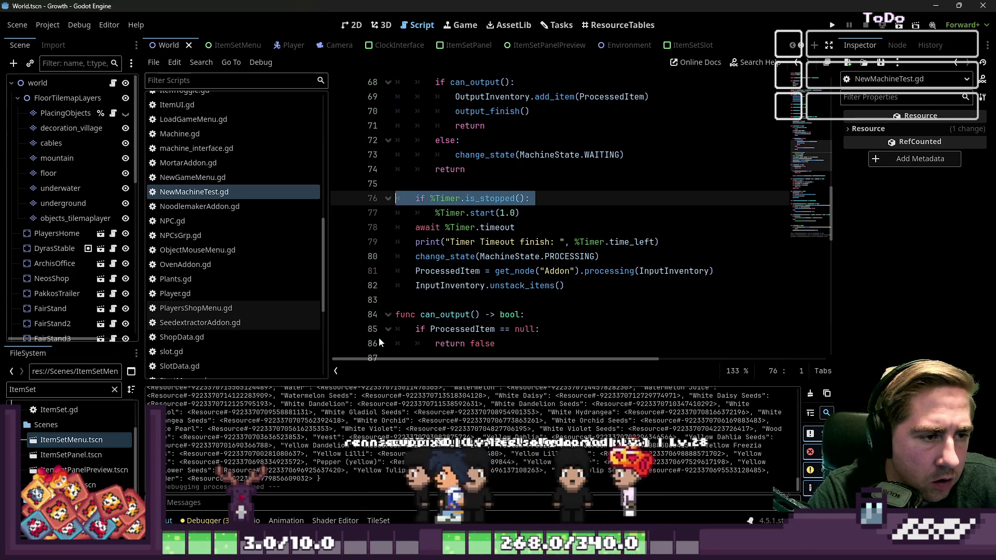
key(shift+End)
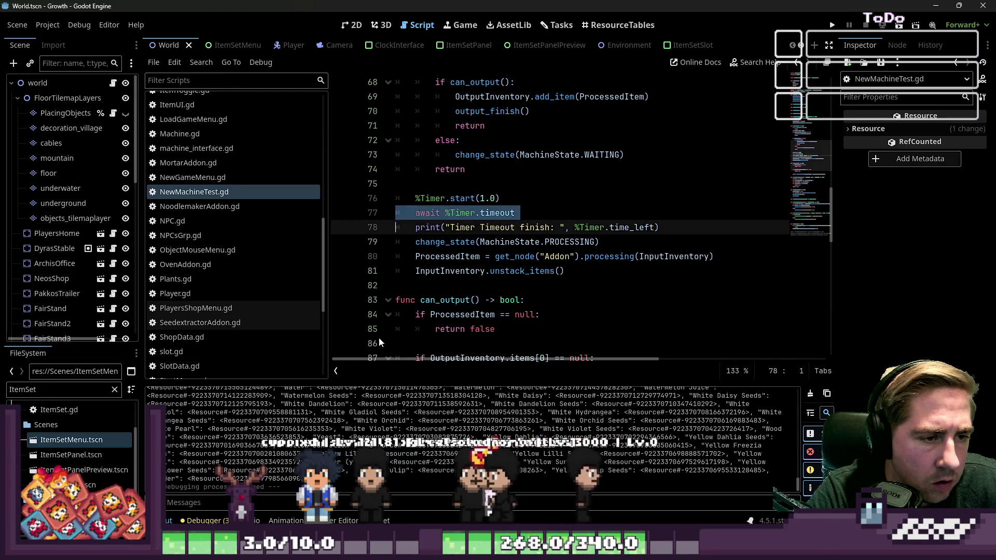
- Replace the await timeout line with '%Timer.timeout.connect(process_finished)'
key(Delete)
key(Return)
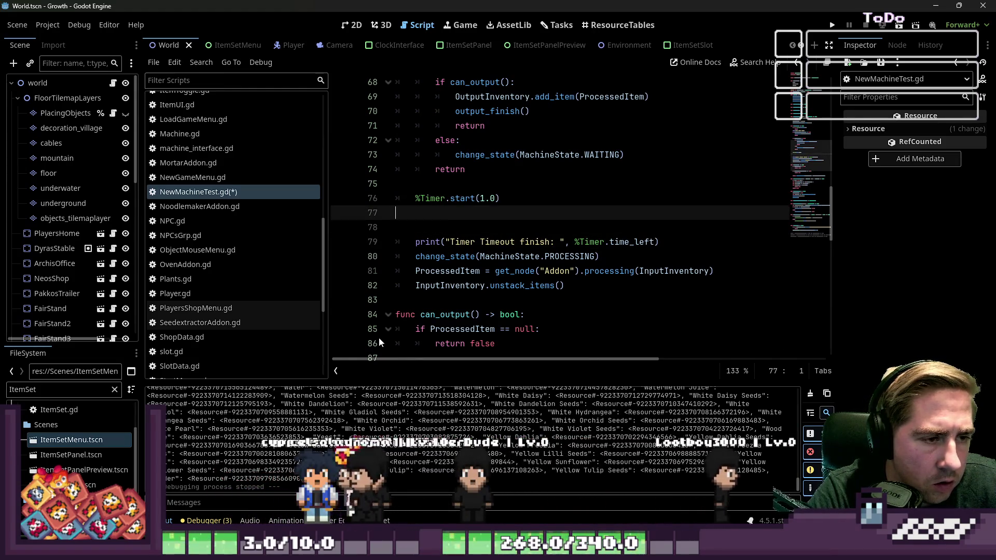
key(Up)
key(Tab)
text(t)
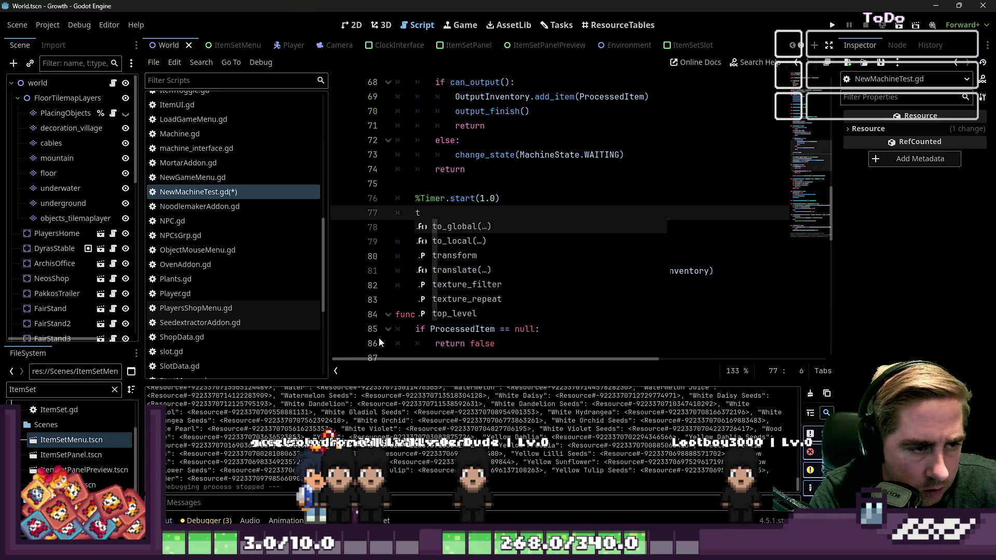
text(%)
key(BackSpace)
key(BackSpace)
text(%)
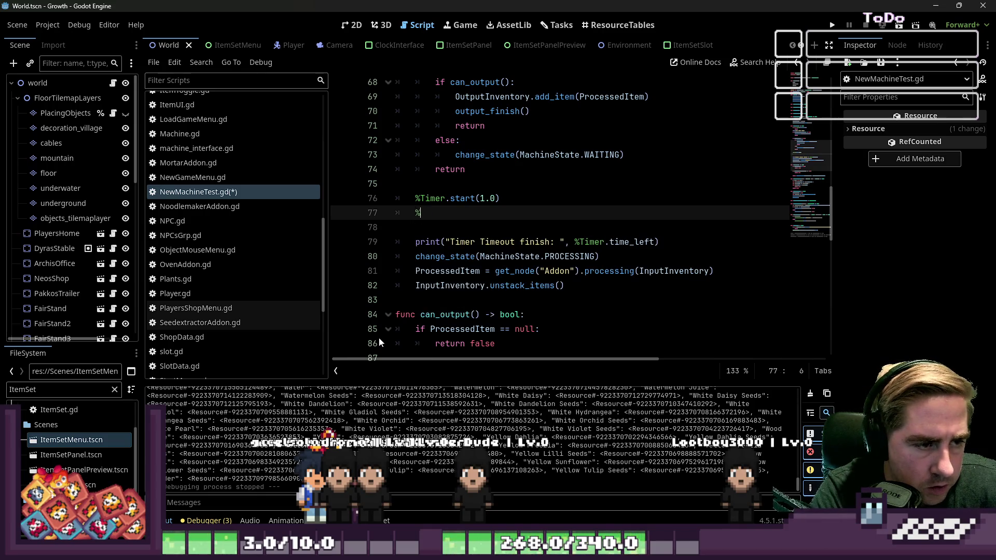
text(Timer.)
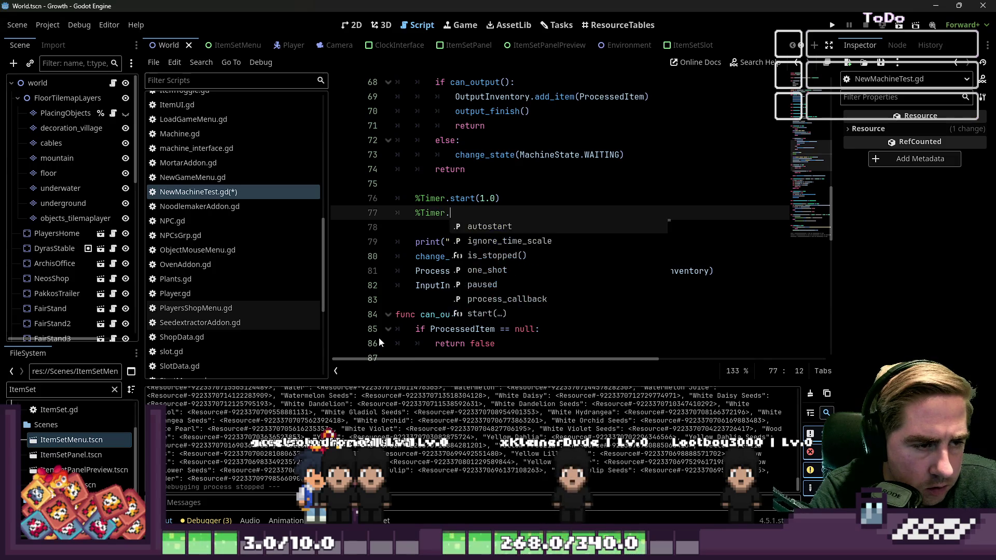
text(timeout.connect(item_)
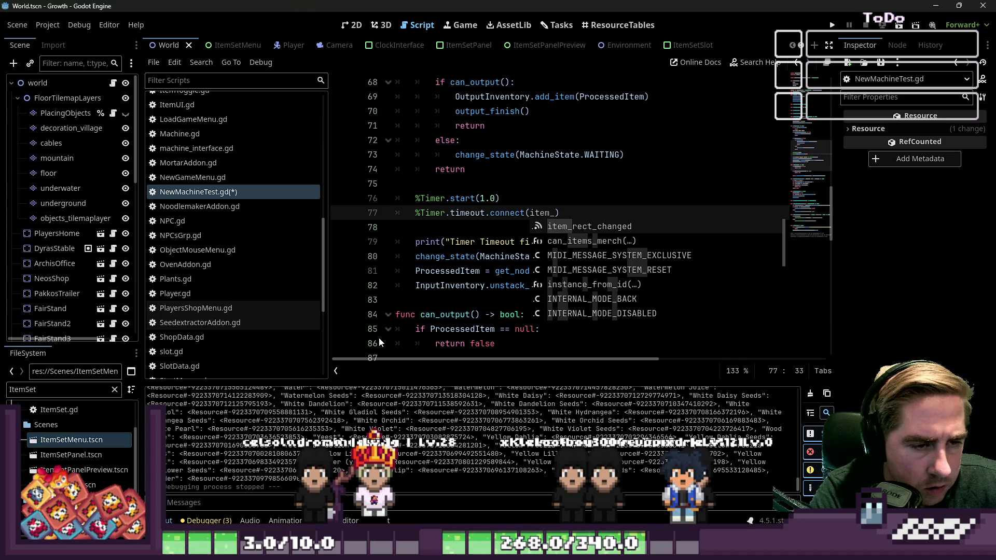
key(BackSpace)
key(BackSpace)
key(BackSpace)
text(cess_fini)
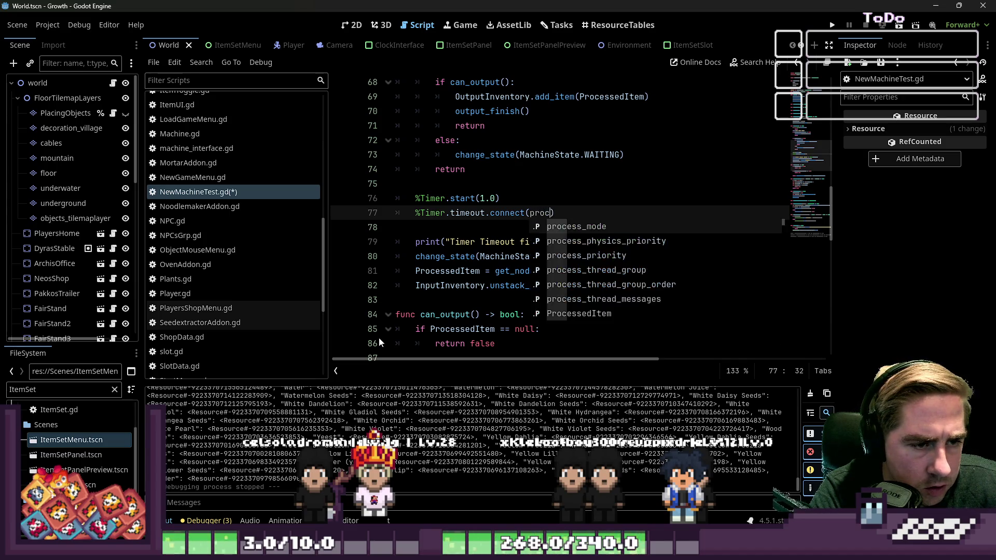
text(shed))
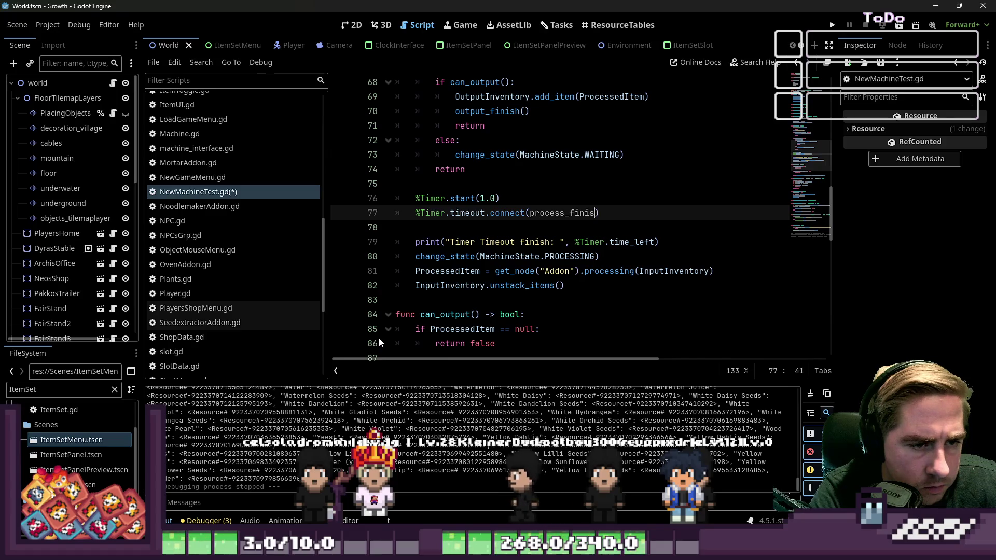
- Add 'func process_finished() -> void:' above the processing code and delete the old print line
key(Down)
key(Return)
text(func )
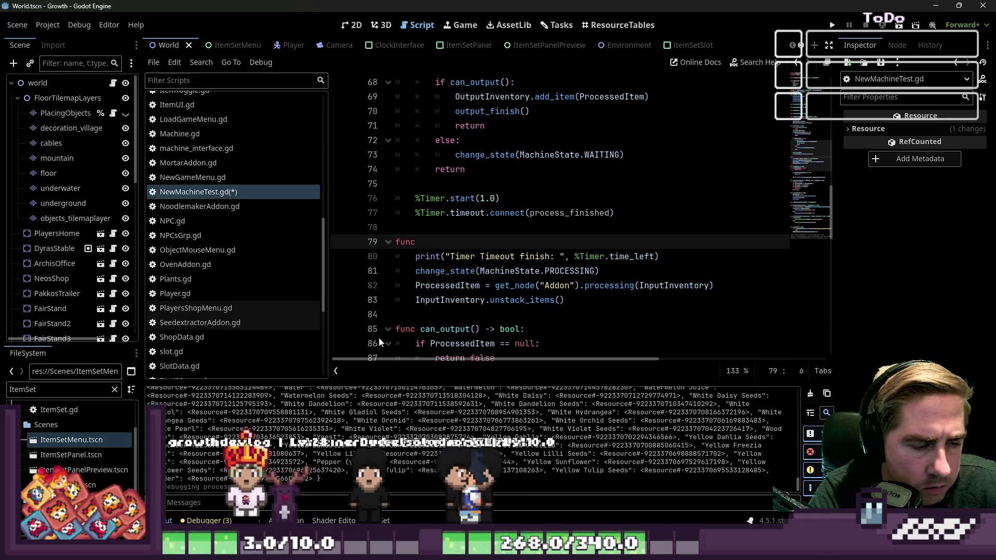
text(process_phi)
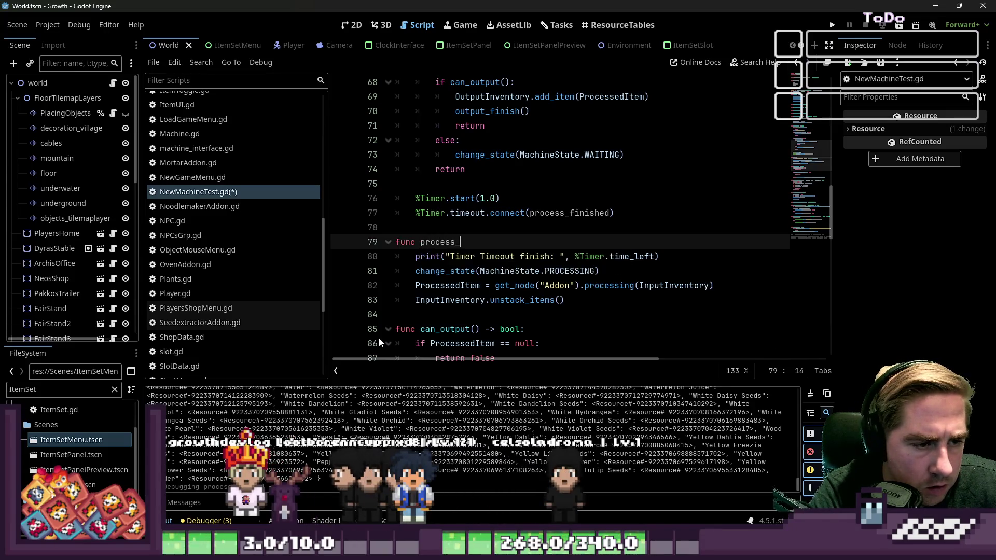
key(BackSpace)
key(BackSpace)
key(BackSpace)
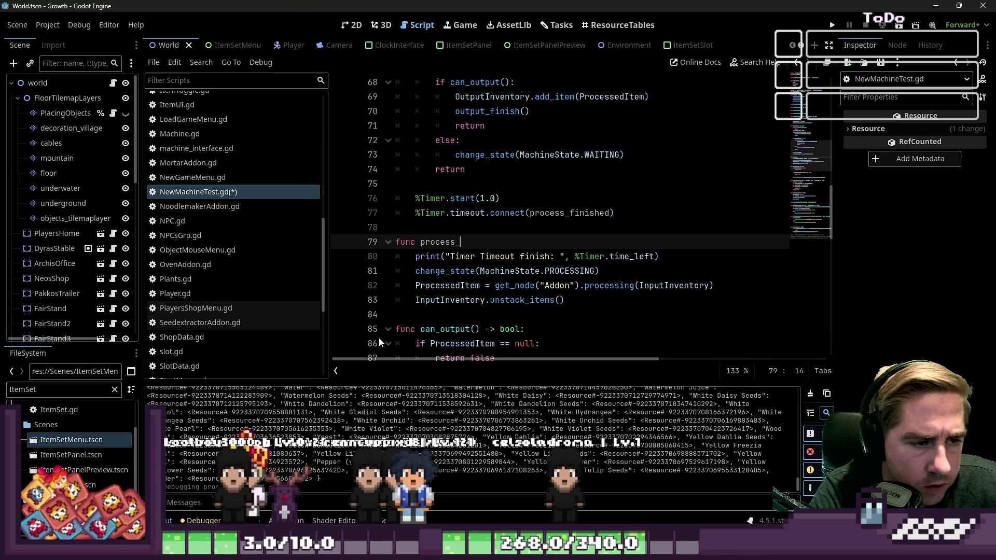
text(finished()
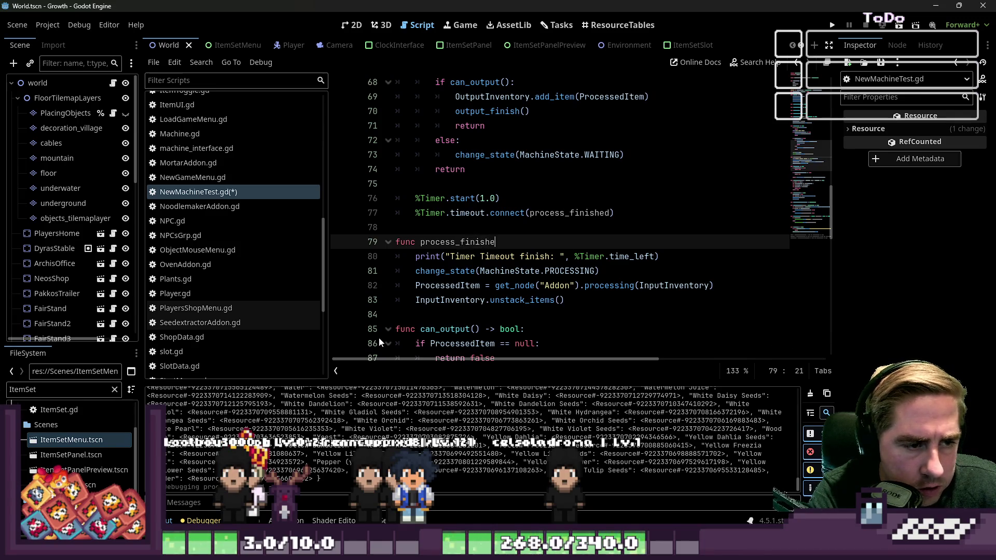
text() -> )
text(void:)
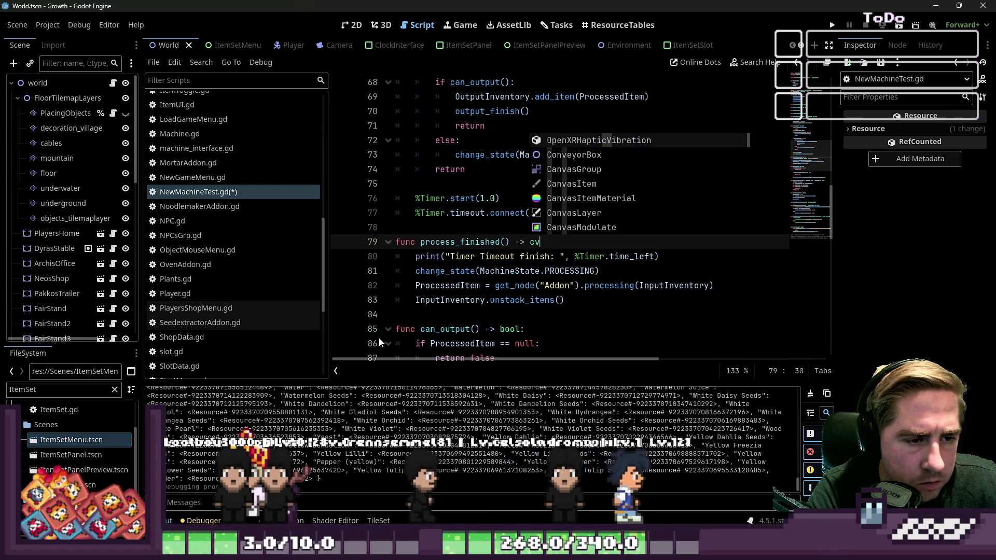
key(Down)
key(End)
key(shift+Home)
key(BackSpace)
key(BackSpace)
key(BackSpace)
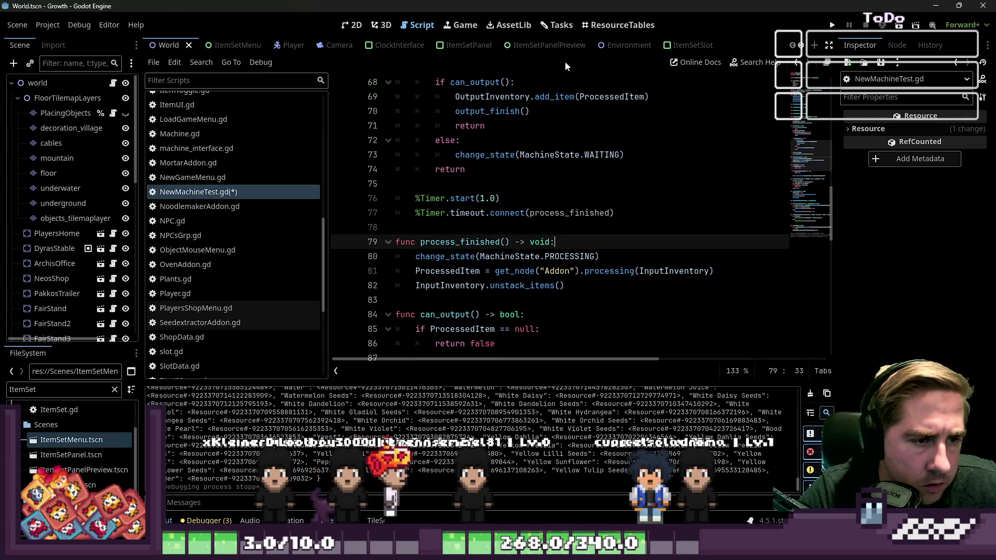
click(554, 200)
- Run the game as 'dsc', open the machine and load the seed stack into its input slot
click(831, 25)
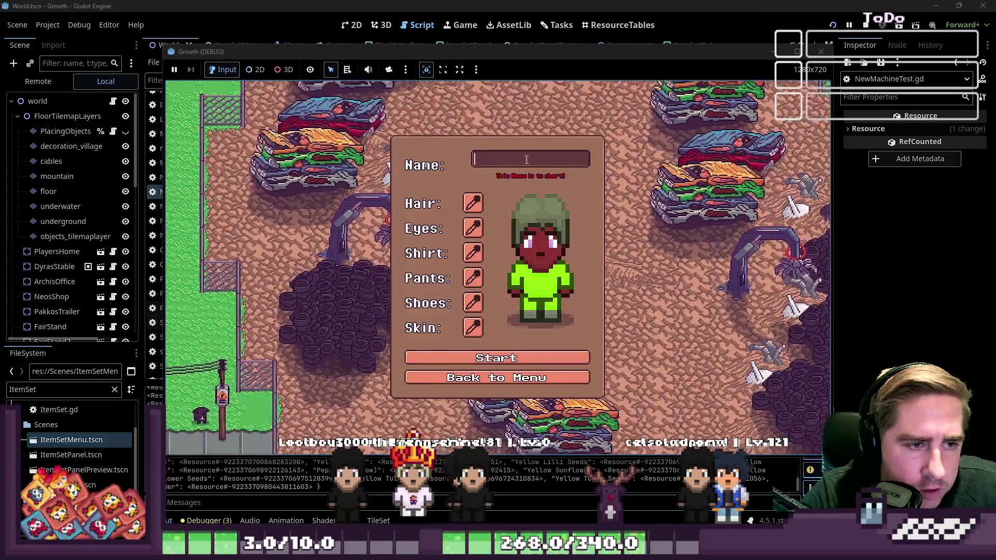
text(dsc)
click(503, 358)
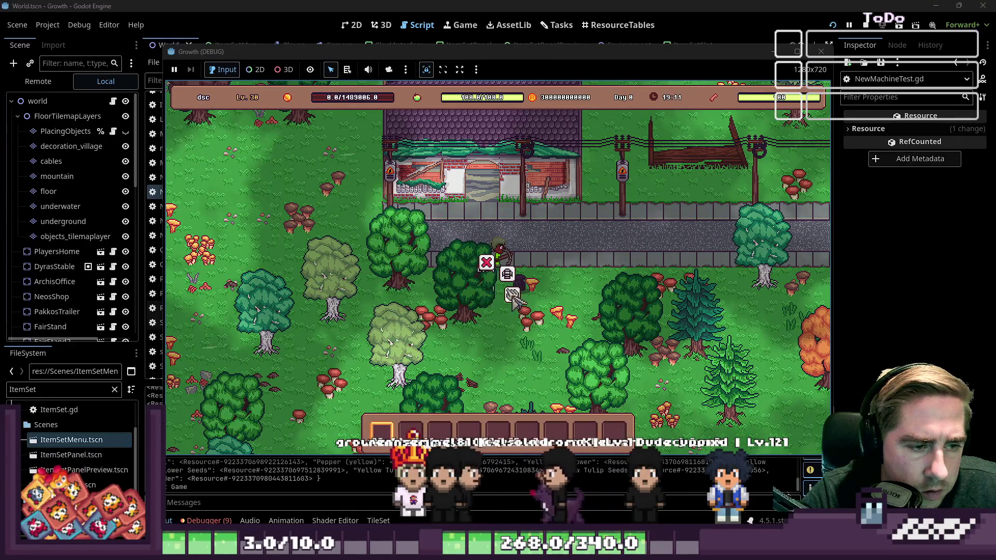
click(512, 298)
click(527, 332)
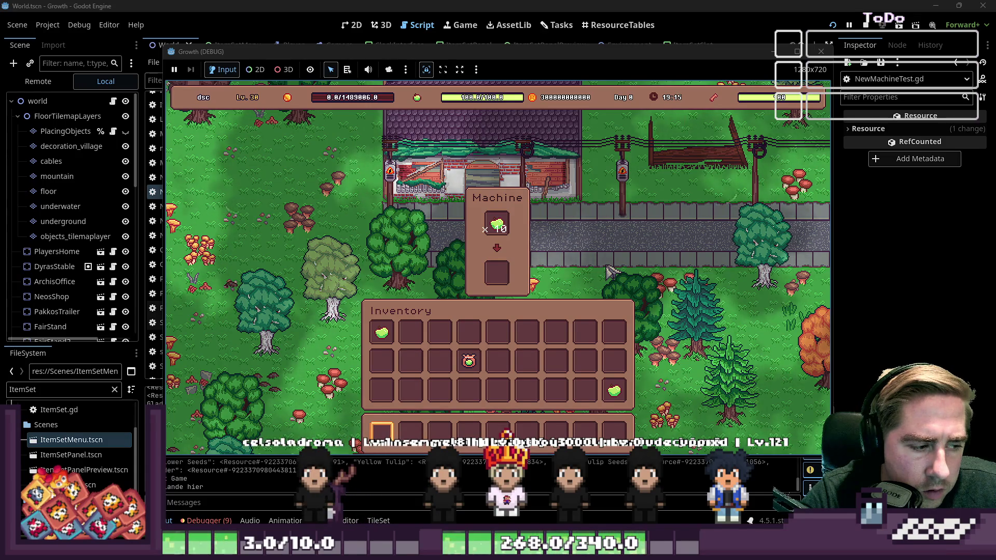
key(a)
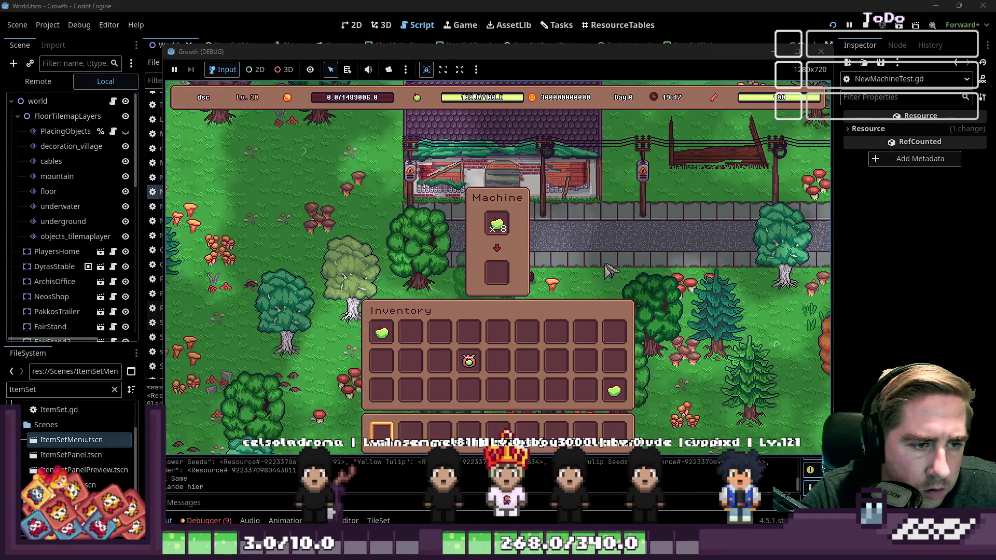
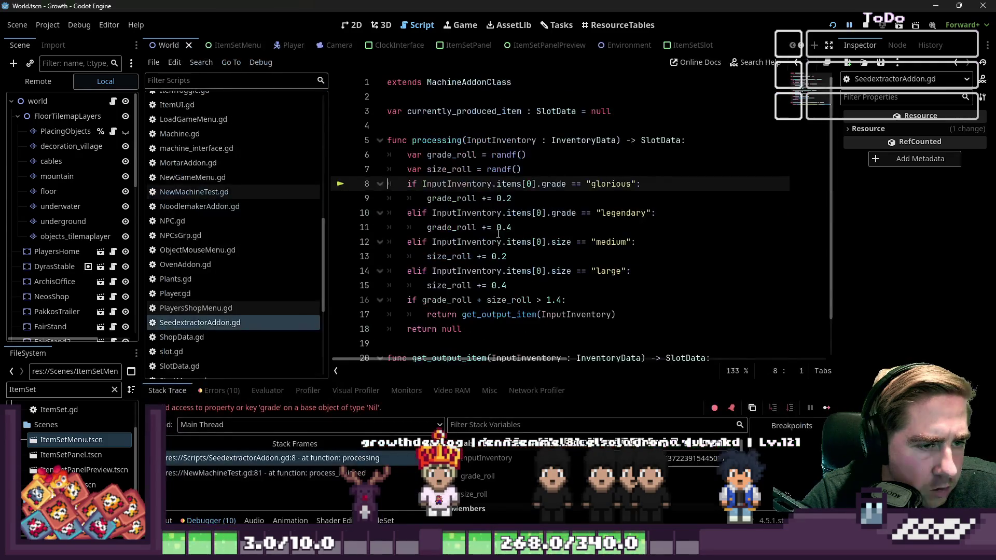
- Restart the game after the debugger break and start playing with a new character
click(508, 223)
click(832, 25)
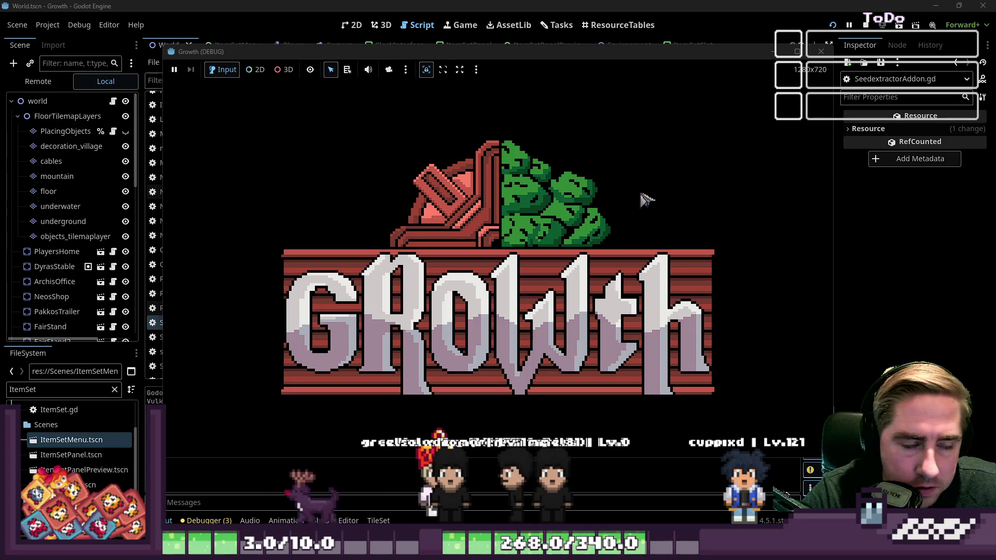
key(Return)
text(cxs)
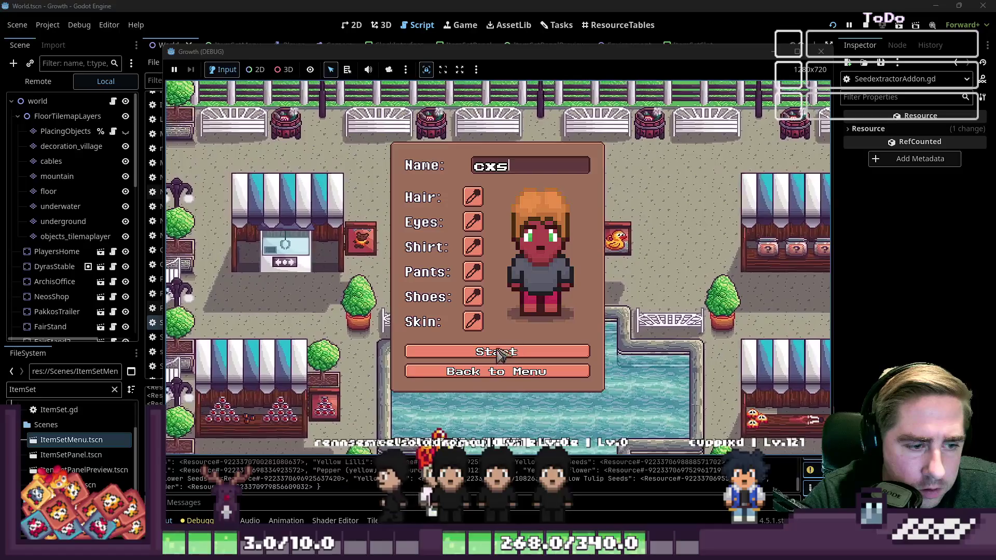
click(525, 358)
- Walk to the machine, put the apple stack into its input, and stop the game
key(a)
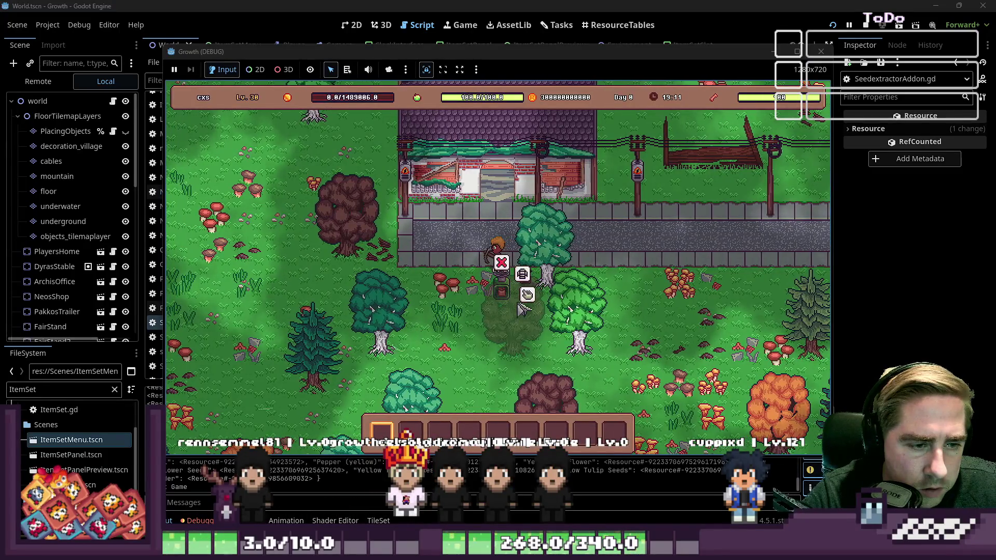
key(e)
click(526, 340)
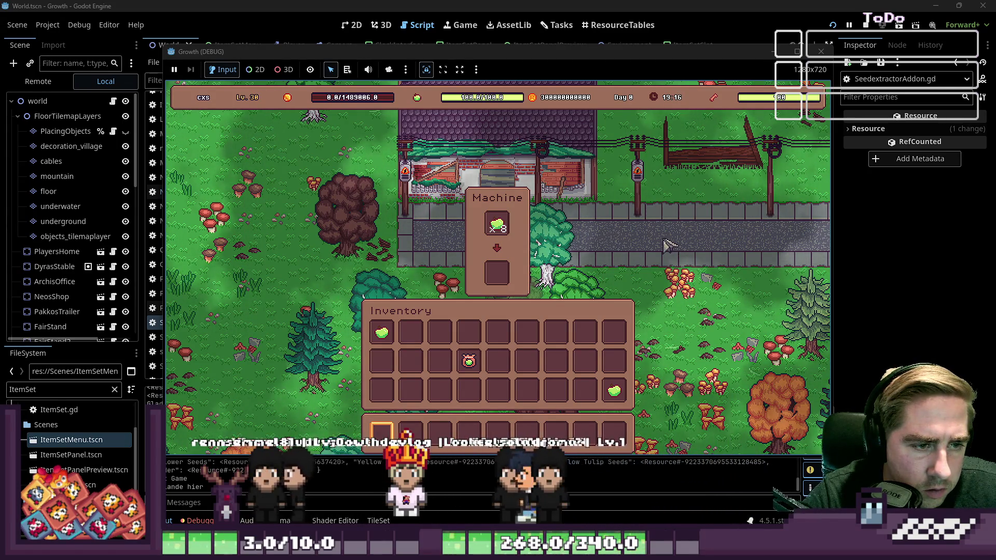
click(817, 51)
- Open NewMachineTest.gd from the script list at its timer code
scroll(523, 231, down, 3)
scroll(522, 230, up, 3)
scroll(523, 231, down, 2)
click(204, 191)
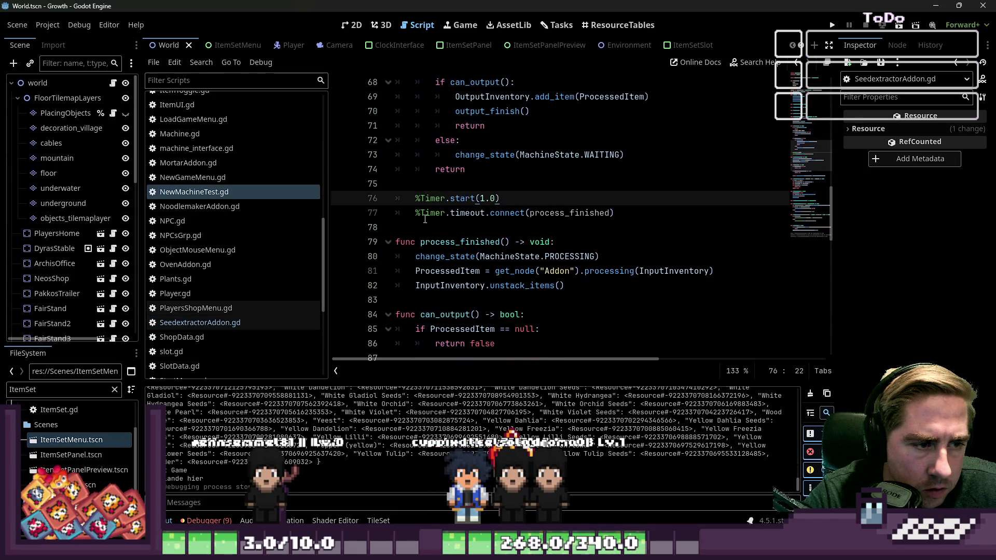
- Add an 'if %Timer.timeout.is_connected():' line above the timer's connect call
click(453, 213)
click(508, 199)
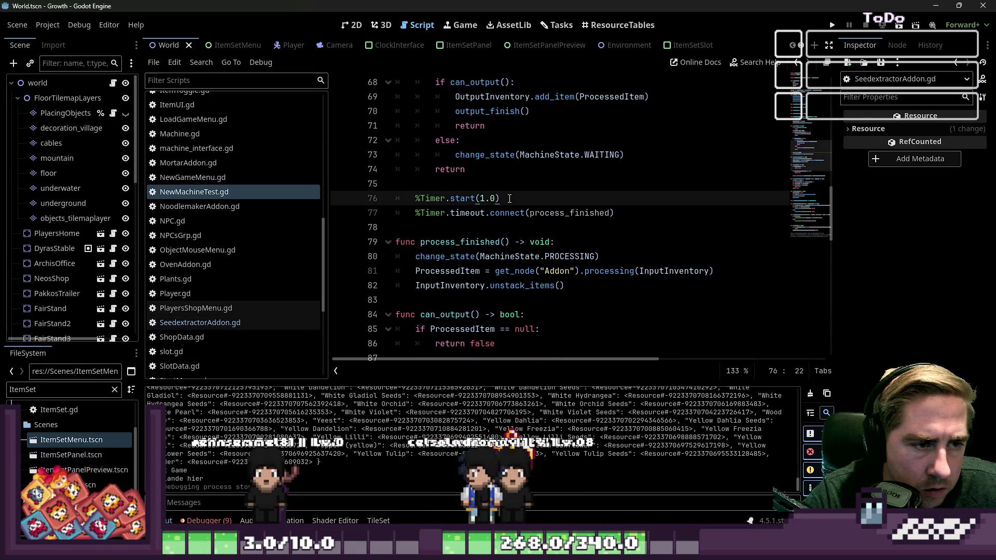
key(Return)
text(if)
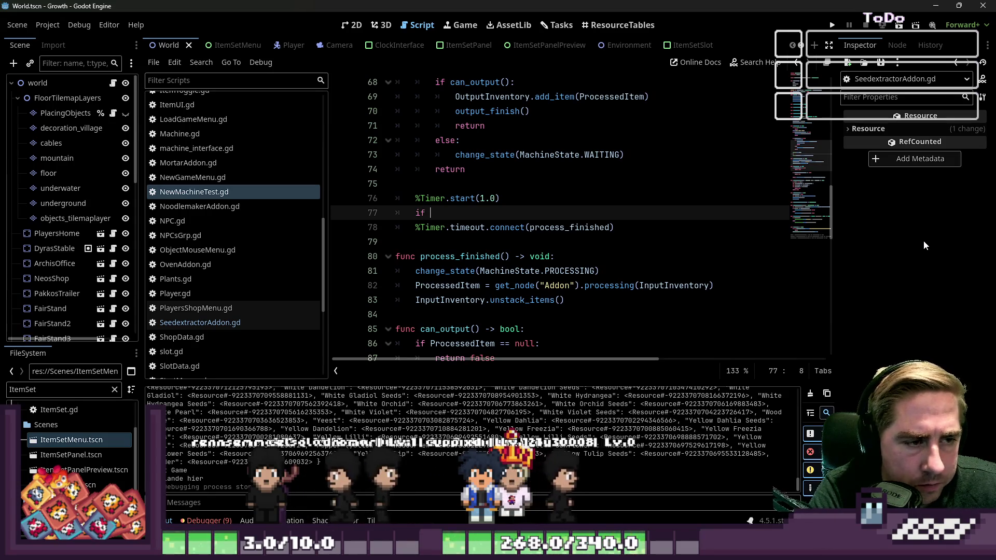
key(Down)
key(ctrl+Right)
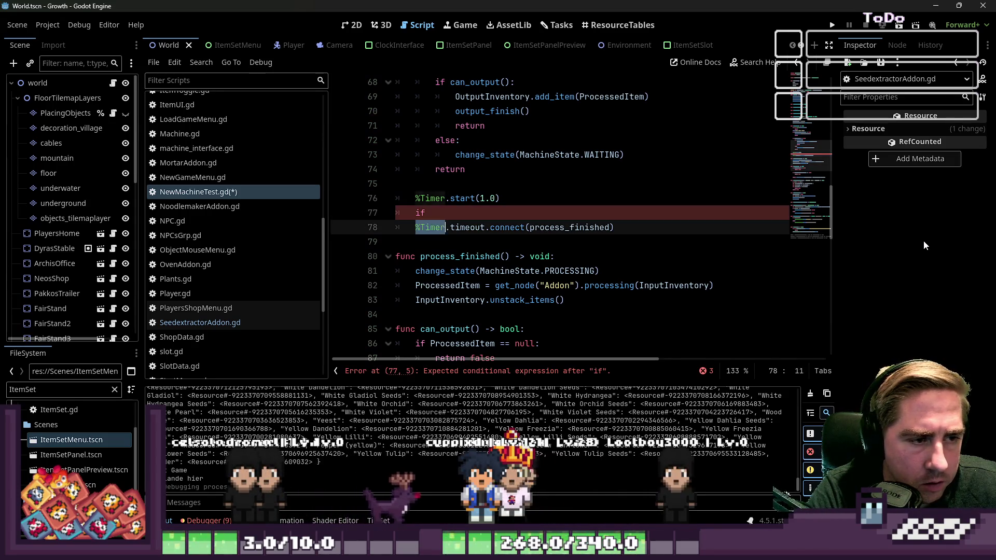
key(ctrl+c)
key(Up)
key(ctrl+v)
text(.is_con)
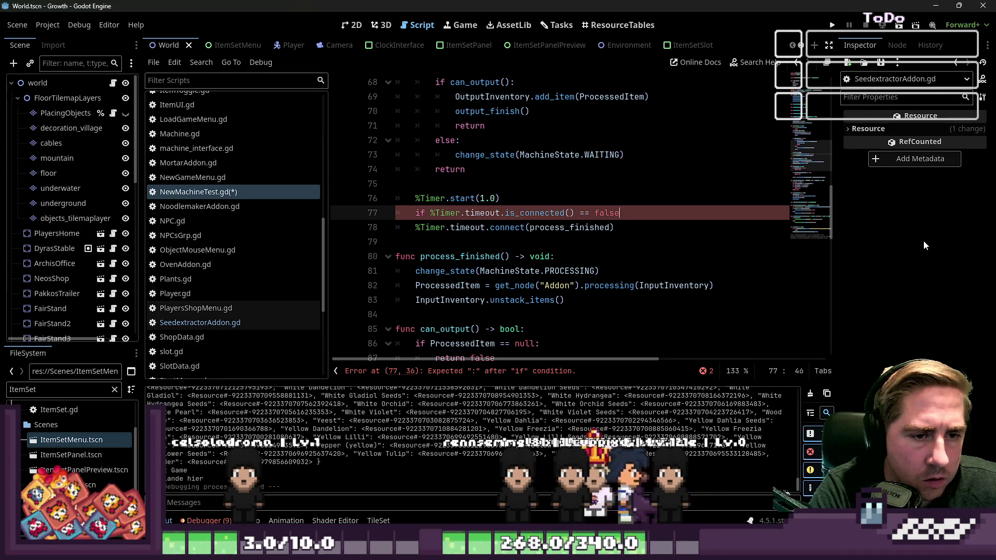
key(BackSpace)
key(BackSpace)
key(BackSpace)
text(:)
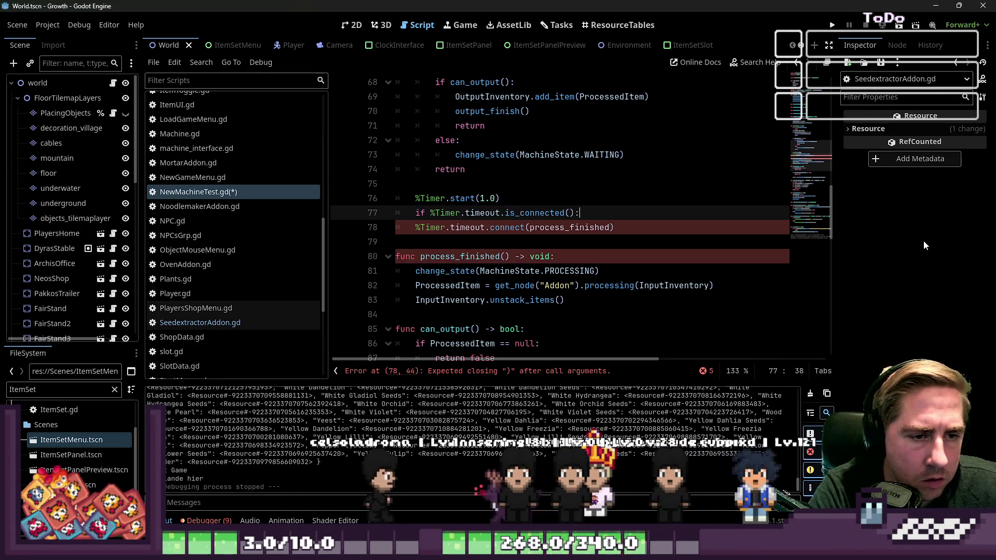
- Negate the condition so it reads 'if not %Timer.timeout.is_connected():'
key(Home)
key(Right)
key(Right)
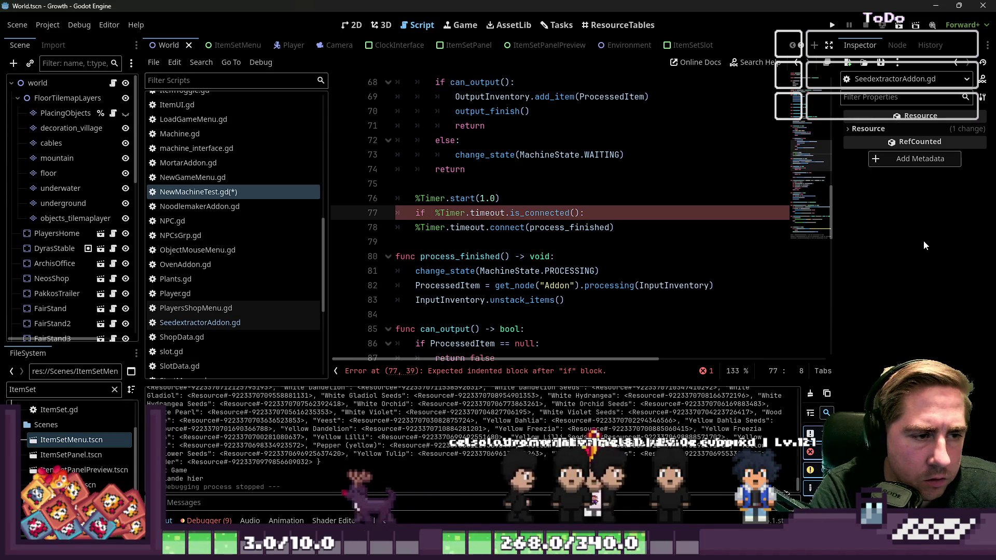
text(not)
key(Left)
key(Left)
key(Left)
key(BackSpace)
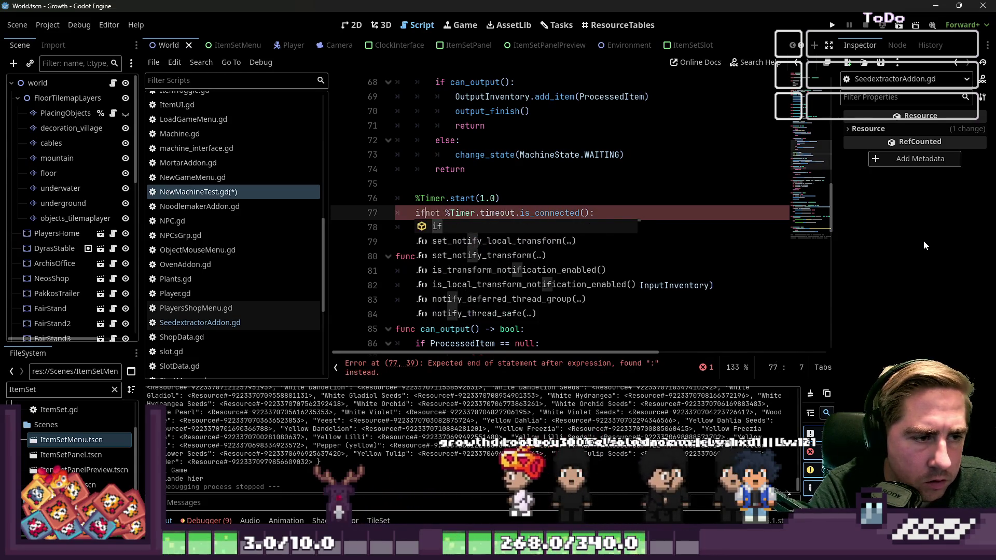
key(Escape)
- Indent the connect call under the new if, then run the game with F5
key(Down)
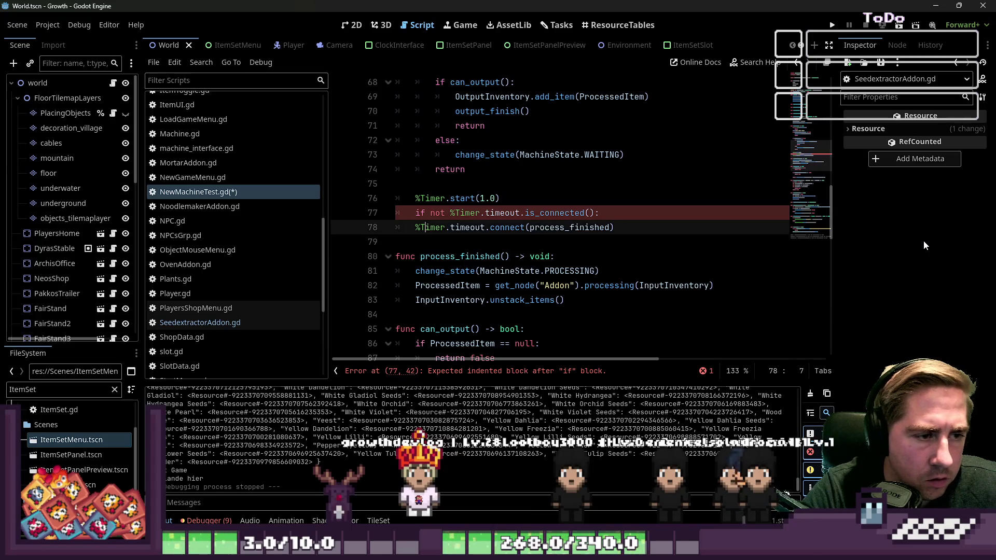
key(Home)
key(Tab)
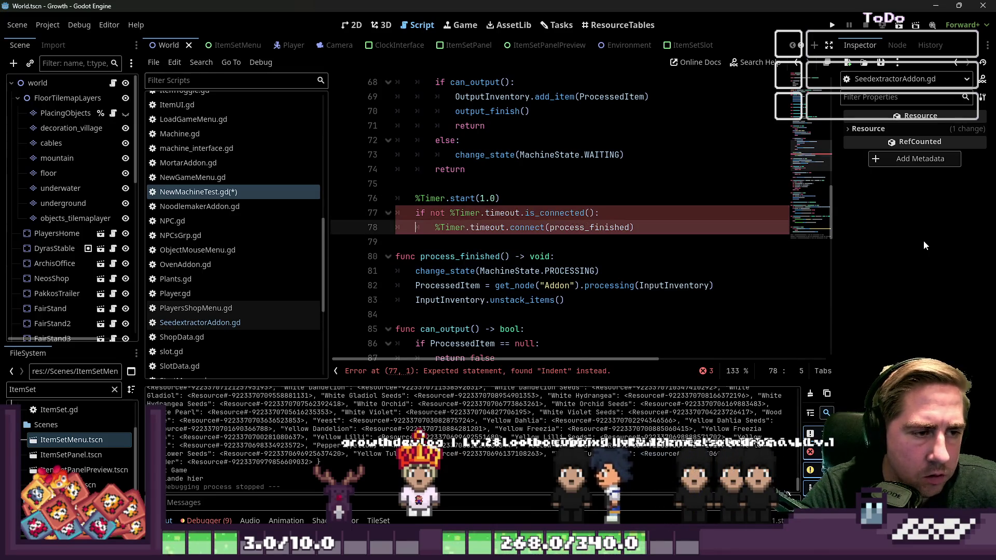
key(F5)
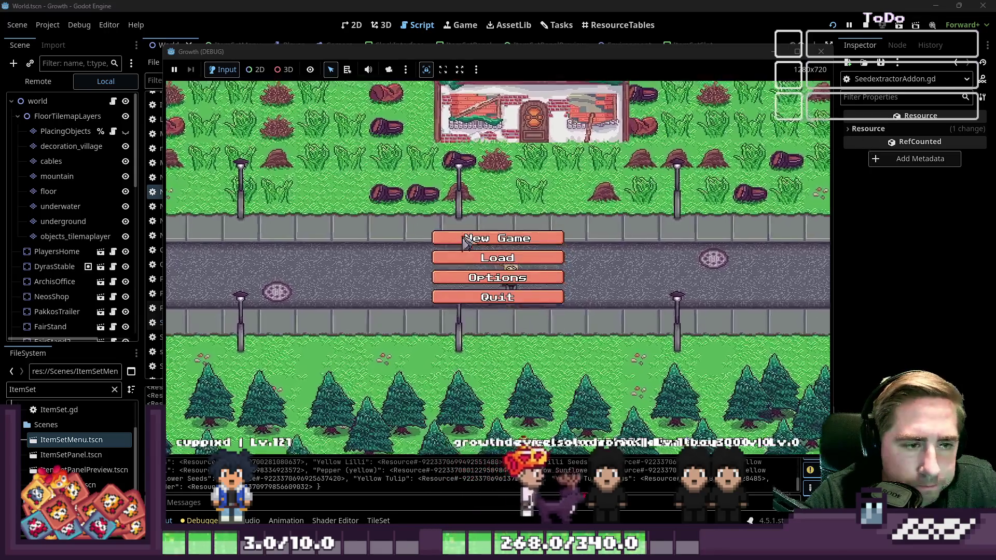
- Start a new game and drop the apple stack into the machine's input to reproduce the crash
click(531, 239)
text(cxysdasd)
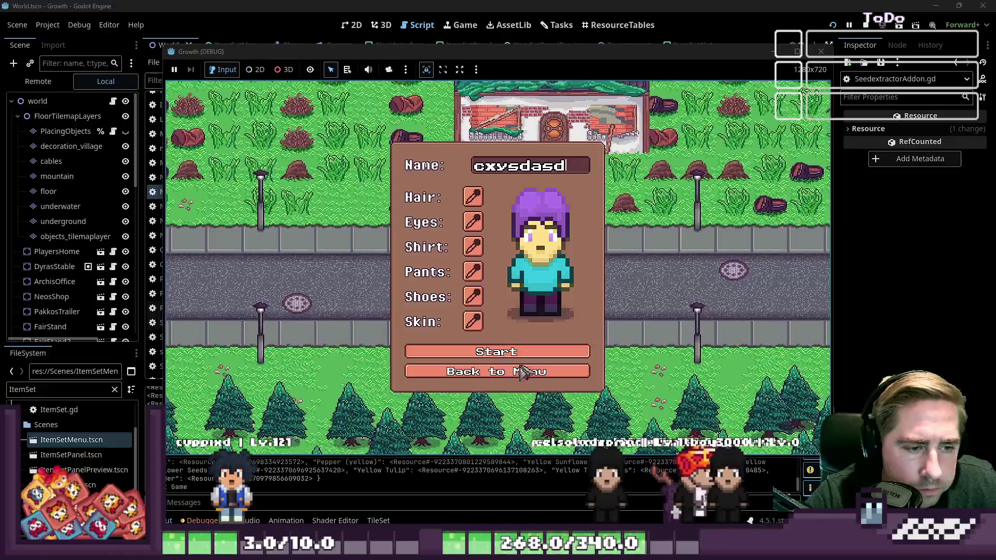
key(Return)
click(486, 292)
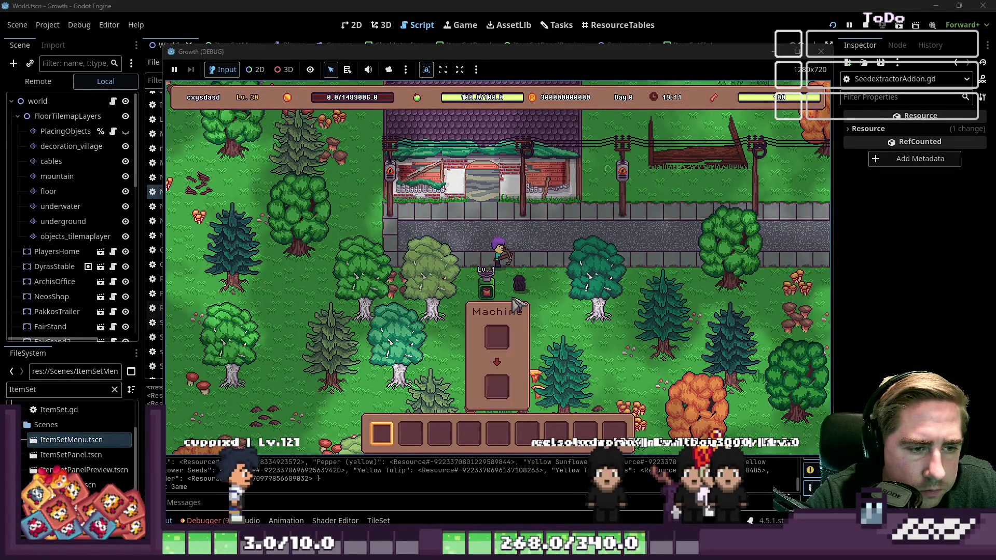
drag(527, 332, 503, 223)
click(501, 219)
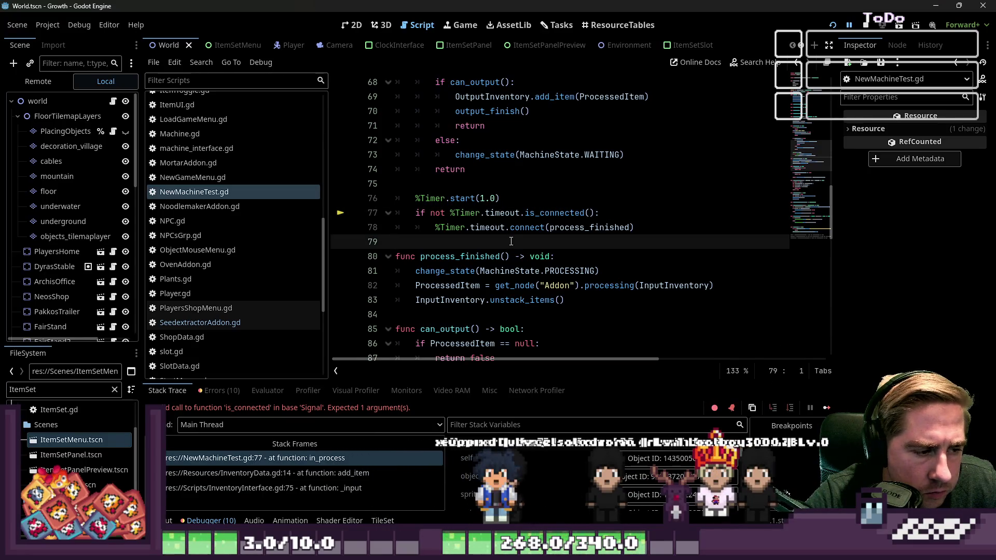
- Pass process_finished as the is_connected() argument on line 77 and restart the game
click(535, 213)
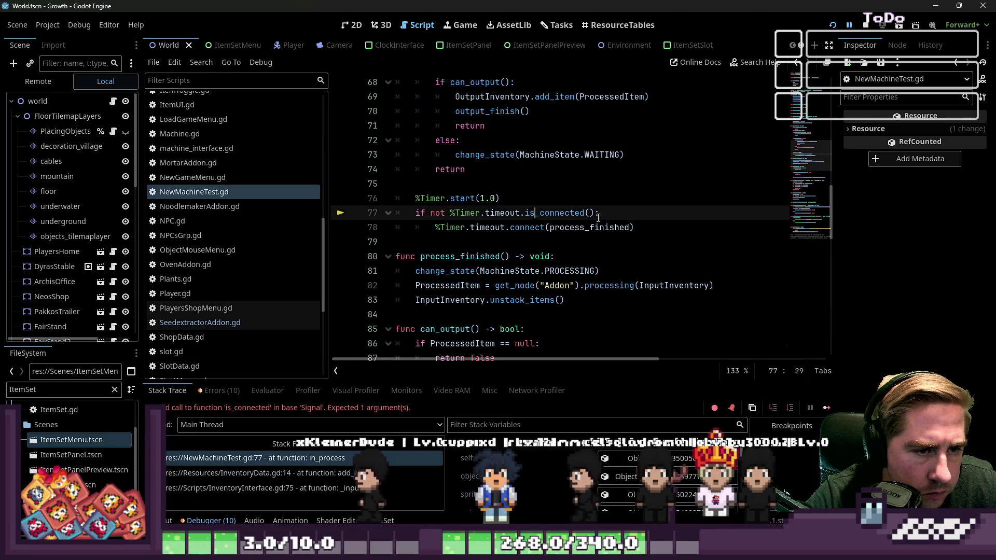
ctrl+click(581, 227)
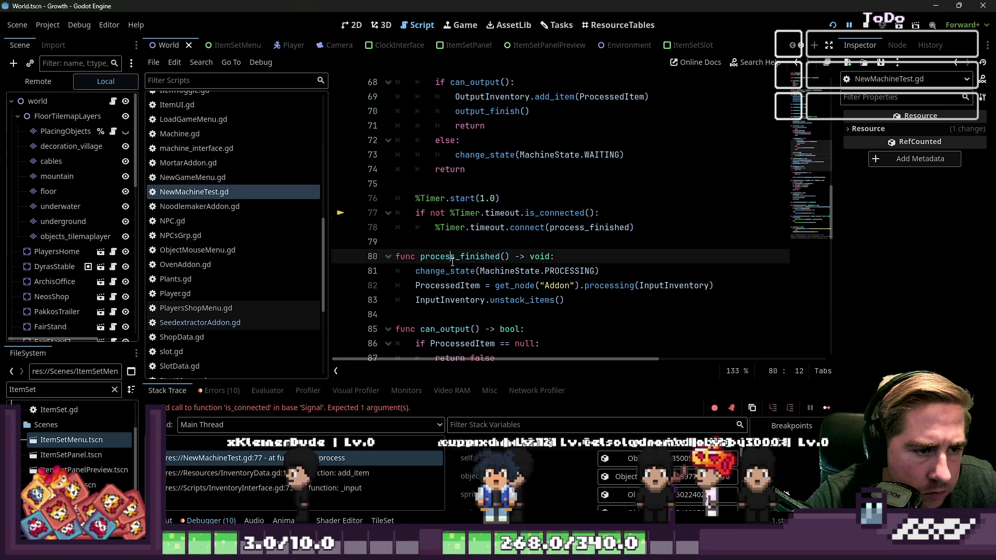
click(588, 213)
key(ctrl+v)
click(628, 184)
click(844, 26)
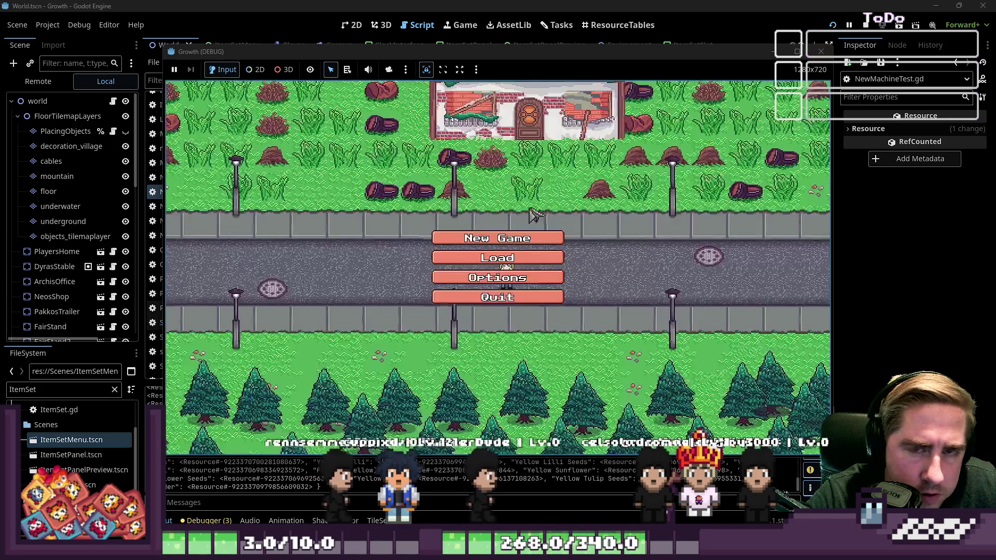
- Load the saved game, feed the apple stack into the machine, and stop the run with F8
click(518, 265)
click(521, 213)
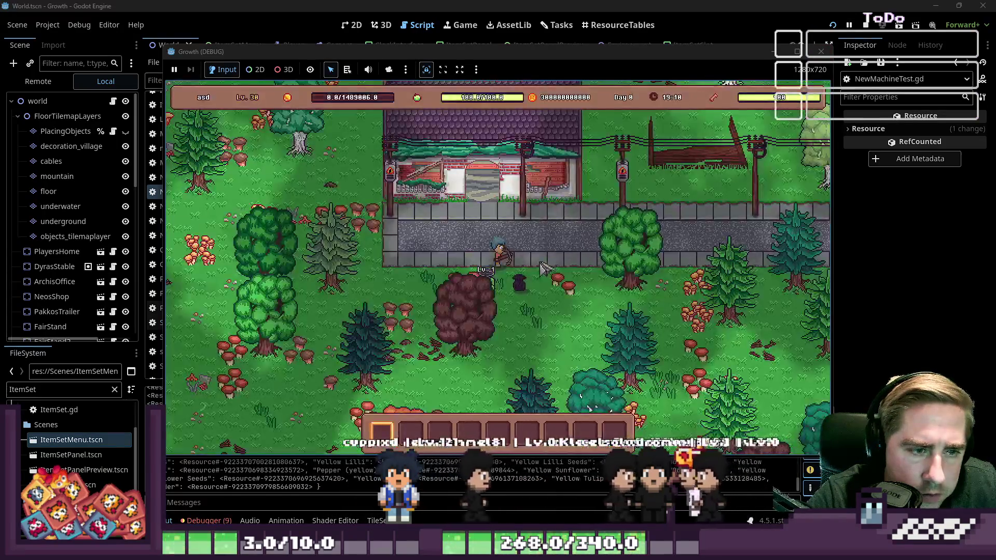
click(513, 296)
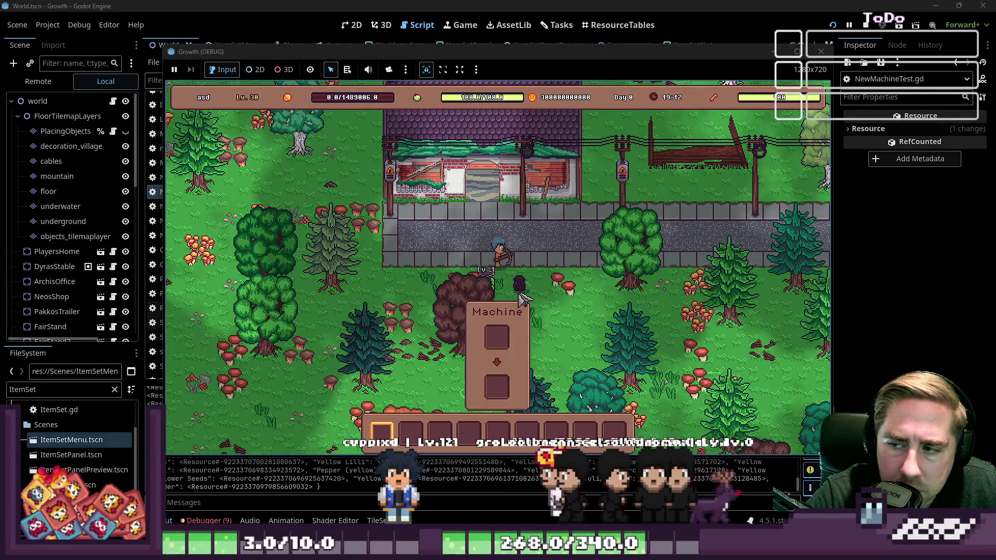
drag(529, 336, 505, 224)
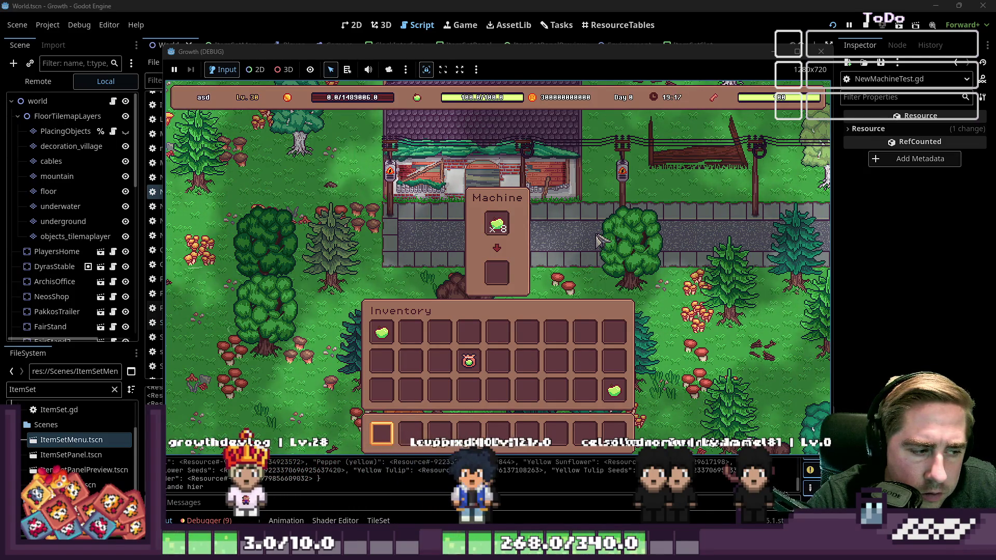
key(Escape)
key(F8)
- Inspect the debug print, output handling near line 69, and the Timer reference on line 77
scroll(492, 217, up, 3)
click(481, 125)
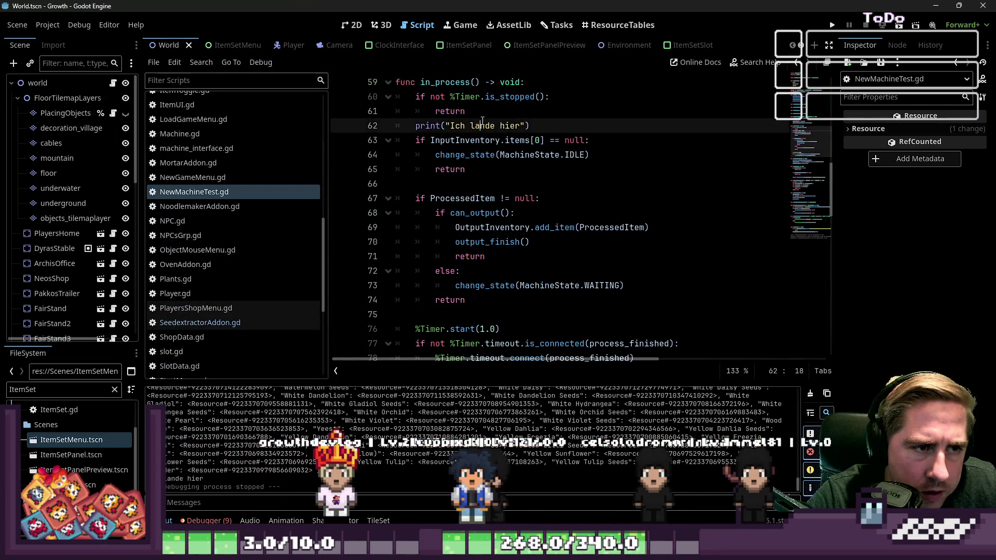
triple_click(481, 125)
click(505, 228)
scroll(505, 227, down, 3)
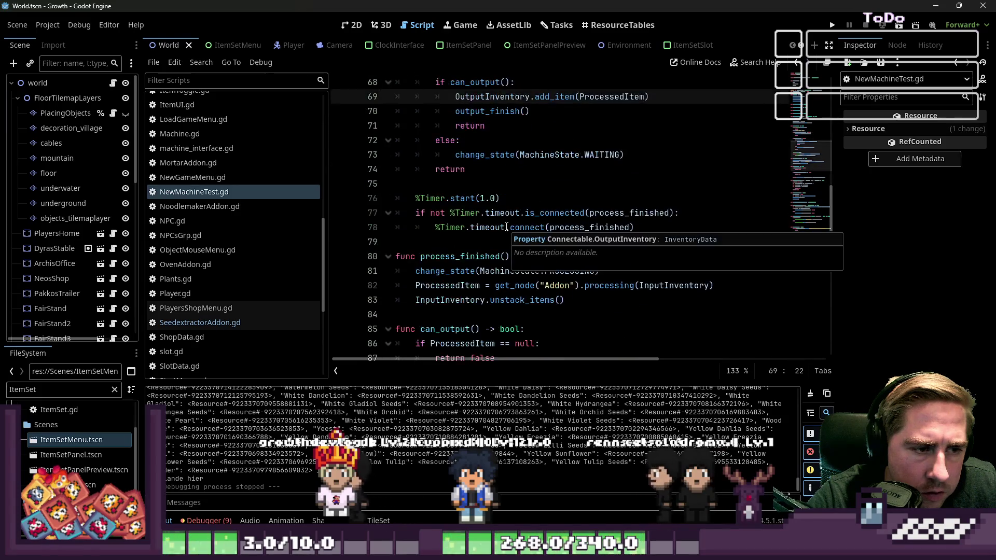
click(474, 213)
scroll(475, 217, up, 3)
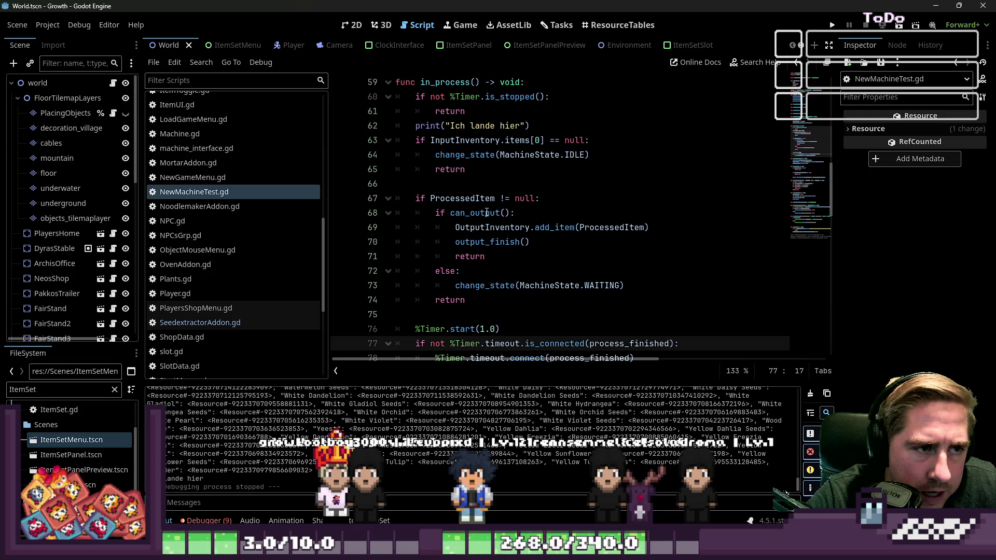
- Check the early return on line 61 and the Timer start call, then search help for 'Timer'
click(491, 115)
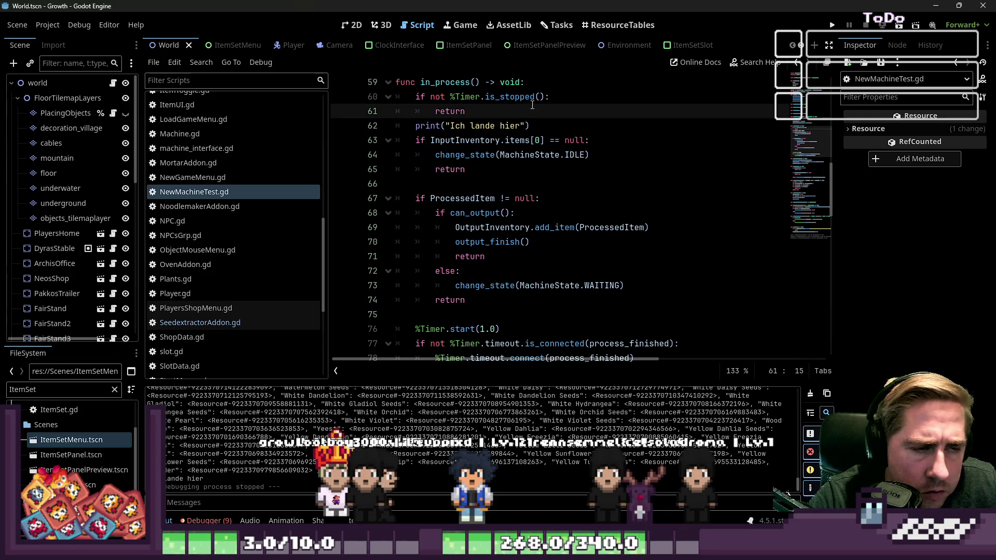
scroll(539, 104, down, 3)
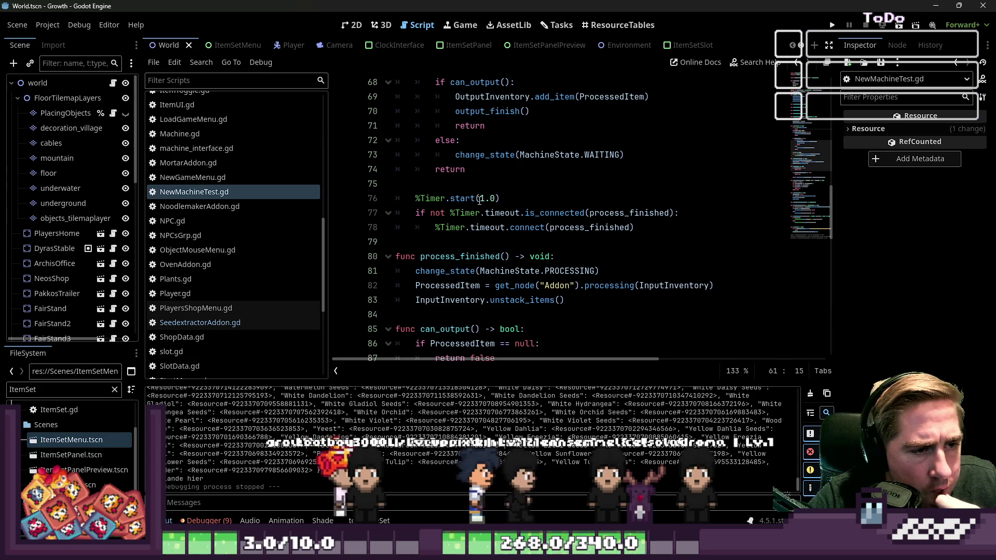
click(481, 199)
click(561, 203)
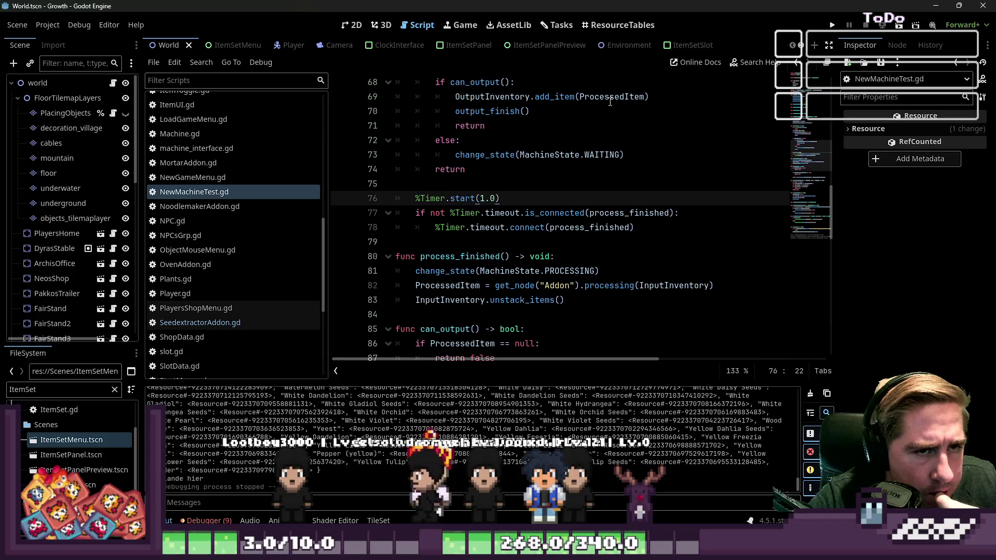
click(755, 62)
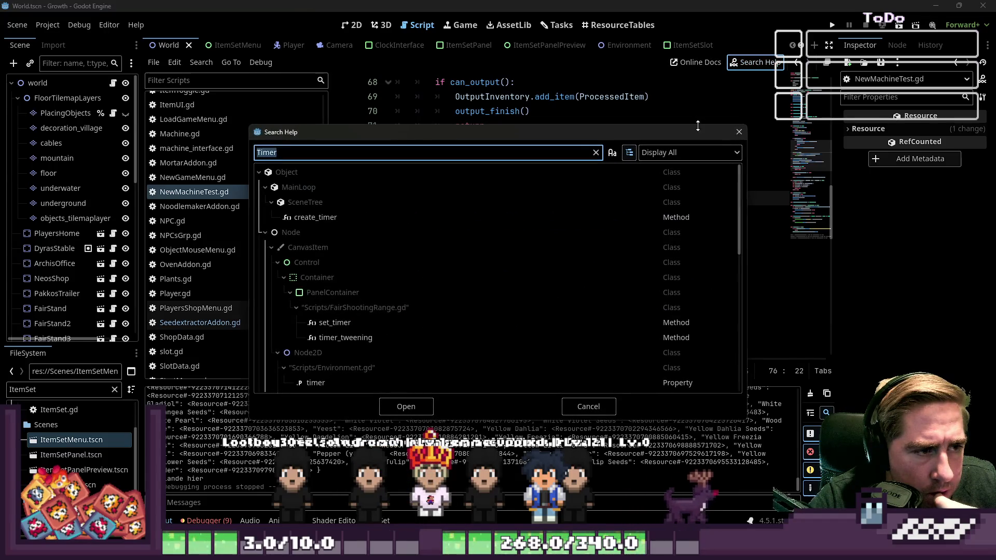
- Open the Timer class reference and read the one_shot property description
click(737, 133)
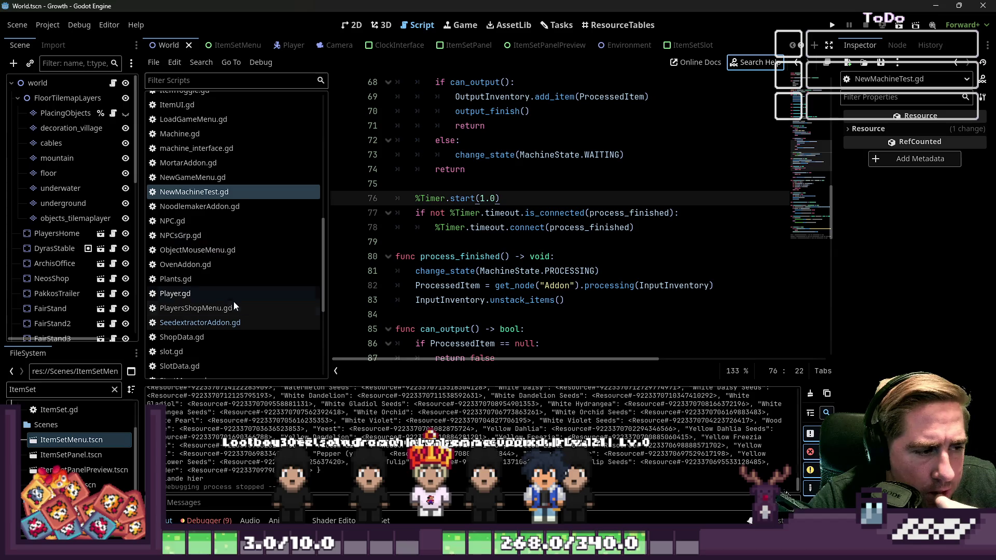
scroll(258, 313, down, 2)
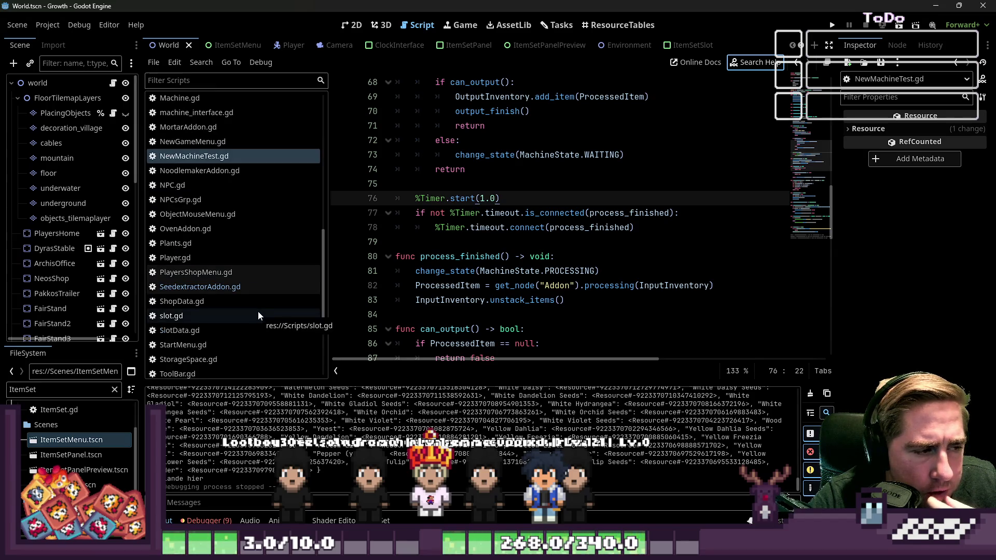
scroll(251, 265, up, 2)
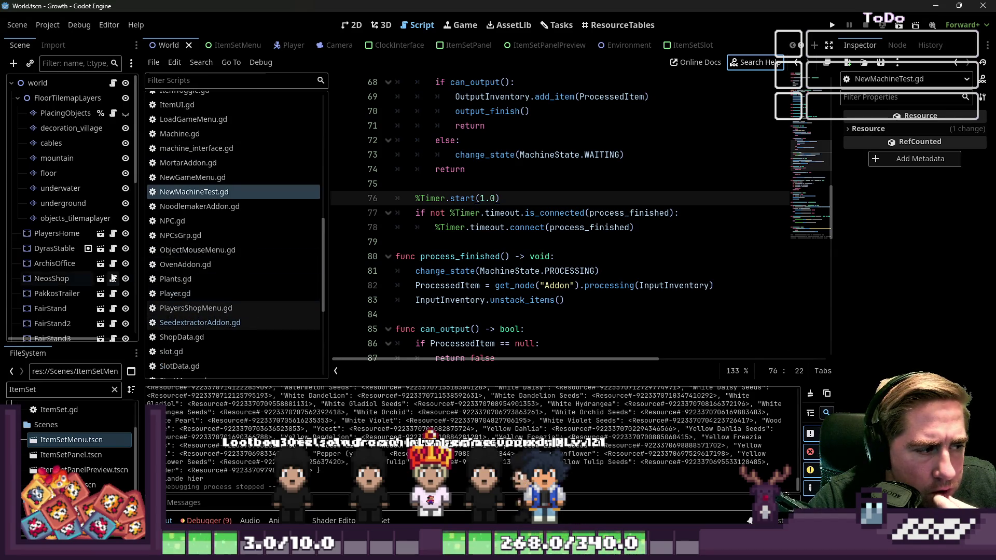
scroll(89, 280, down, 3)
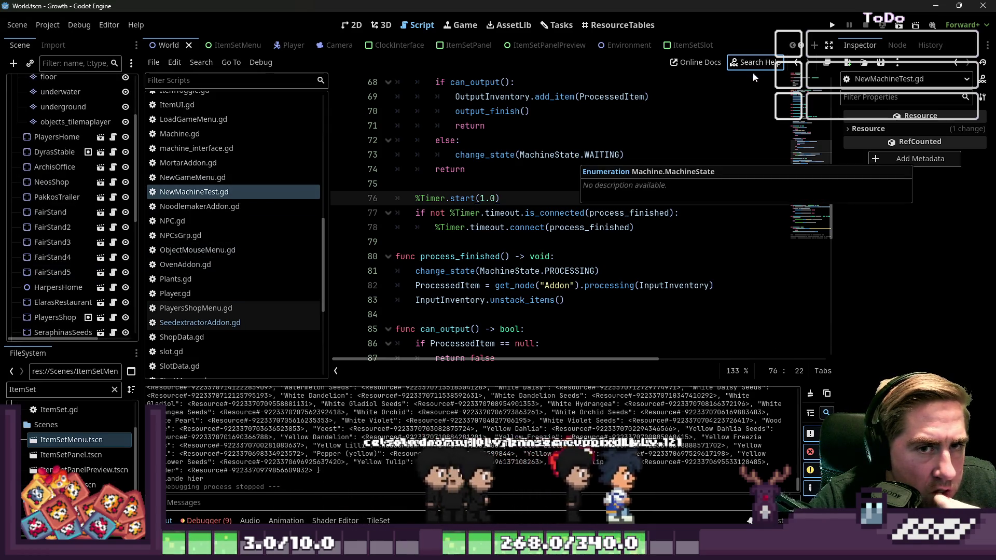
scroll(211, 270, down, 5)
click(171, 355)
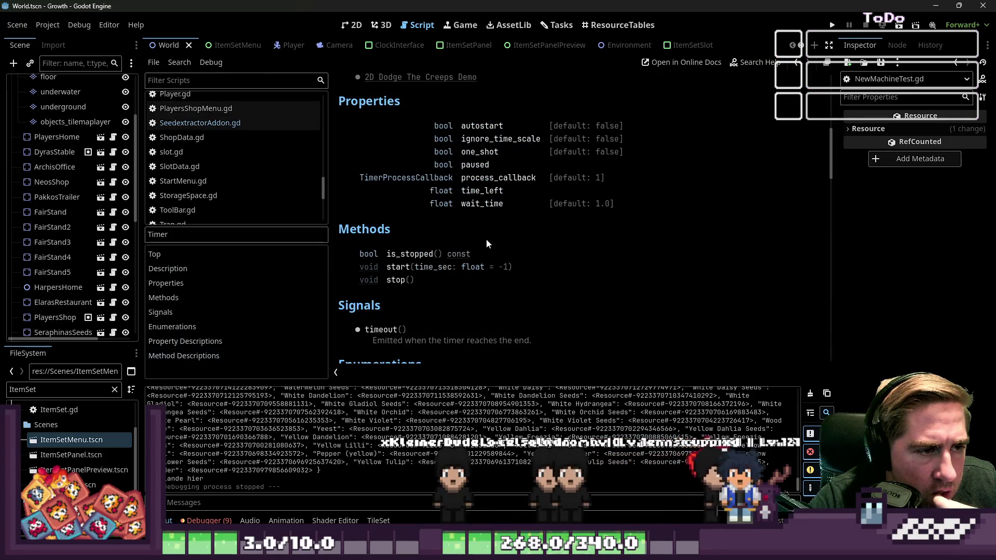
scroll(480, 156, down, 5)
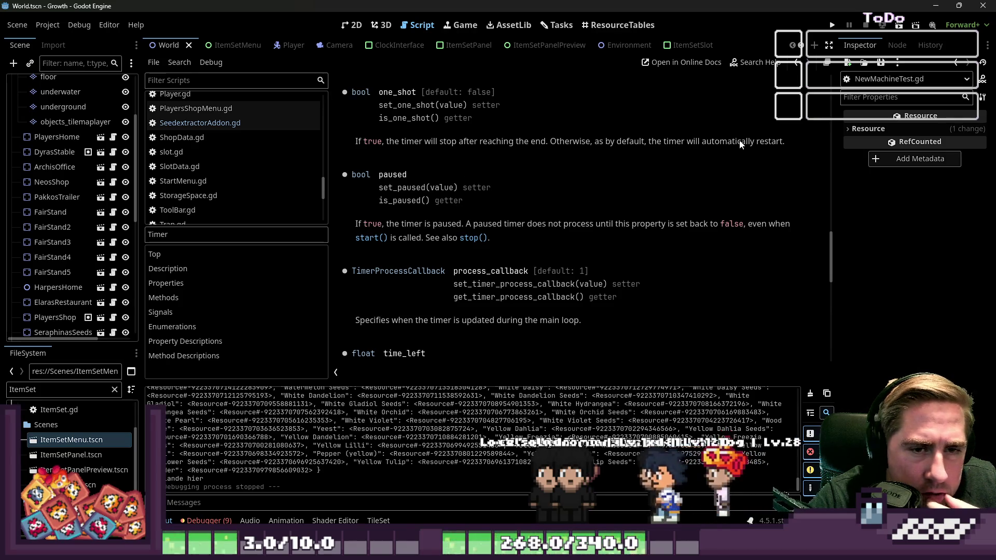
double_click(393, 94)
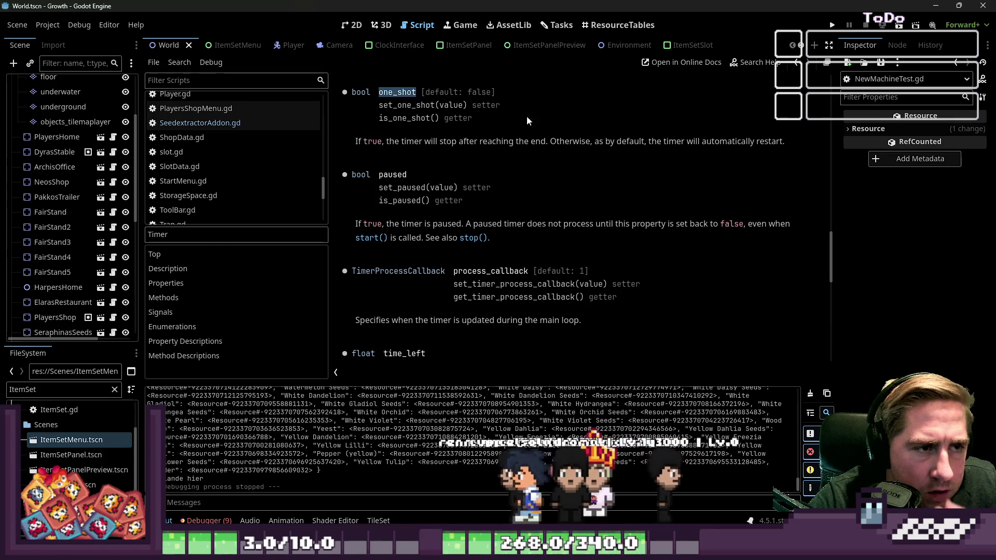
scroll(585, 146, up, 3)
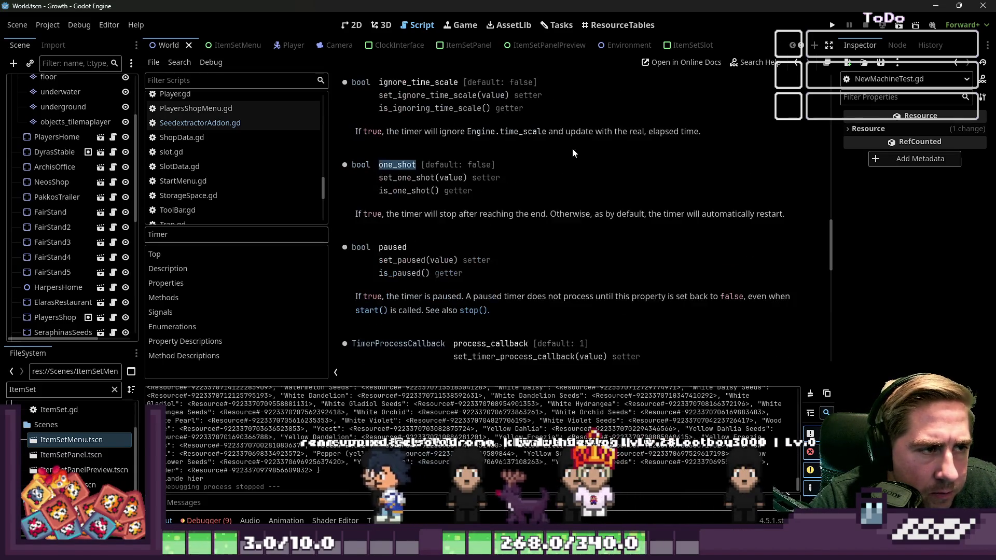
scroll(83, 178, up, 4)
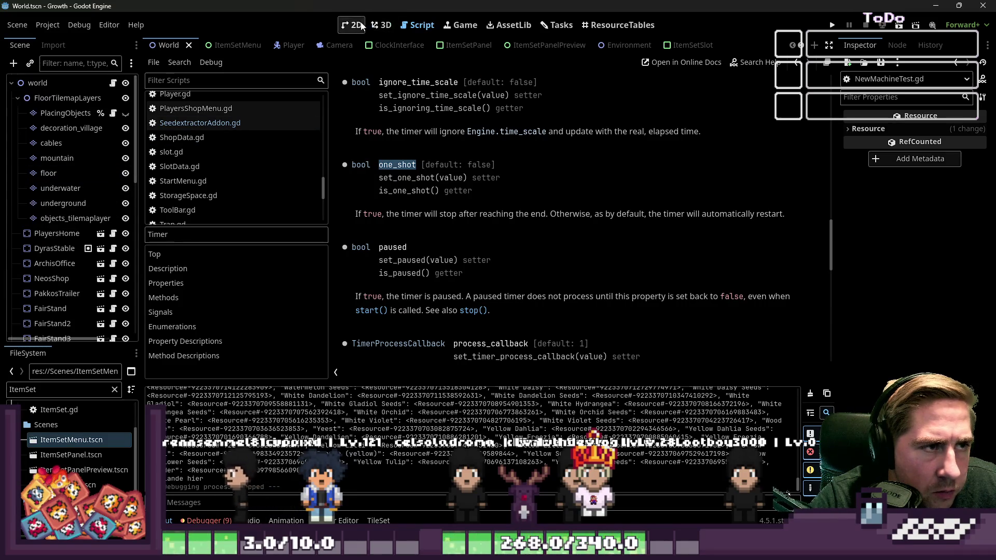
- Check the world root in the 2D view, revisit the script, then switch to the Machine scene
click(356, 25)
click(106, 86)
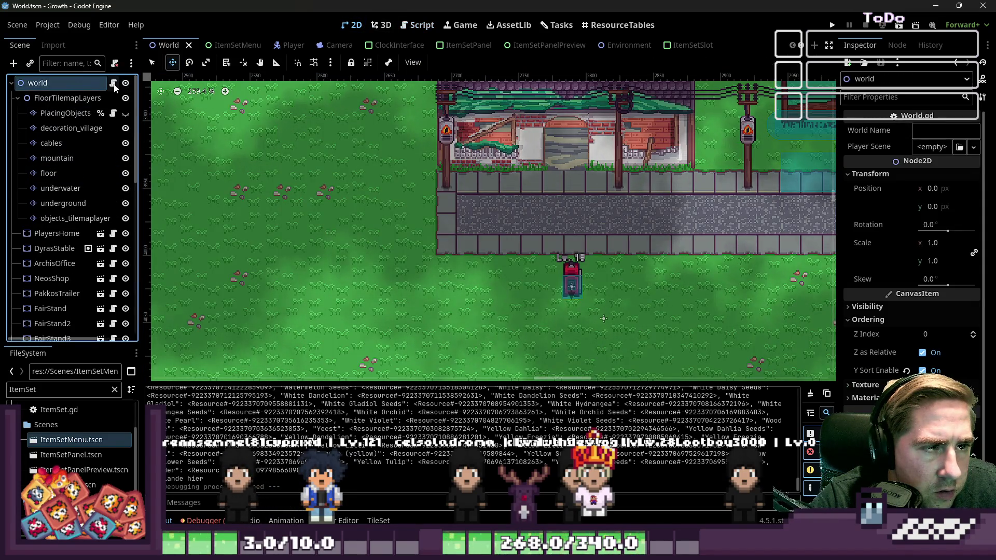
click(416, 29)
scroll(256, 116, up, 5)
scroll(487, 45, down, 7)
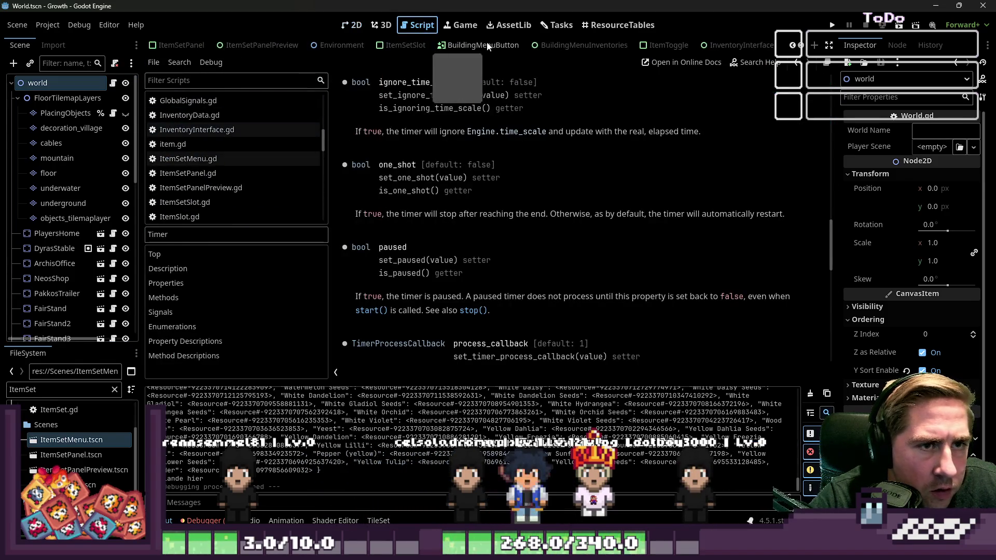
scroll(487, 46, down, 2)
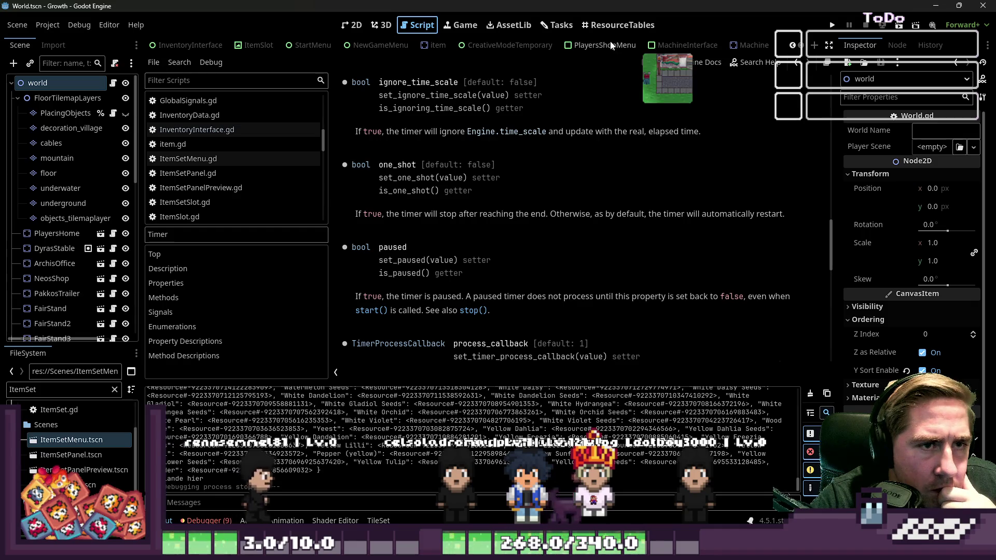
scroll(477, 46, up, 4)
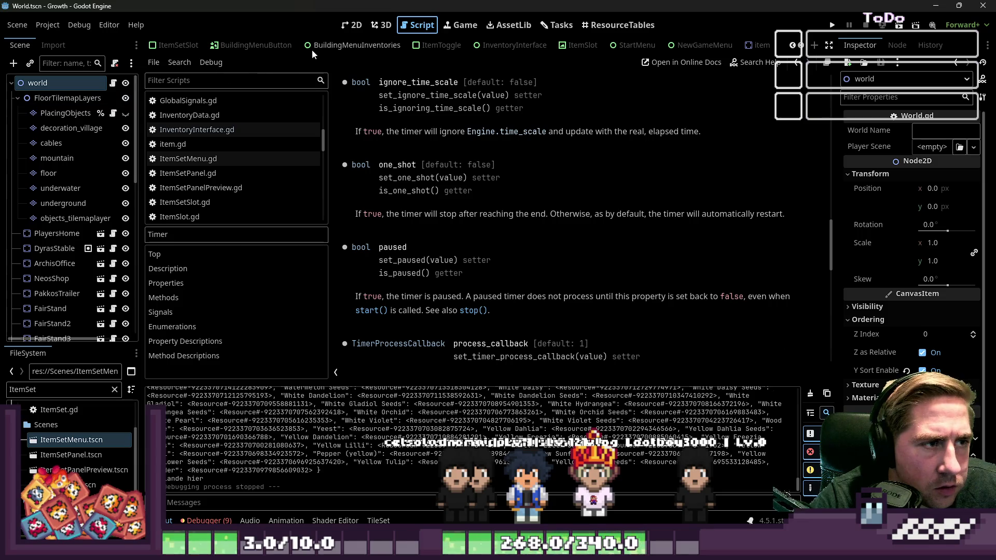
click(749, 45)
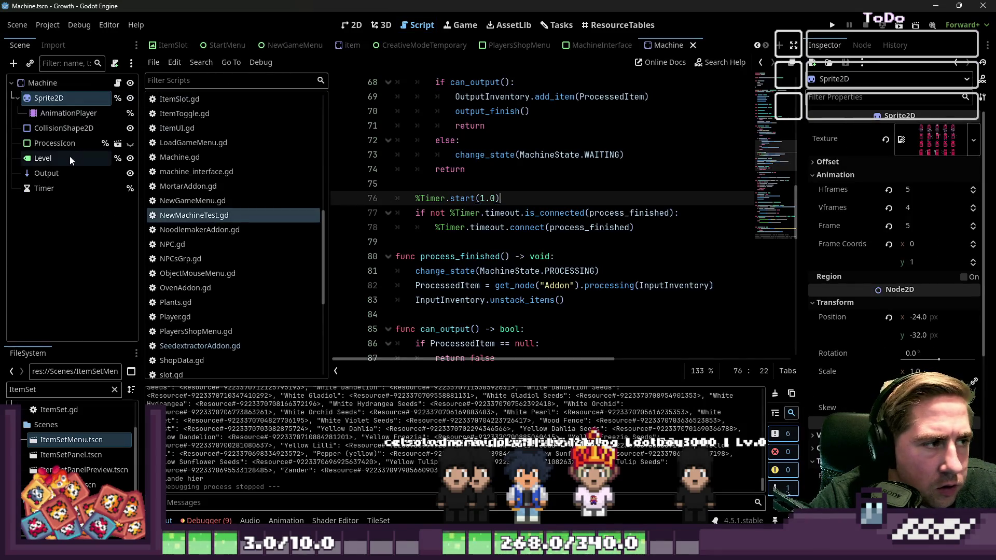
- Set the Machine's Timer node to one-shot and test the scene with F6
click(73, 185)
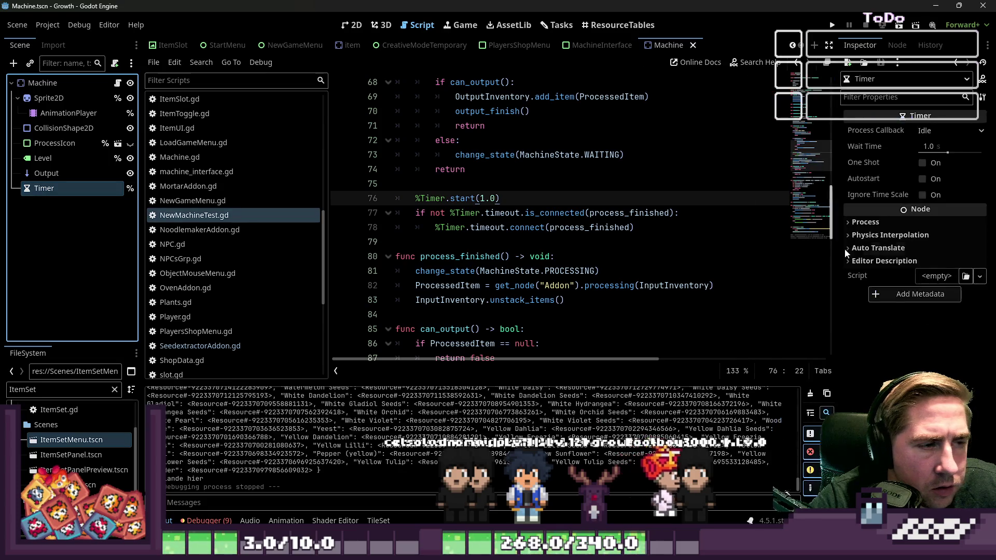
click(922, 163)
click(726, 155)
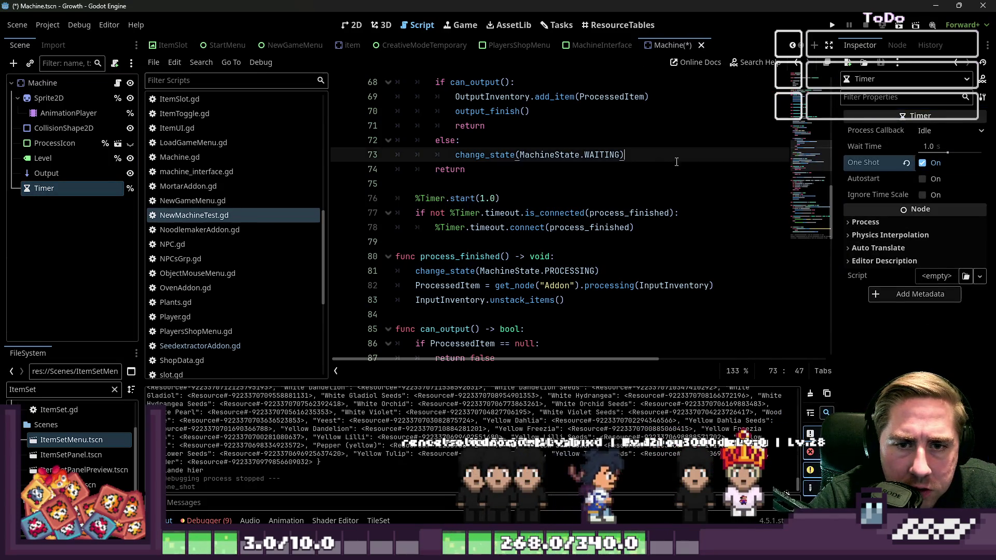
key(F6)
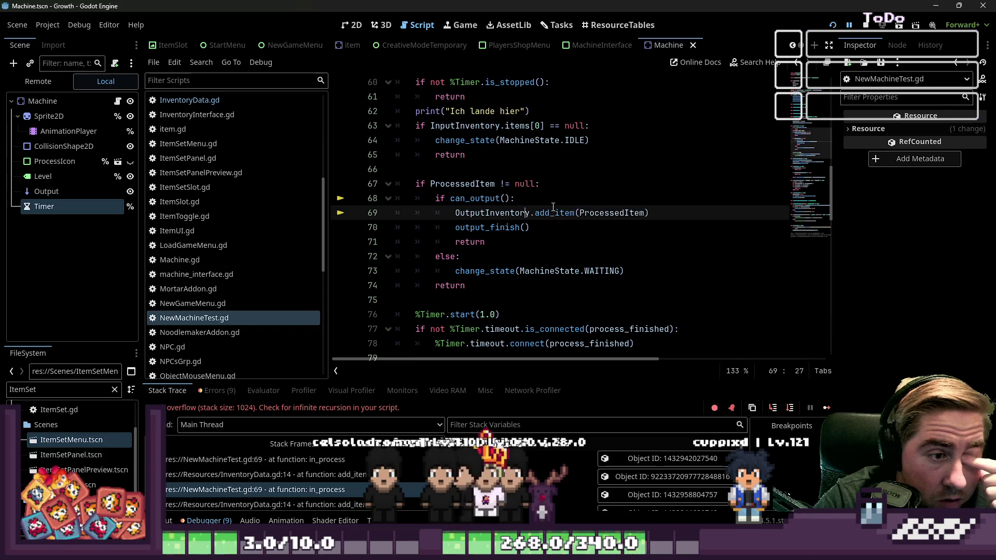
- Review the can_output call on line 68 and the can_items_merch ProcessedItem/OutputInventory check
double_click(465, 200)
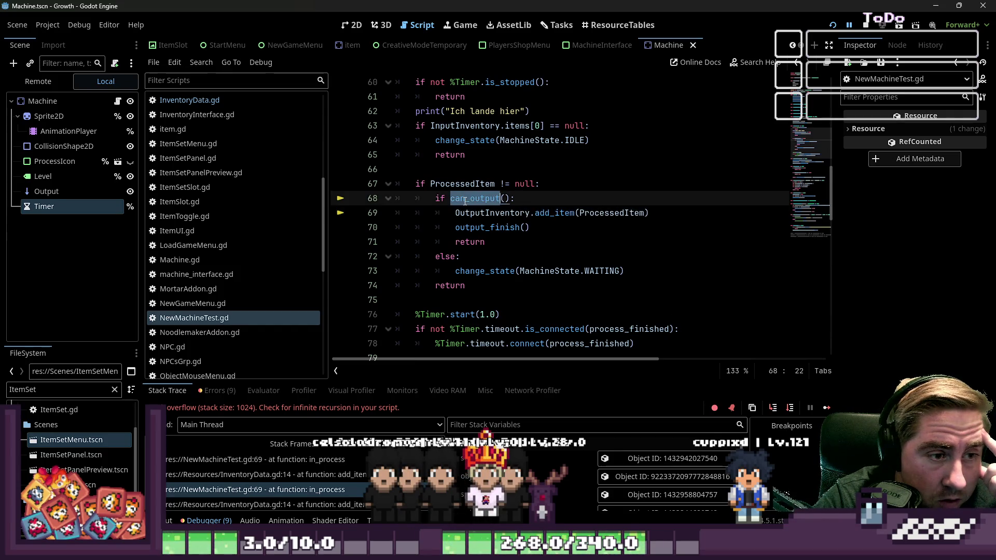
scroll(499, 243, down, 6)
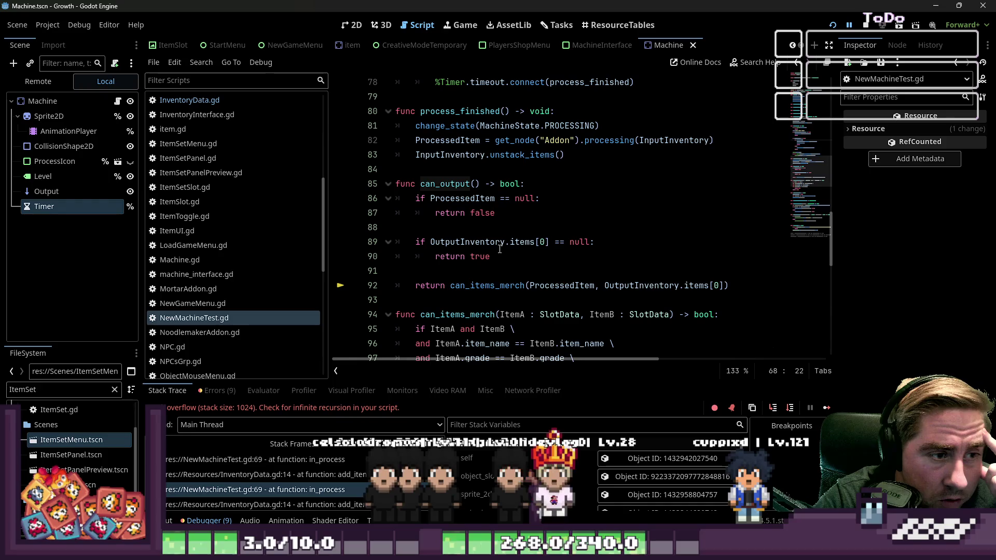
scroll(511, 233, up, 1)
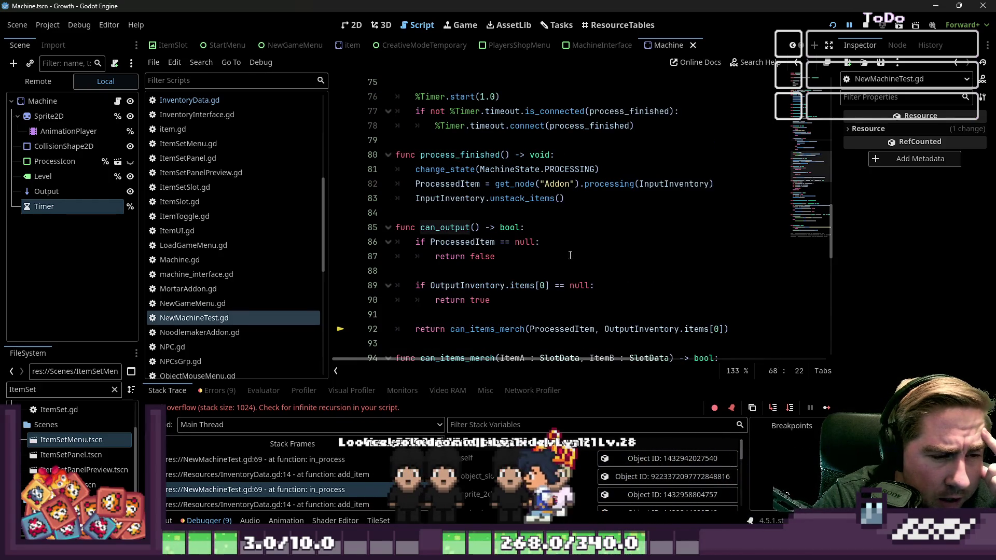
scroll(570, 255, up, 3)
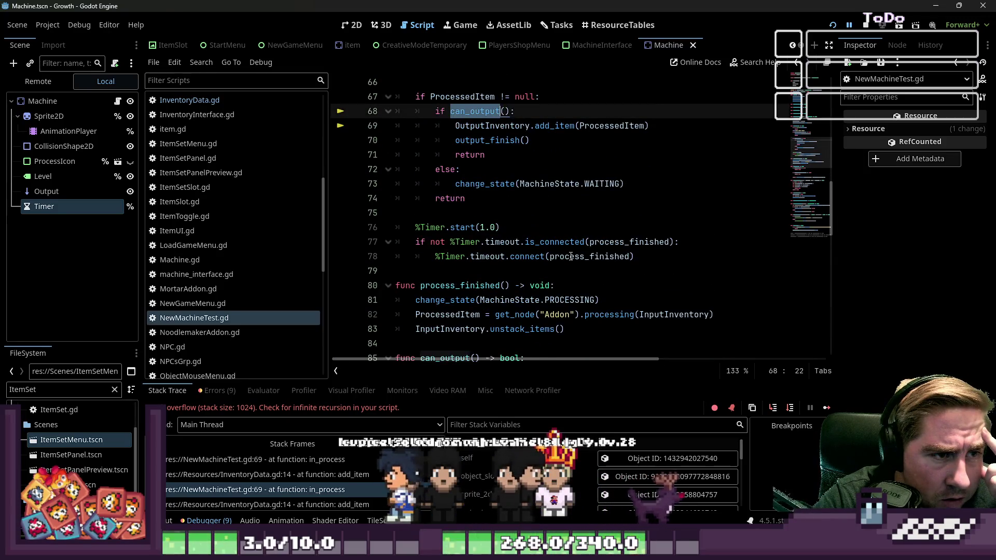
scroll(571, 257, down, 4)
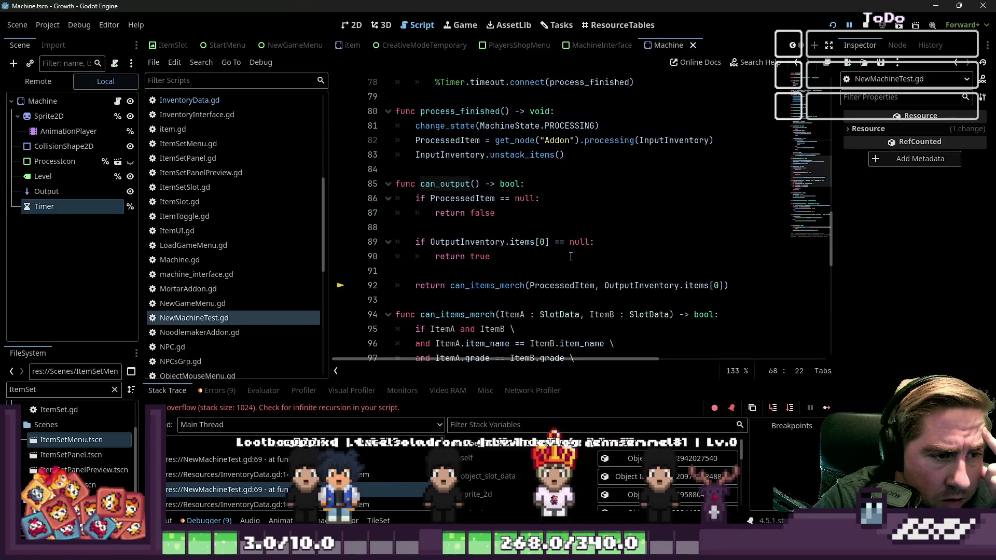
click(454, 286)
drag(477, 290, 503, 301)
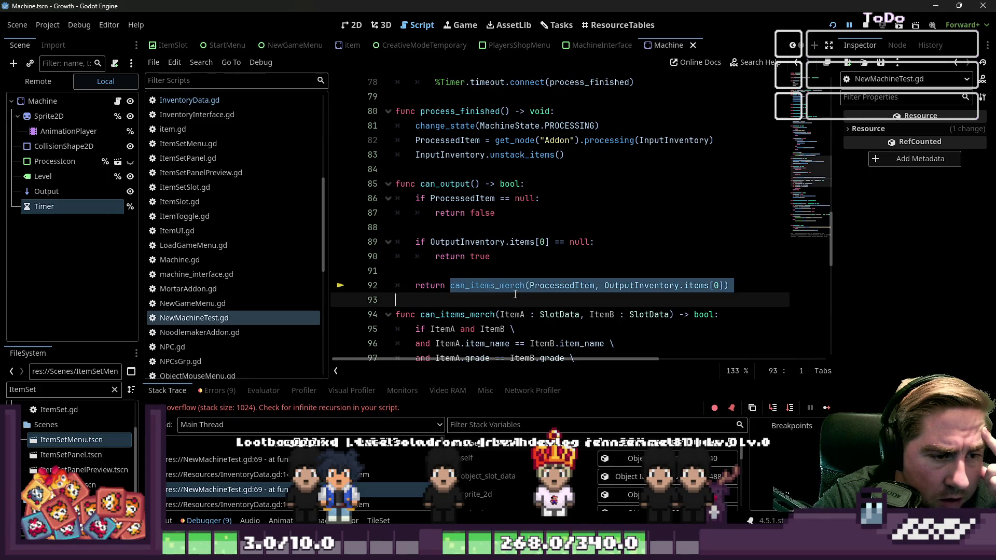
scroll(506, 291, down, 2)
scroll(540, 277, up, 1)
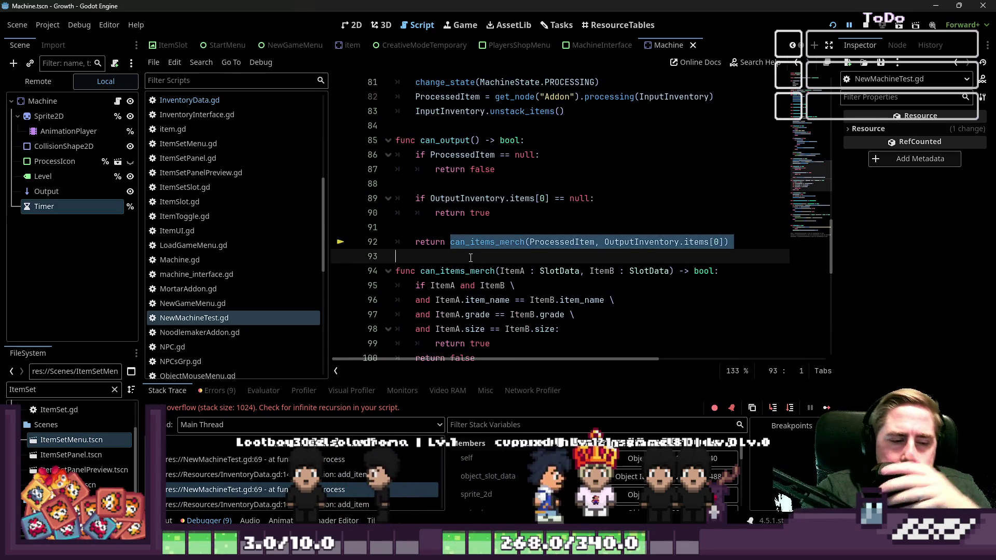
double_click(557, 243)
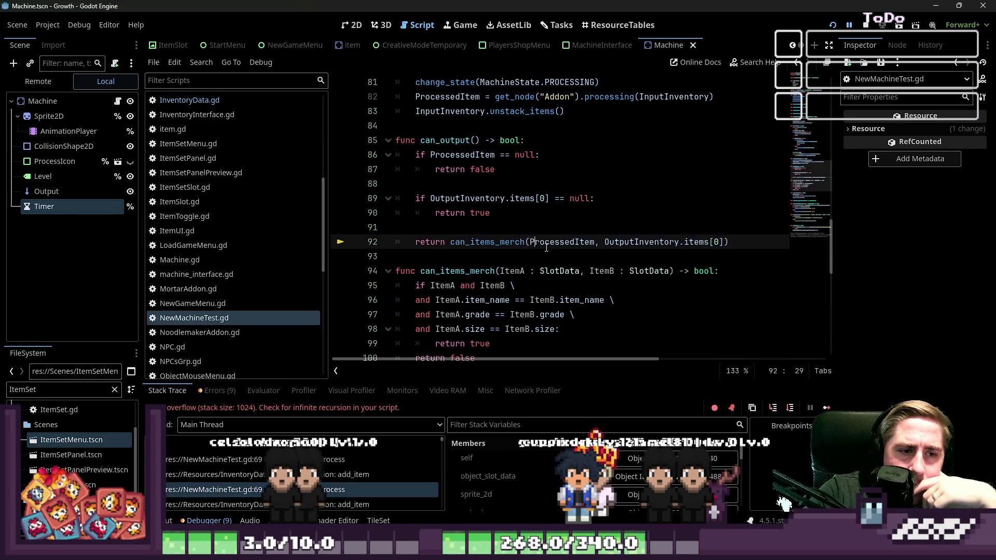
double_click(646, 242)
click(686, 242)
- Trace ProcessedItem through add_item into output_finish and select its ProcessedItem = null line
scroll(659, 194, up, 1)
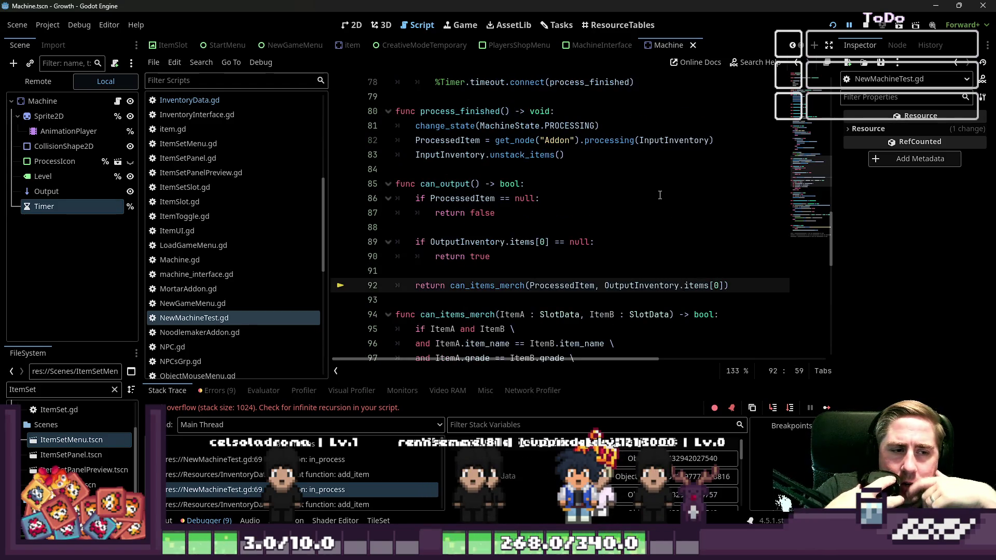
click(557, 256)
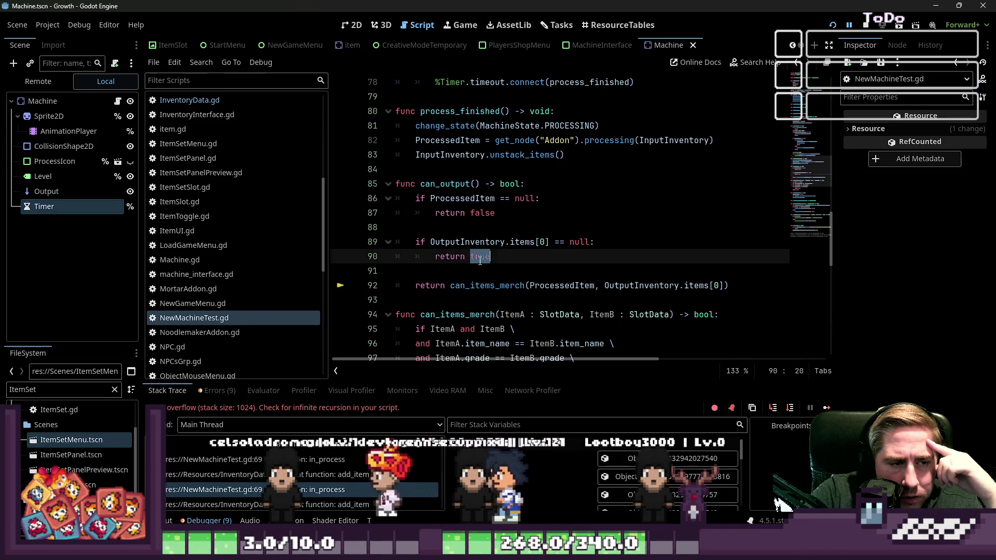
scroll(550, 256, up, 5)
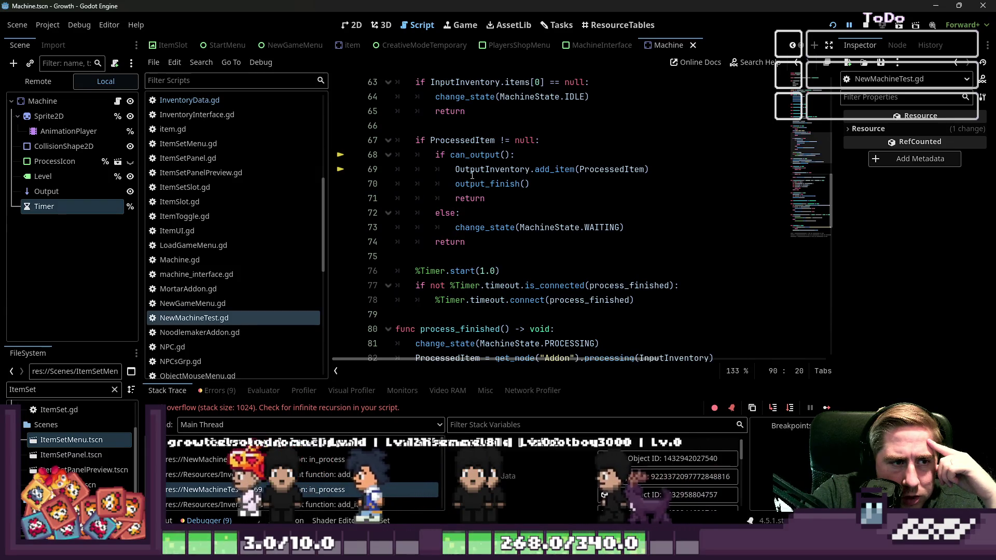
click(556, 169)
double_click(585, 170)
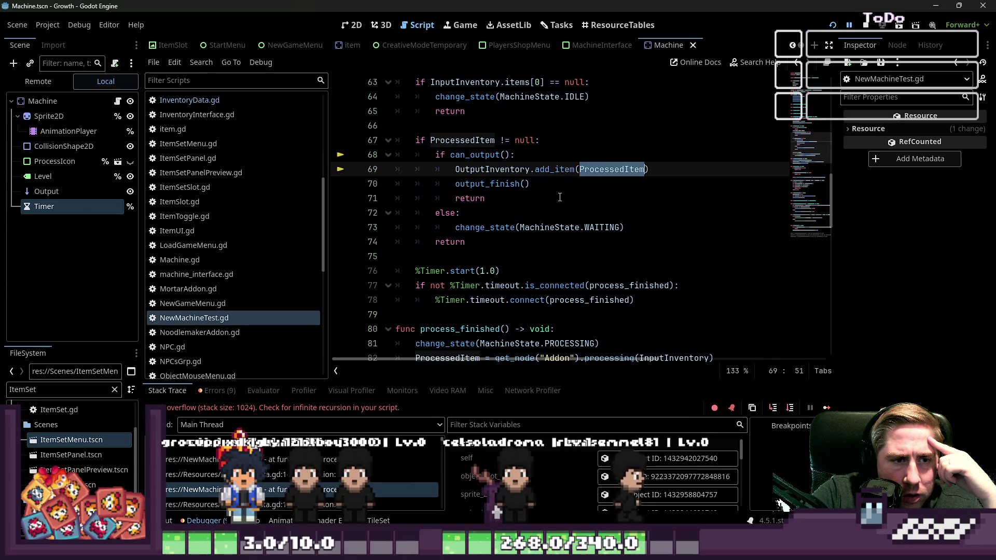
double_click(507, 185)
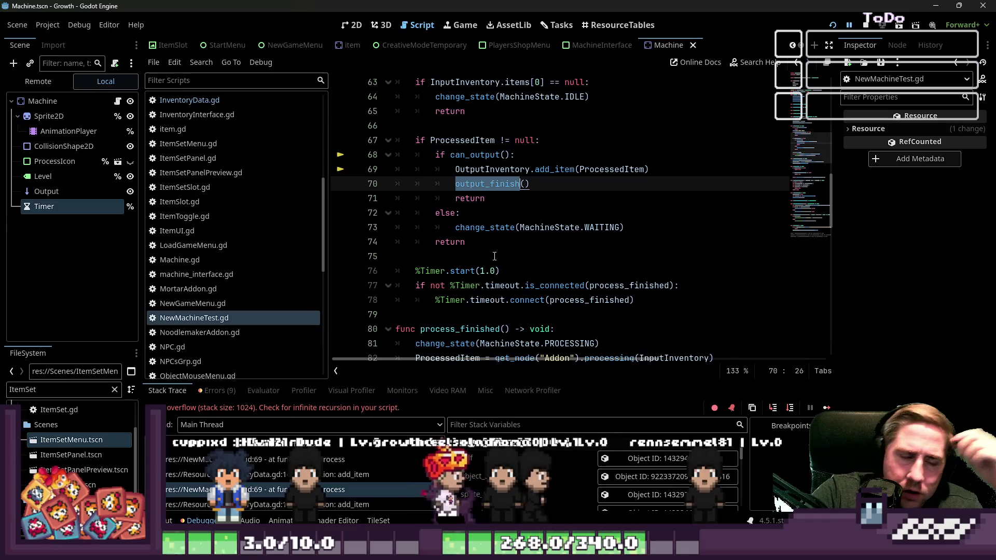
scroll(510, 230, down, 5)
scroll(511, 229, down, 4)
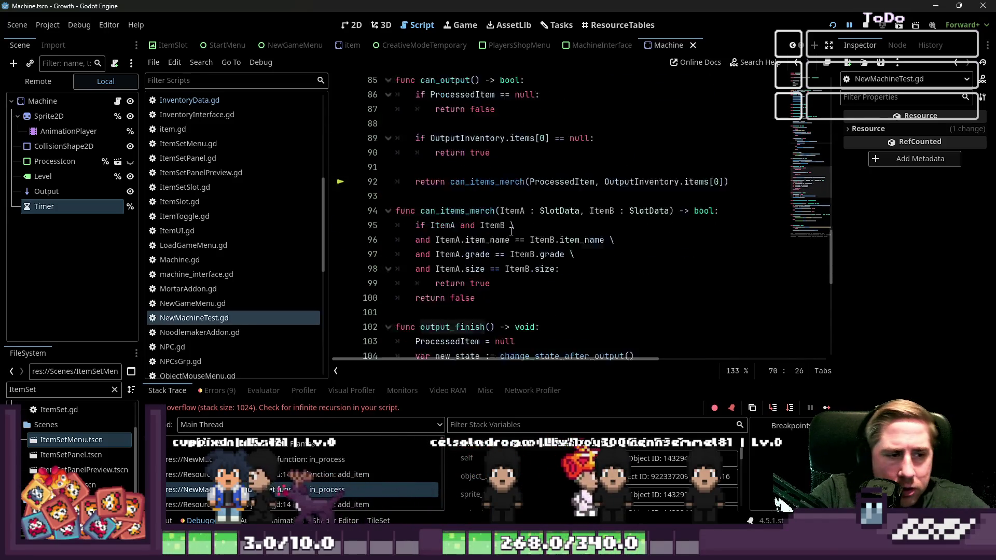
drag(531, 270, 433, 272)
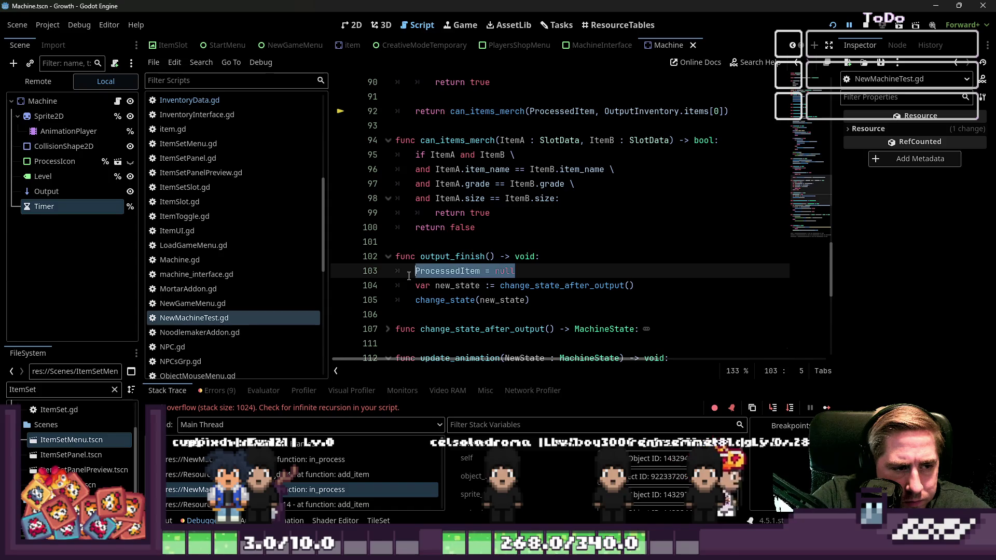
- Move ProcessedItem = null to right after add_item, before output_finish(), and save the script
key(BackSpace)
key(BackSpace)
key(BackSpace)
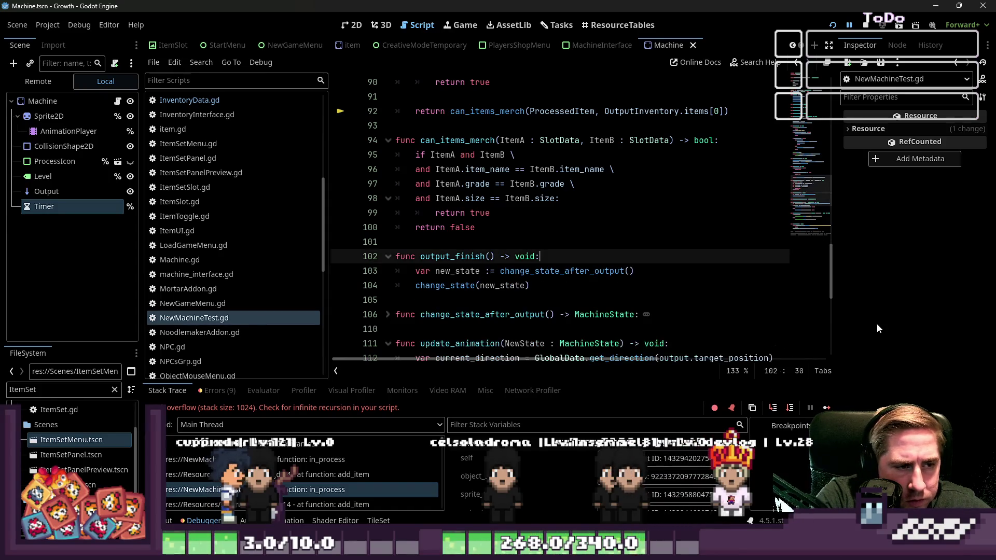
scroll(623, 214, up, 10)
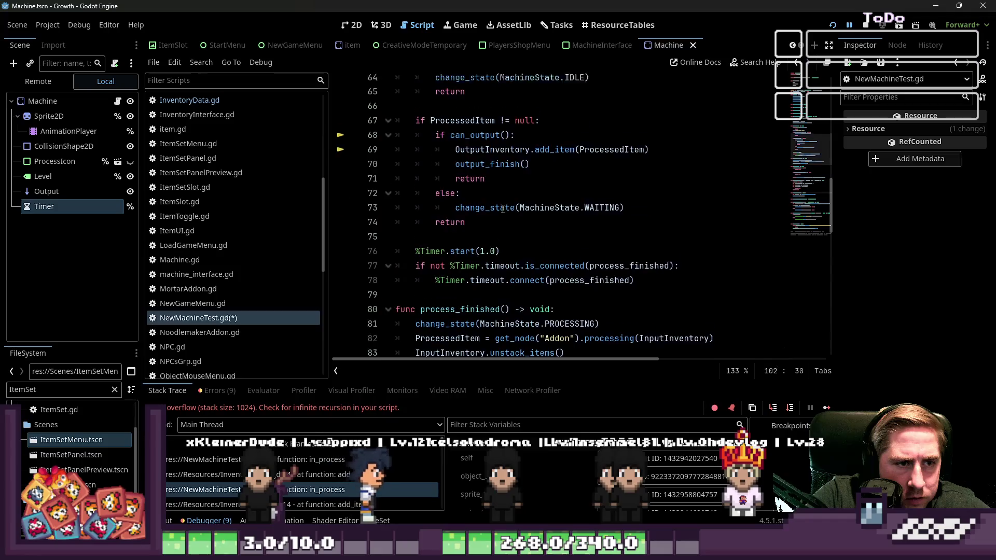
click(709, 216)
key(Return)
text(ProcessedItem = null)
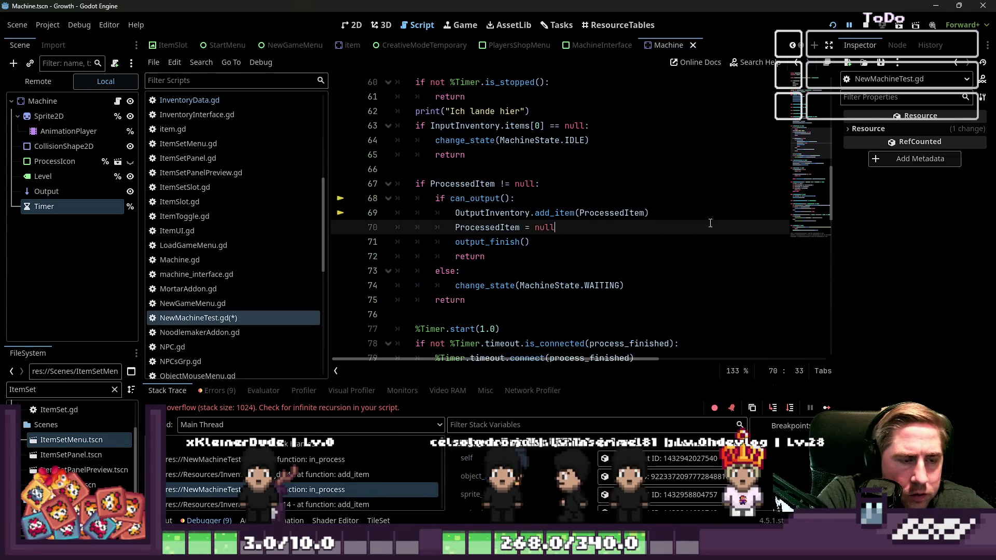
key(ctrl+s)
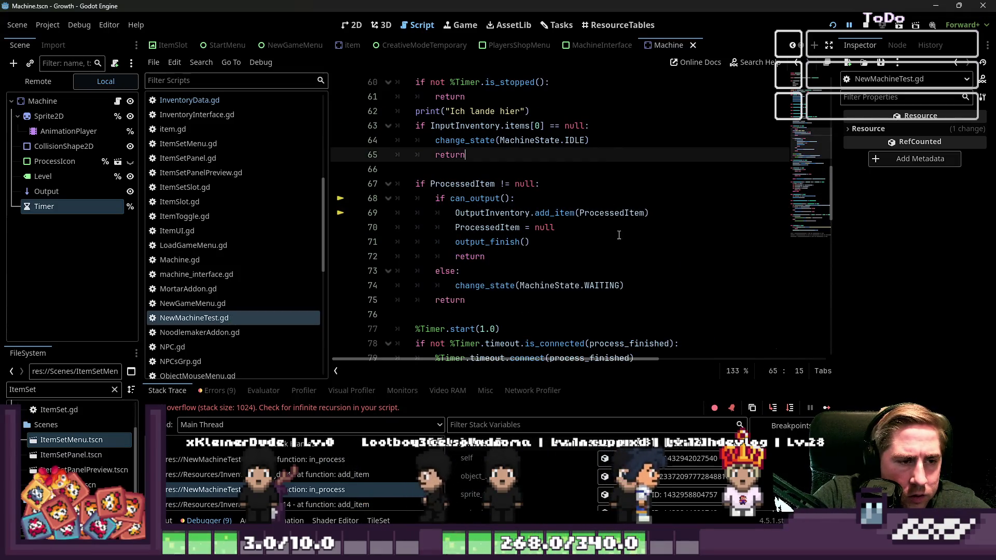
click(579, 251)
double_click(506, 242)
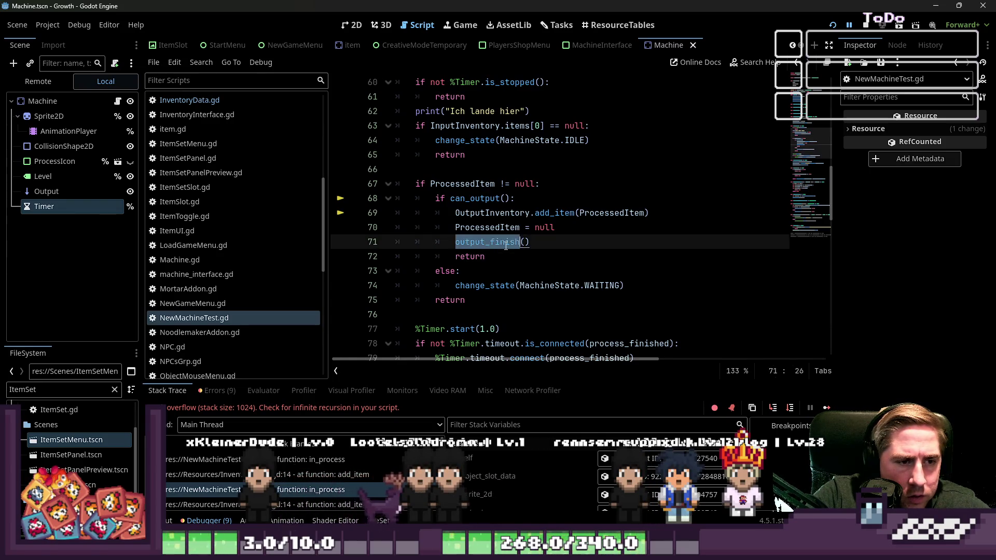
- Run the game, start a new character, and put the green items into the machine's input
click(833, 26)
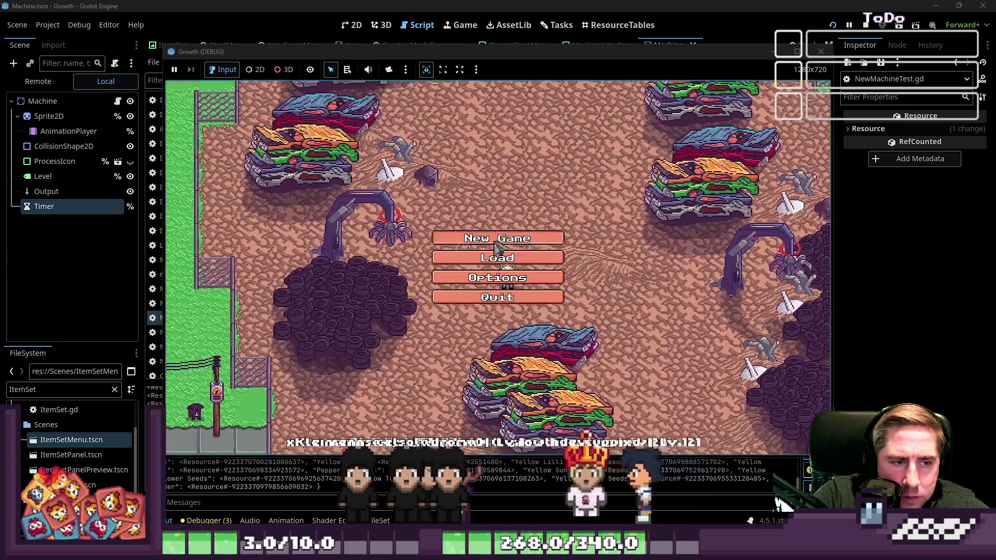
click(513, 249)
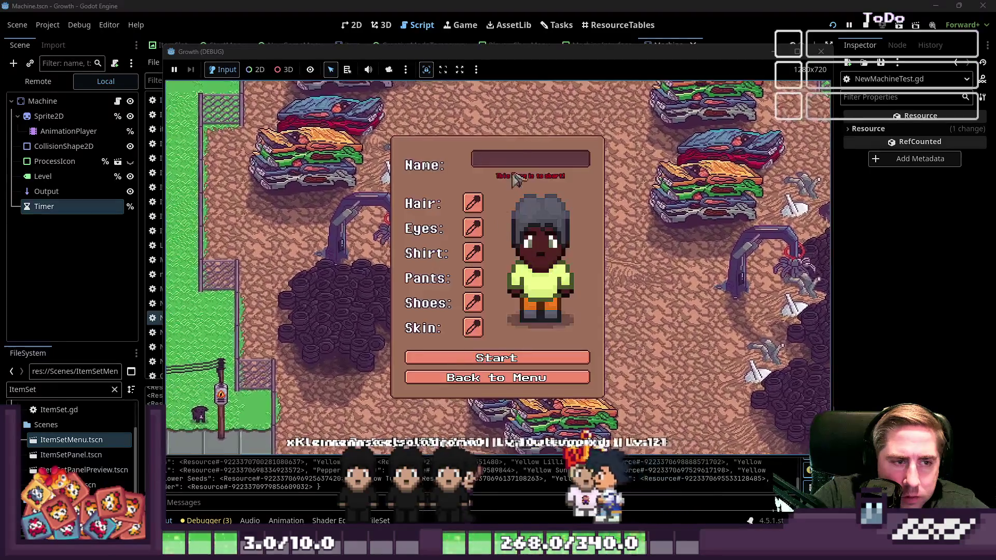
text(xyc)
click(482, 358)
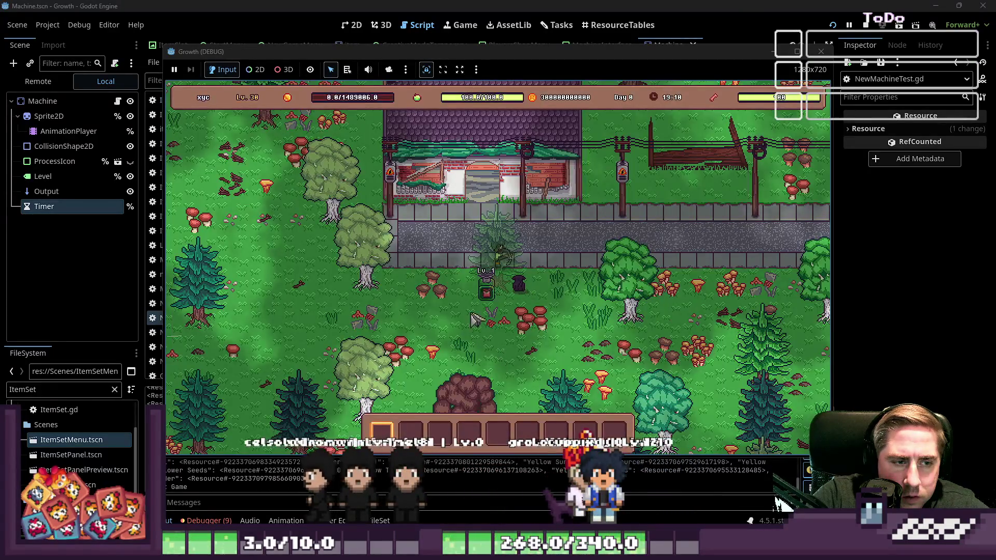
click(487, 293)
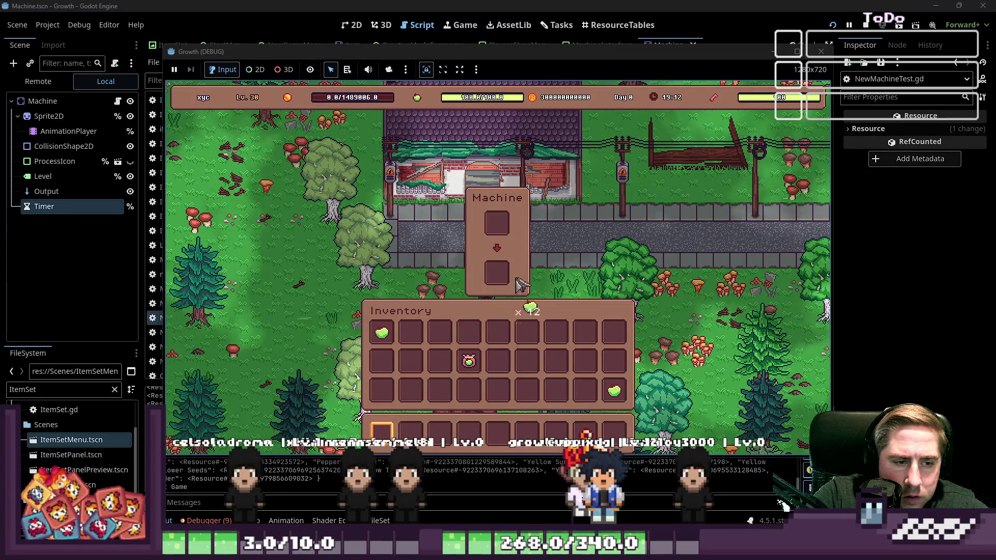
drag(520, 285, 505, 231)
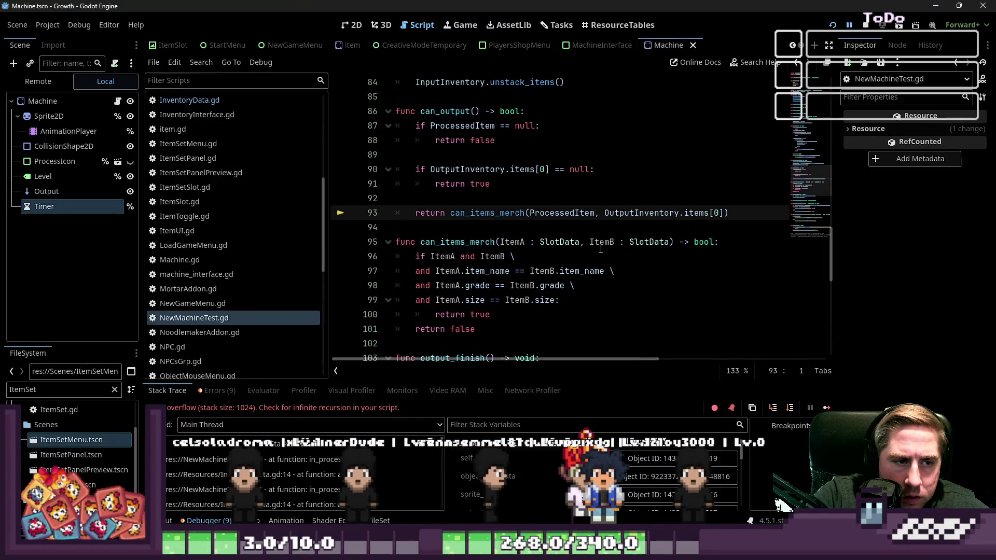
- Inspect the stack overflow location and the add_item frames in the debugger's stack trace
click(528, 231)
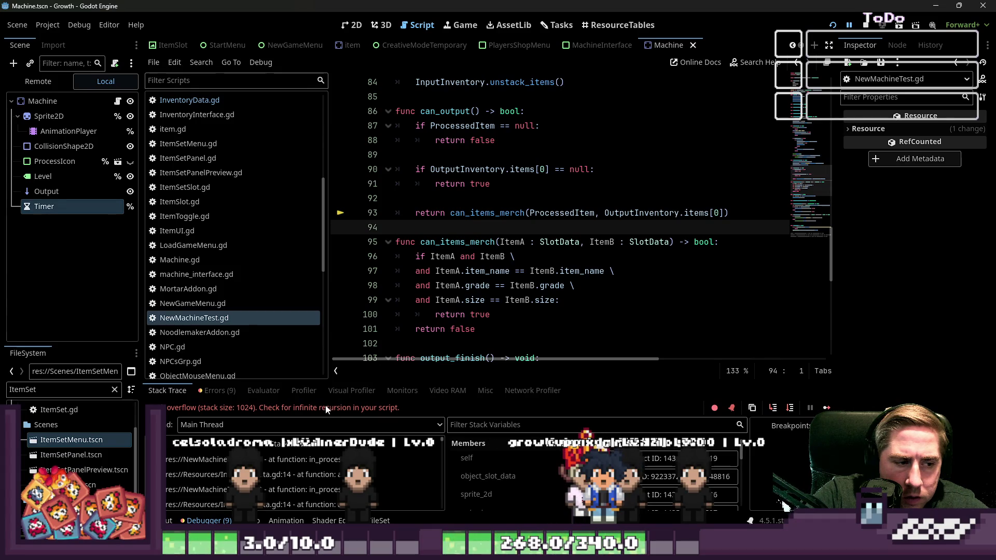
click(287, 468)
click(286, 469)
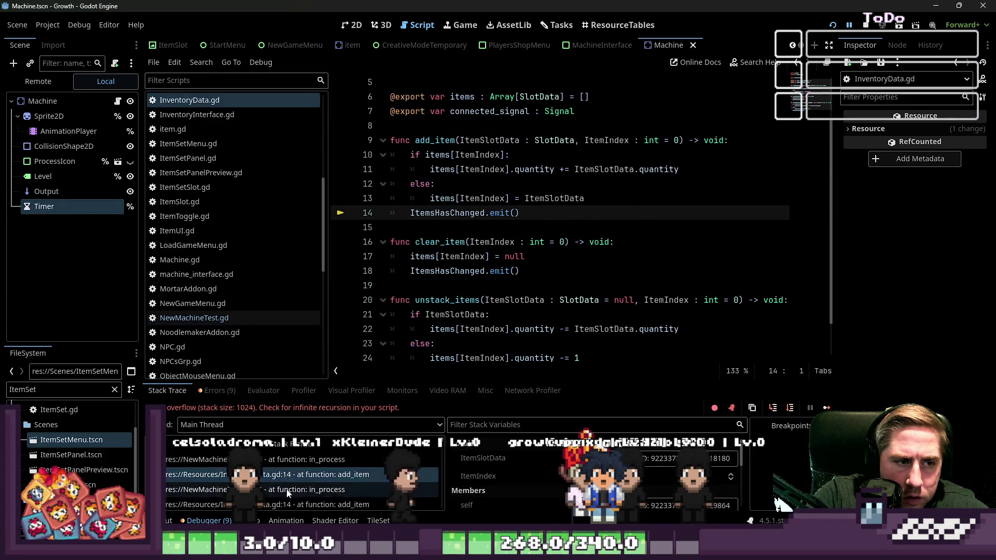